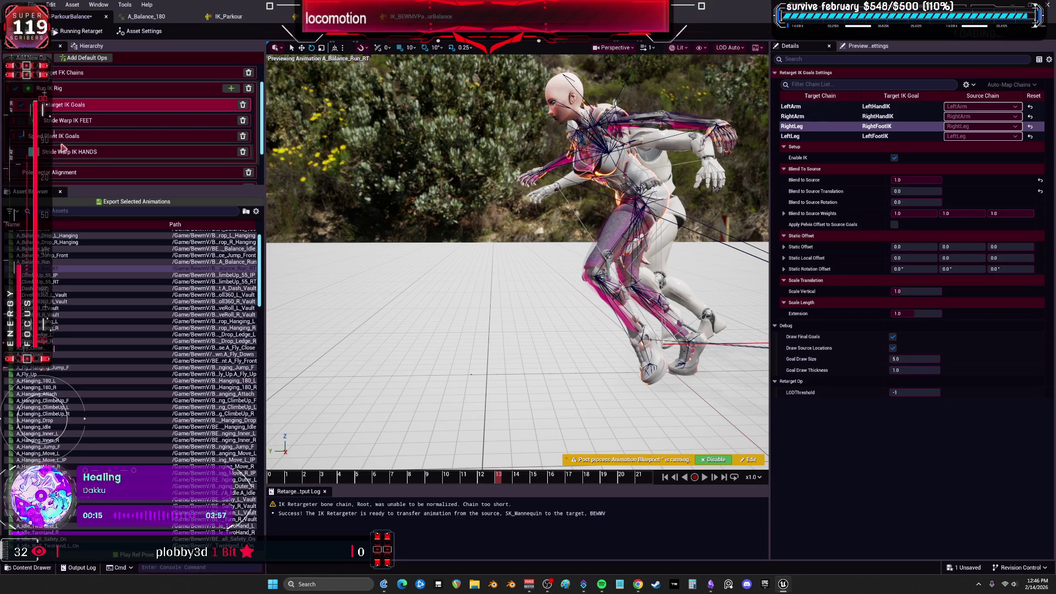
Set the Speed Plant IK Goals speed threshold to 15.0, then select the Stride Warp IK FEET op
click(110, 136)
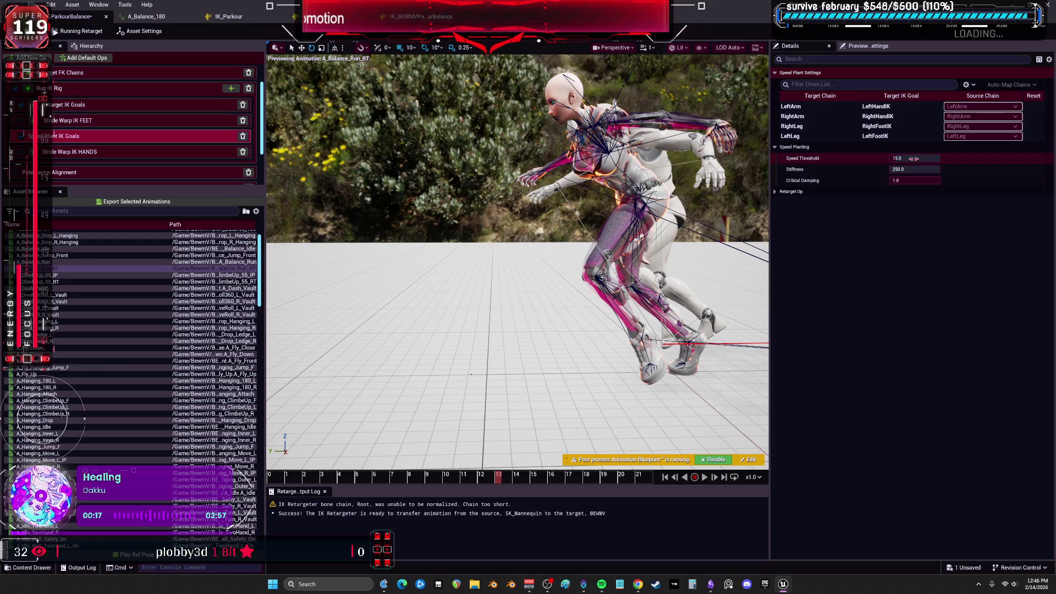
key(Return)
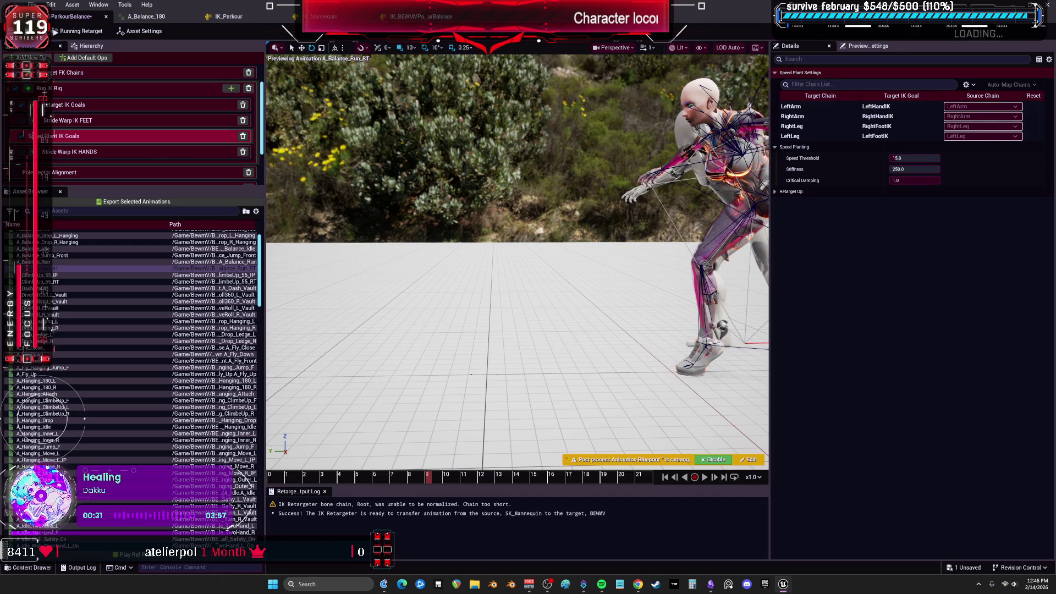
click(138, 121)
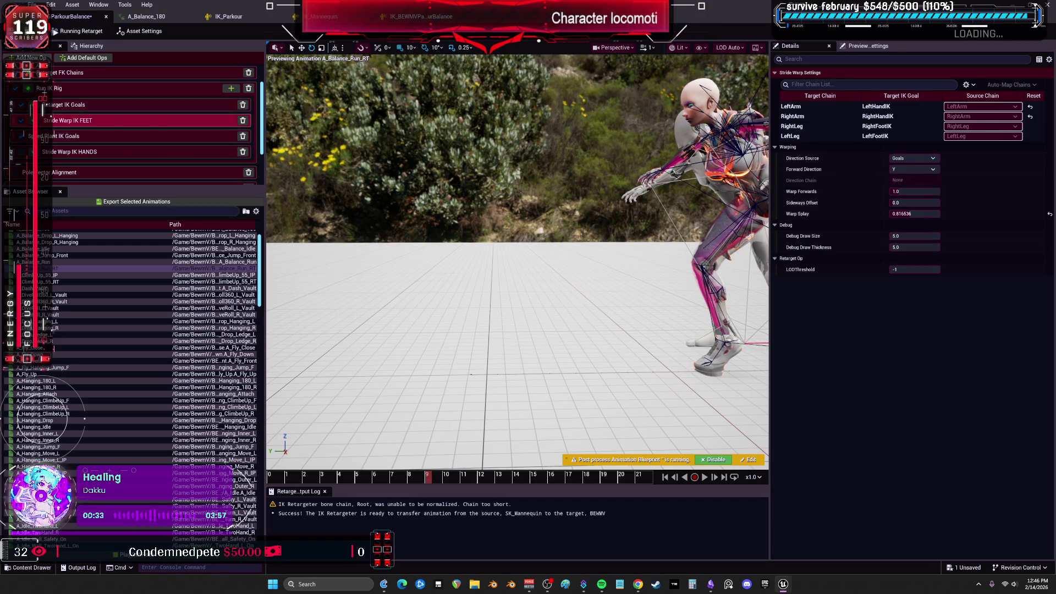
Try stride warp values: drag Warp Forwards to about 0.92 and enter Sideways Offset -10.0
click(935, 202)
mouse_move(913, 191)
mouse_down()
mouse_move(903, 191)
mouse_move(922, 214)
mouse_move(910, 213)
mouse_move(935, 208)
mouse_up()
click(916, 204)
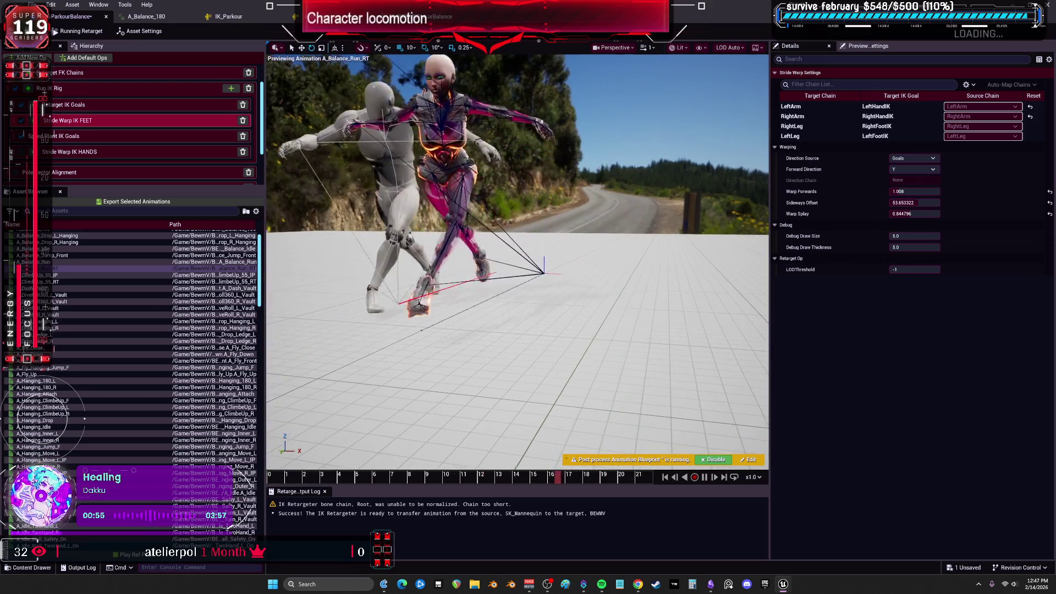
click(914, 202)
text(-10.0)
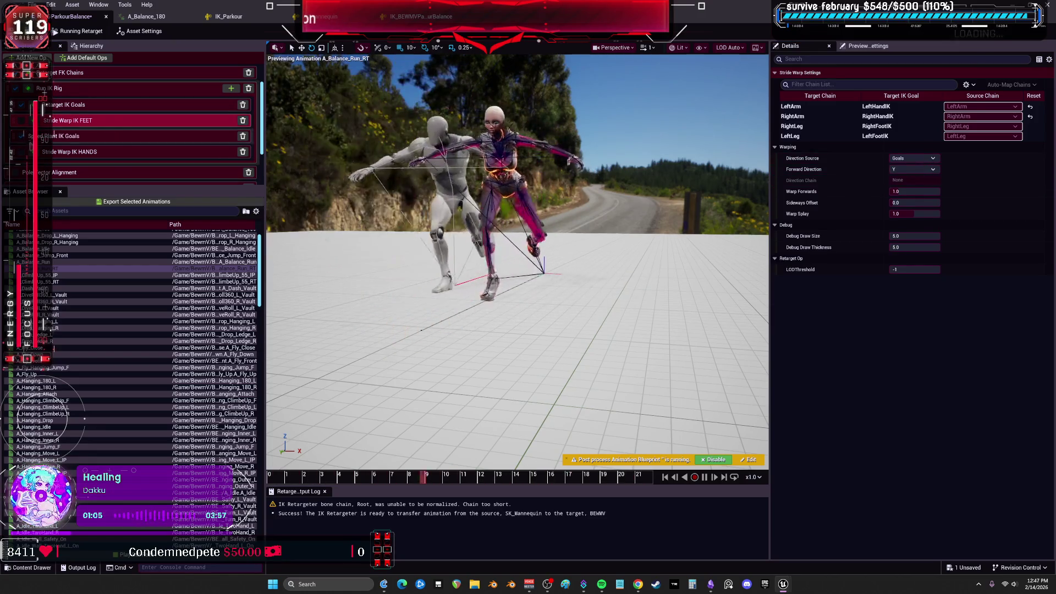
scroll(148, 121, down, 2)
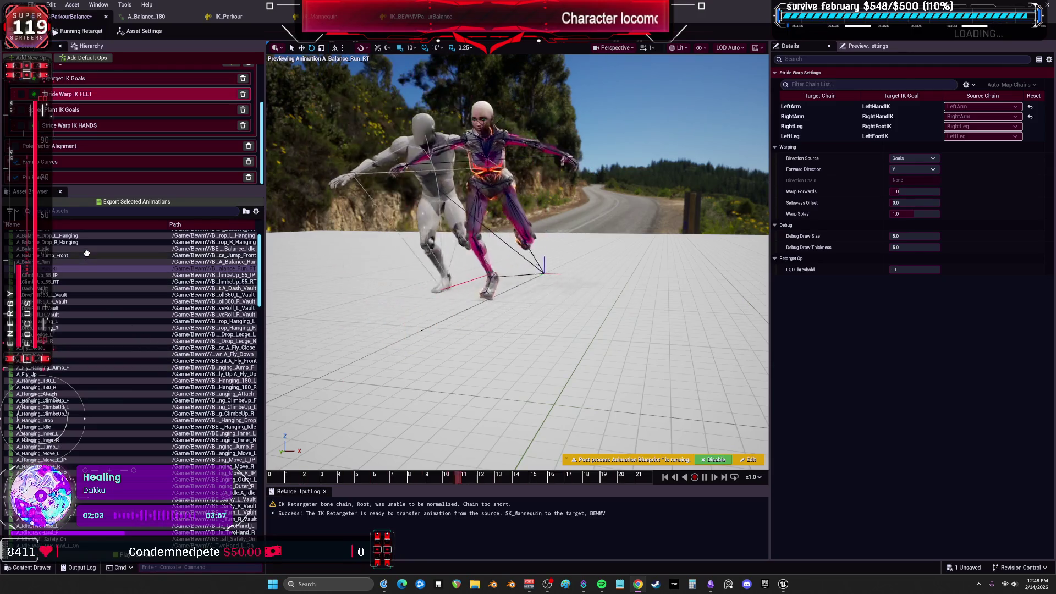
click(86, 255)
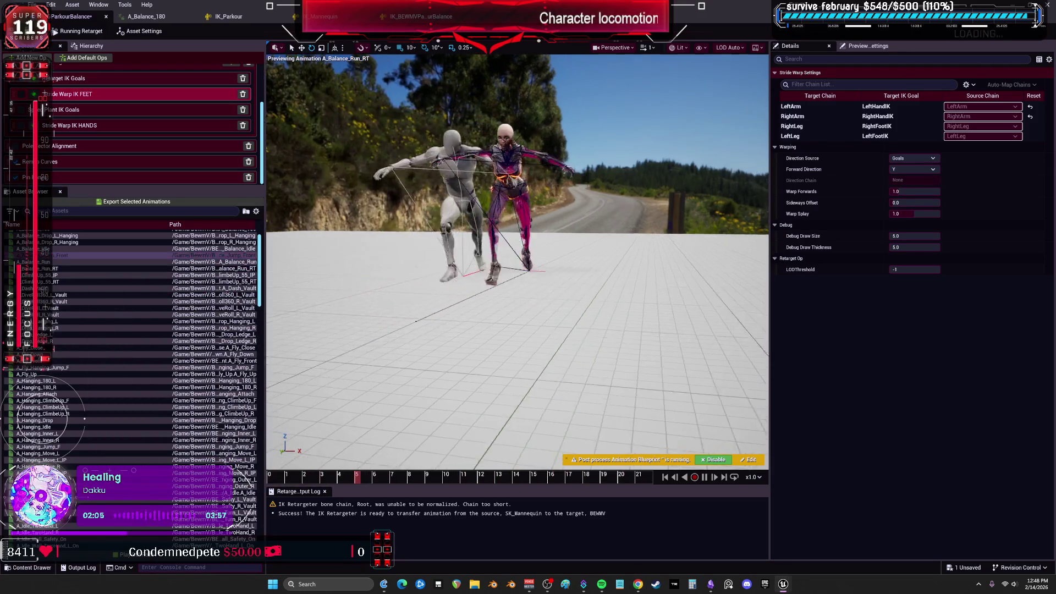
Scrub the preview back to around frame 12 and switch the preview to A_AccurJump_Finish
scroll(530, 298, up, 5)
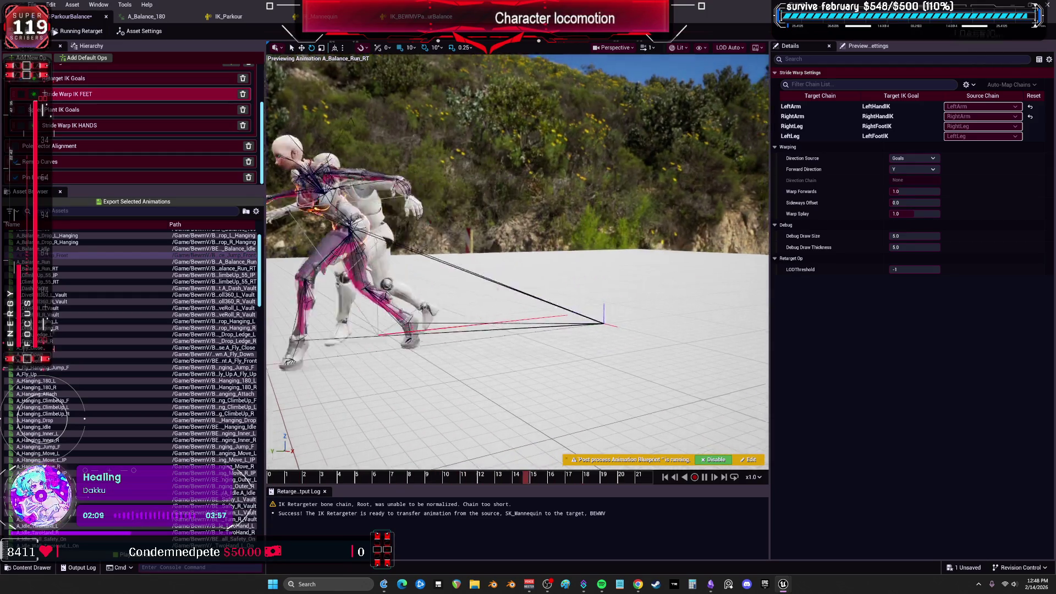
scroll(523, 309, down, 3)
scroll(517, 306, up, 4)
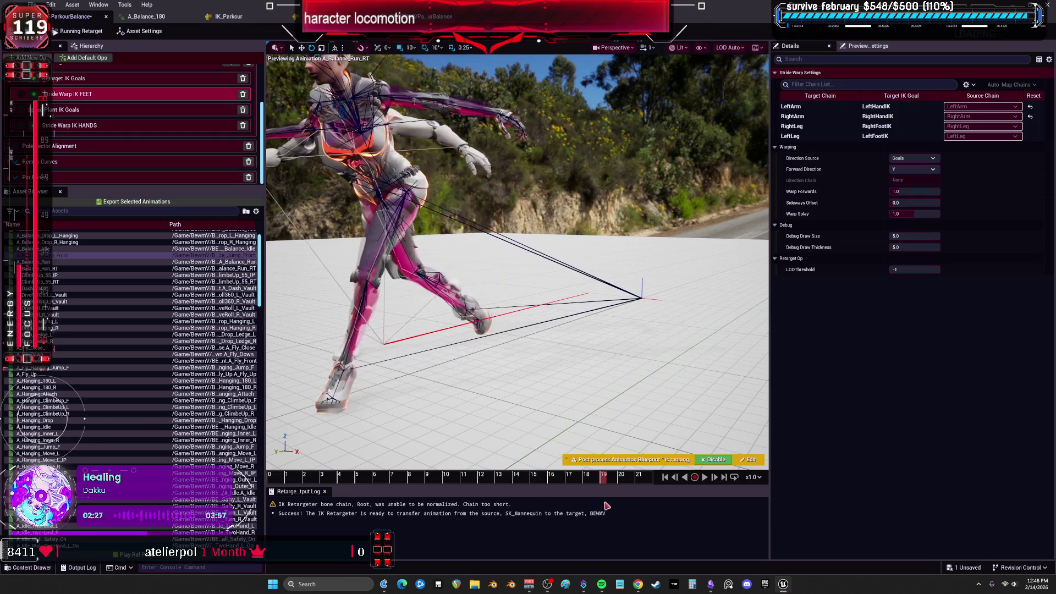
click(475, 476)
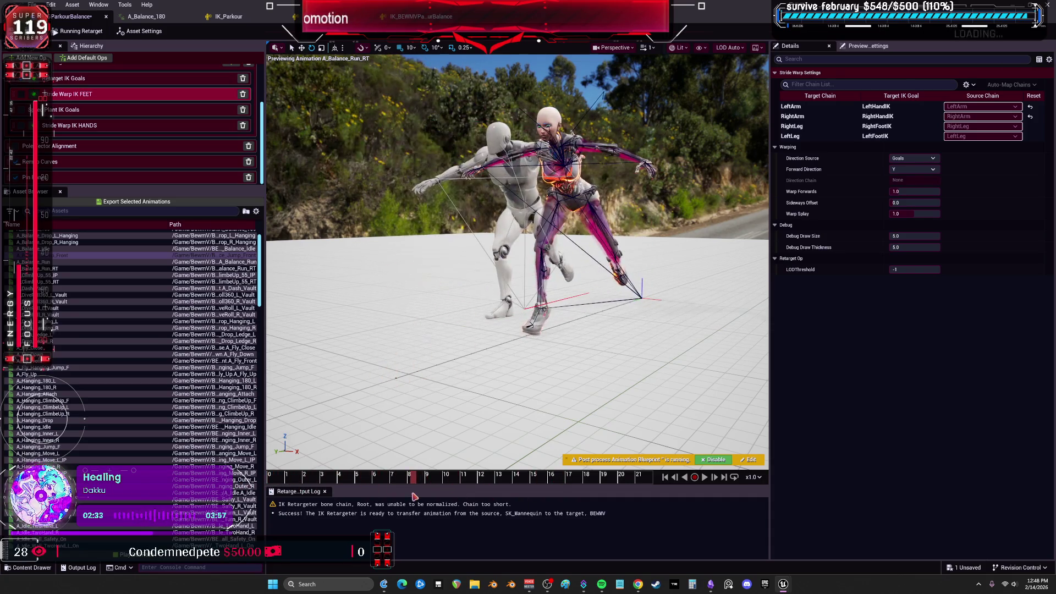
scroll(137, 341, up, 2)
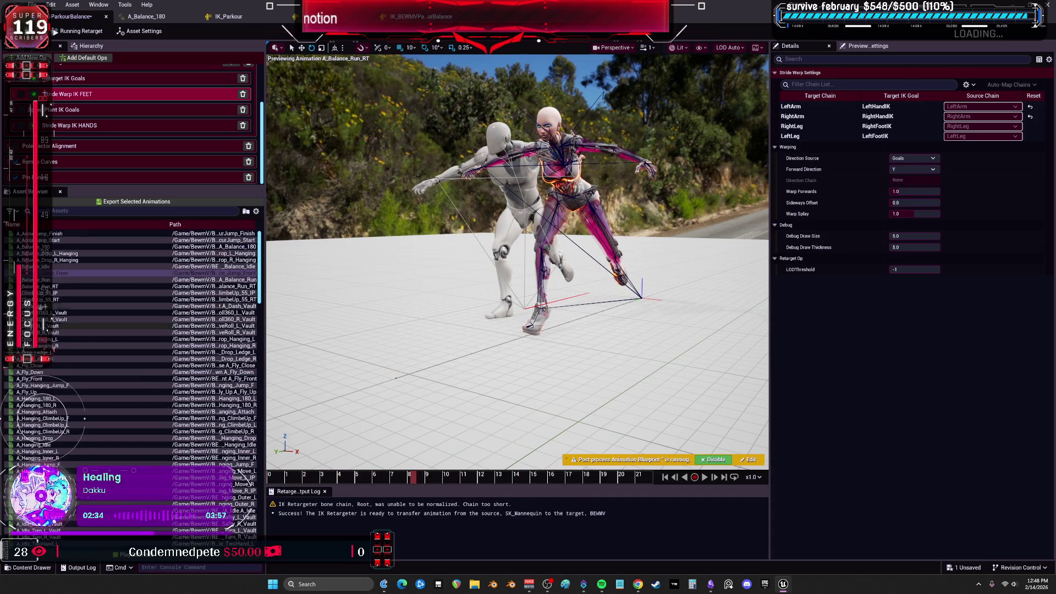
click(60, 235)
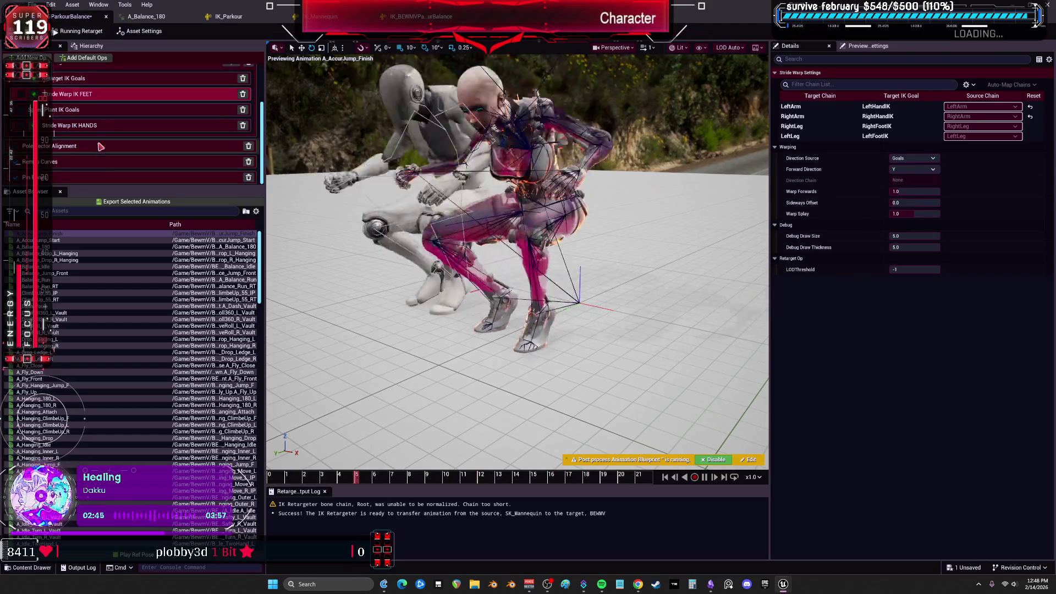
scroll(149, 121, up, 3)
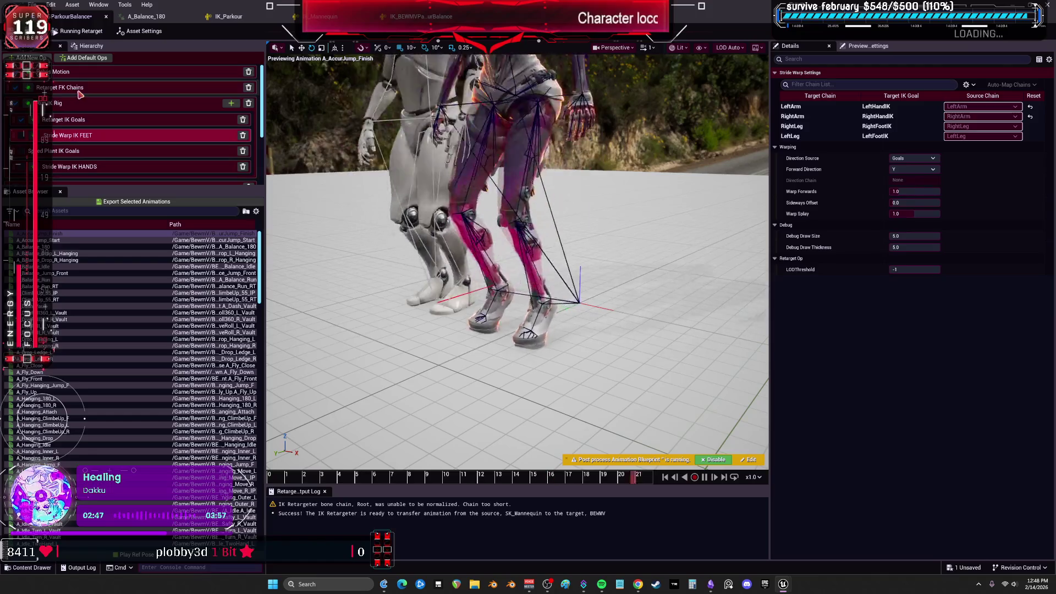
In Retarget FK Chains, try RightLeg translation Absolute and LeftLeg translation Globally Scaled
click(148, 88)
scroll(881, 204, down, 3)
click(880, 223)
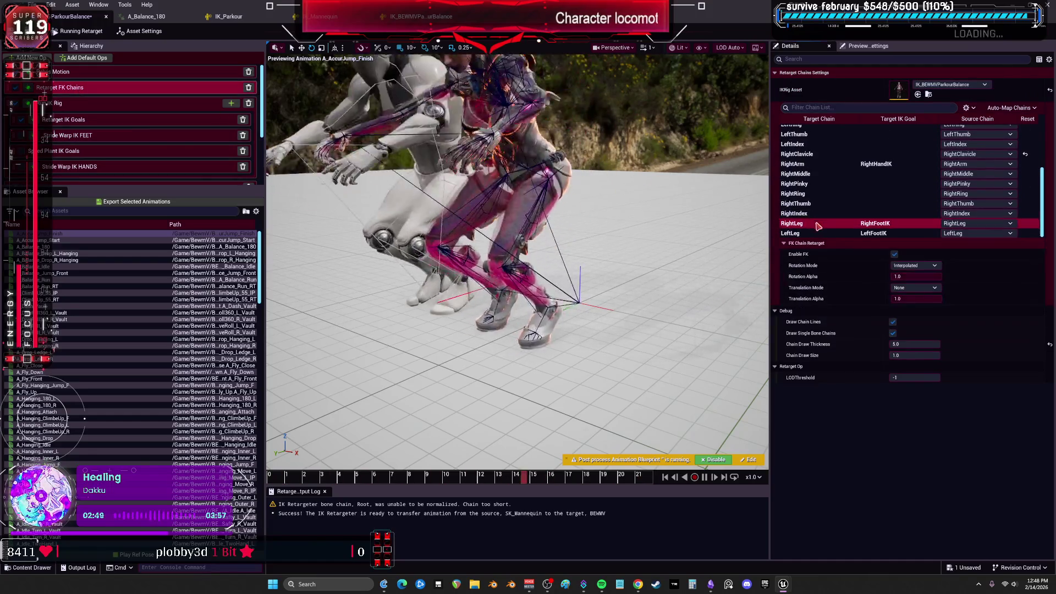
click(905, 287)
click(916, 318)
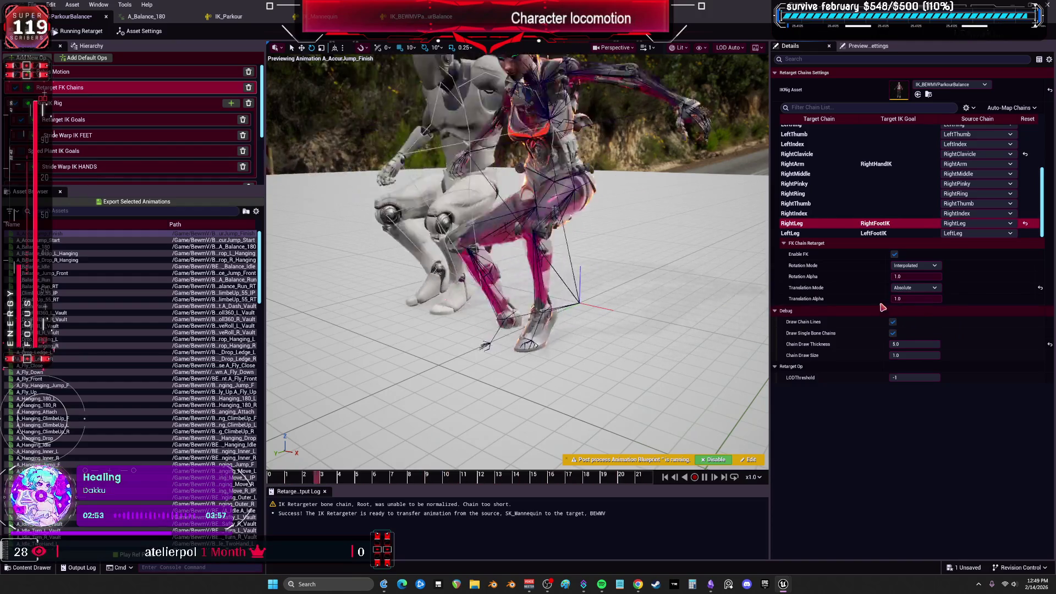
click(891, 233)
click(914, 287)
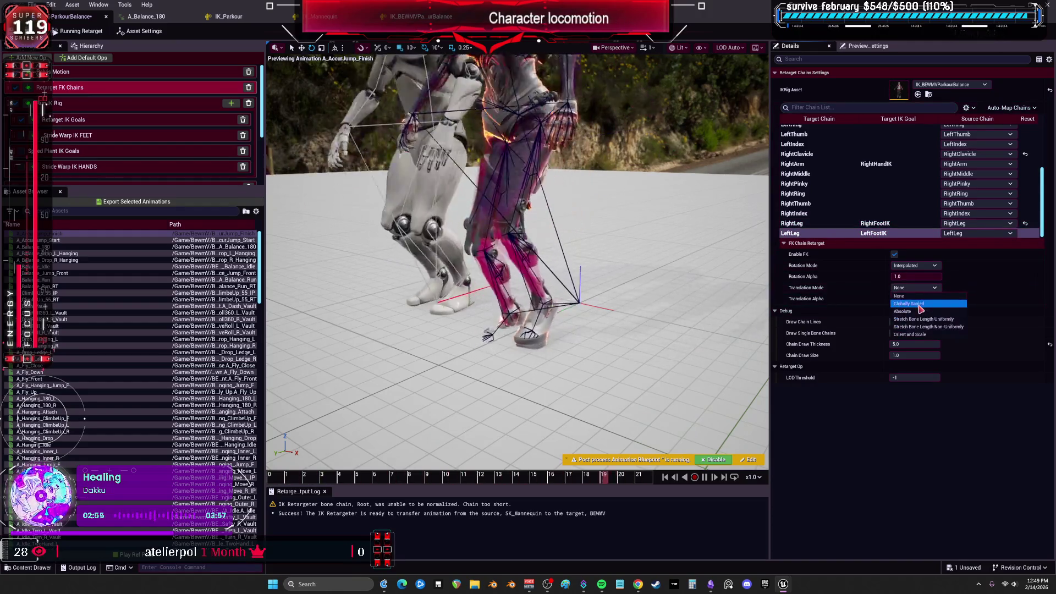
click(914, 307)
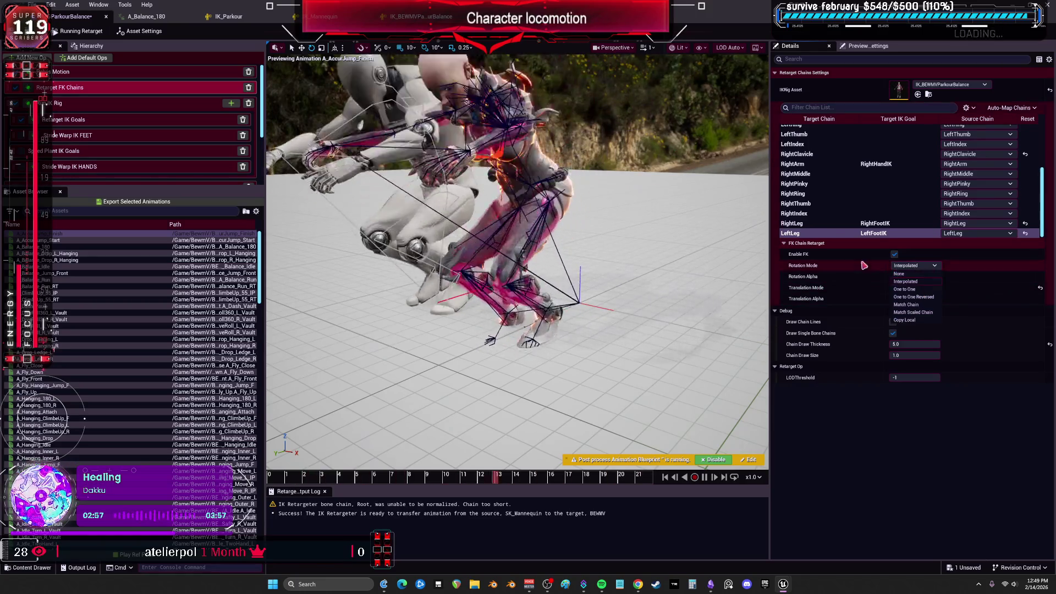
Set RightLeg to Interpolated rotation with Globally Scaled translation
click(835, 224)
click(914, 266)
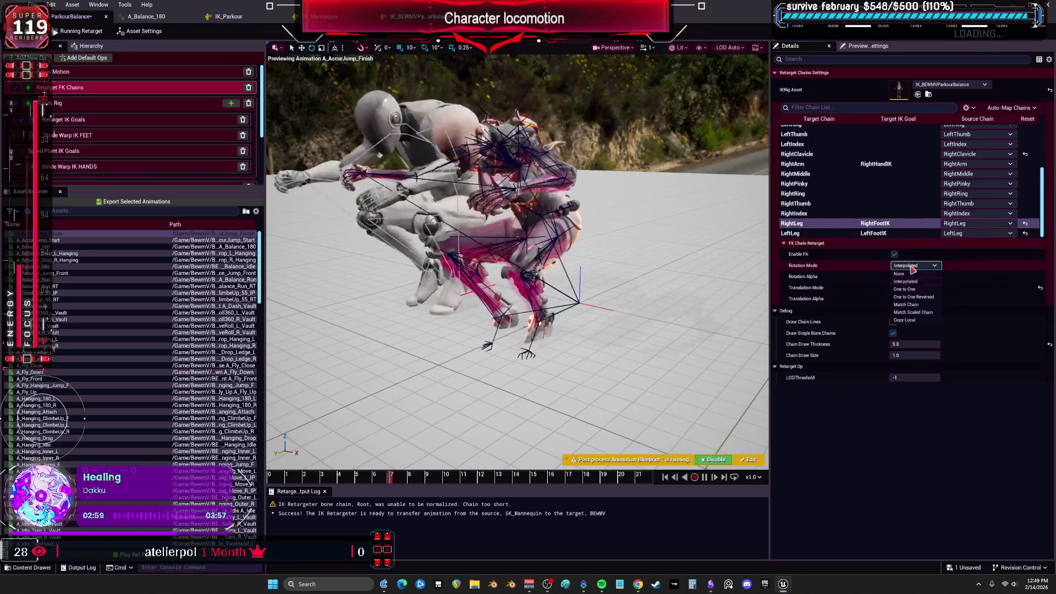
click(913, 281)
click(916, 288)
click(926, 304)
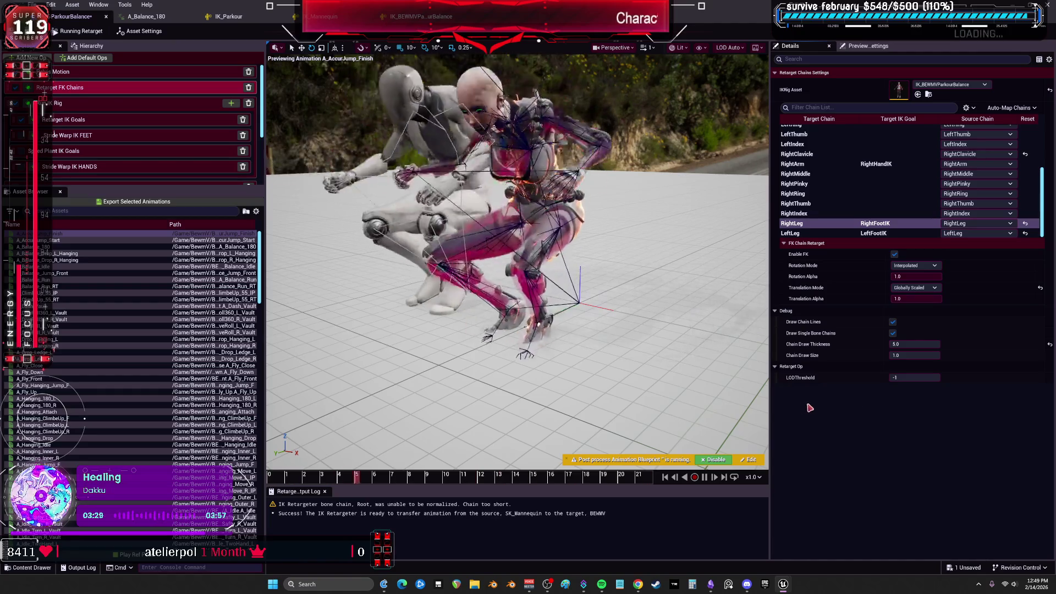
Set LeftLeg to One to One Reversed rotation and Orient and Scale translation
click(833, 234)
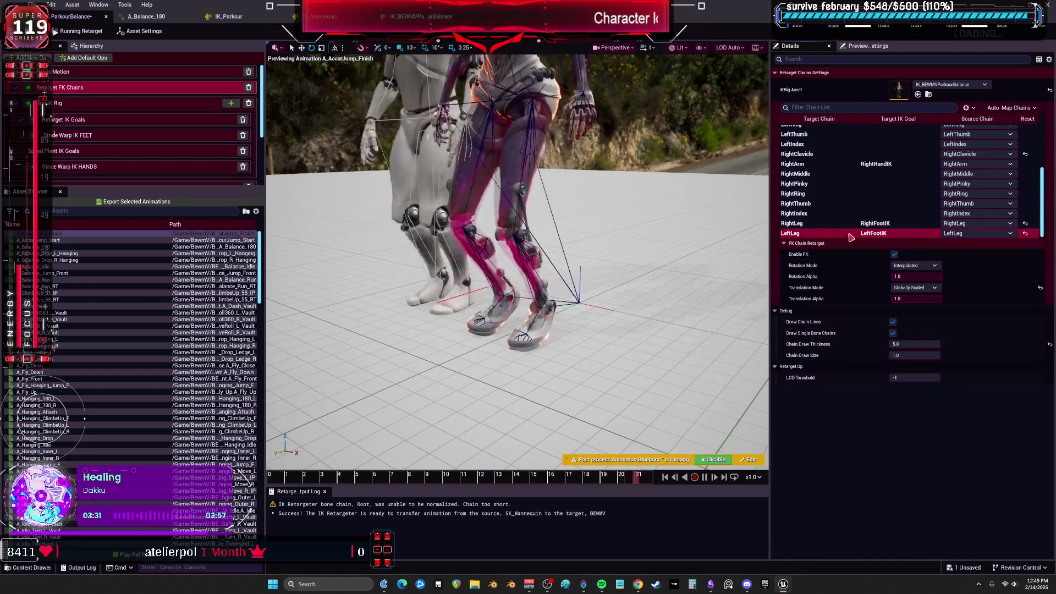
click(906, 266)
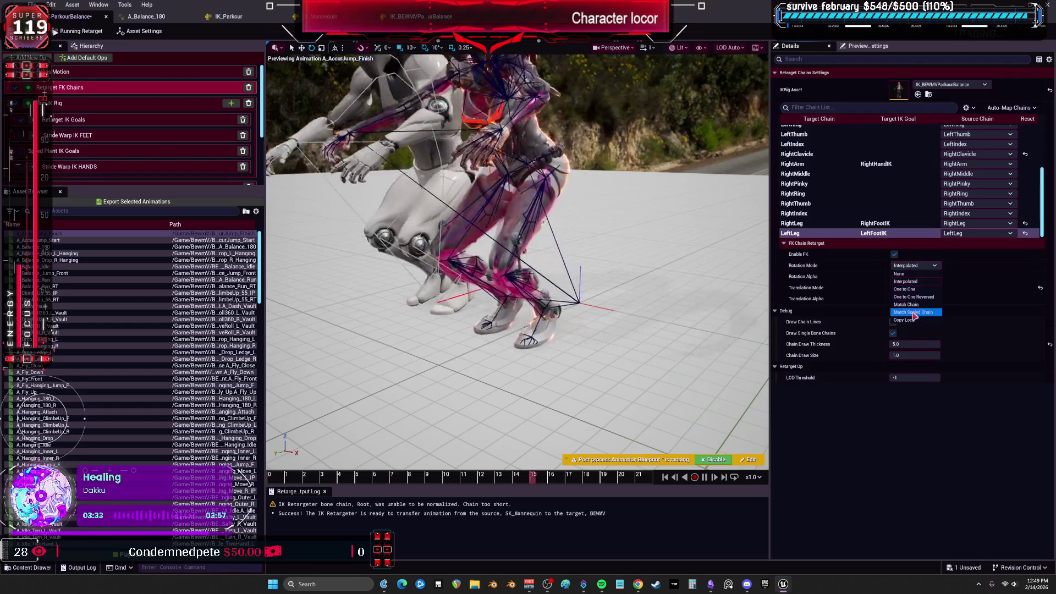
click(918, 298)
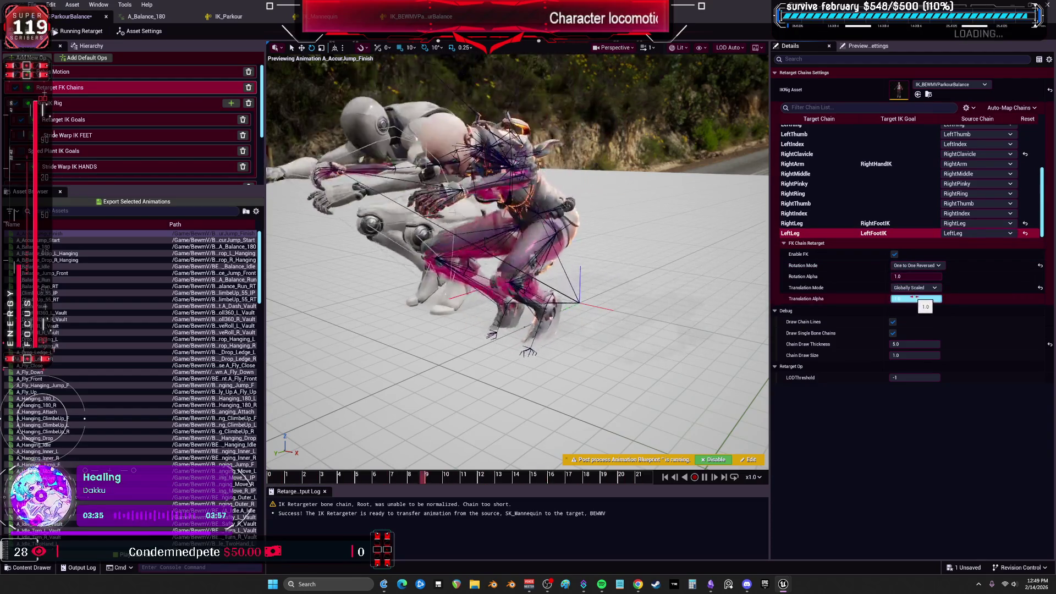
click(916, 288)
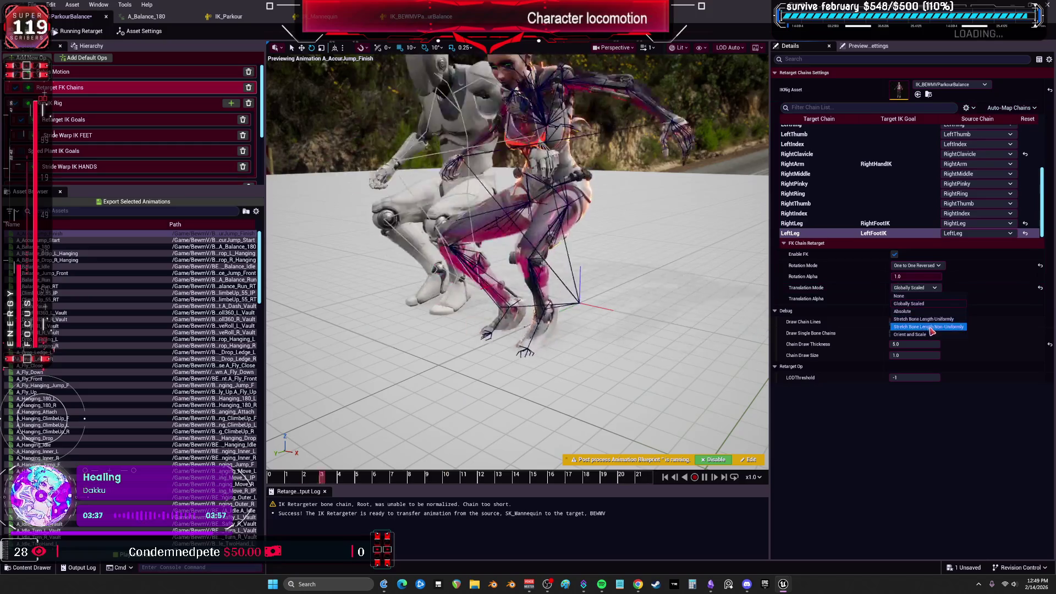
click(929, 335)
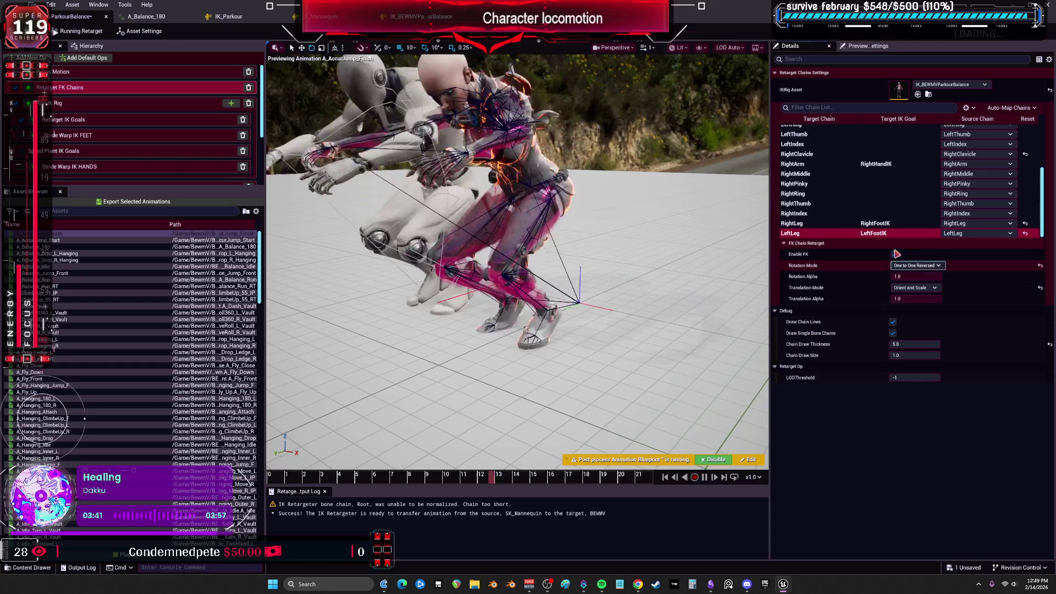
click(916, 288)
click(927, 300)
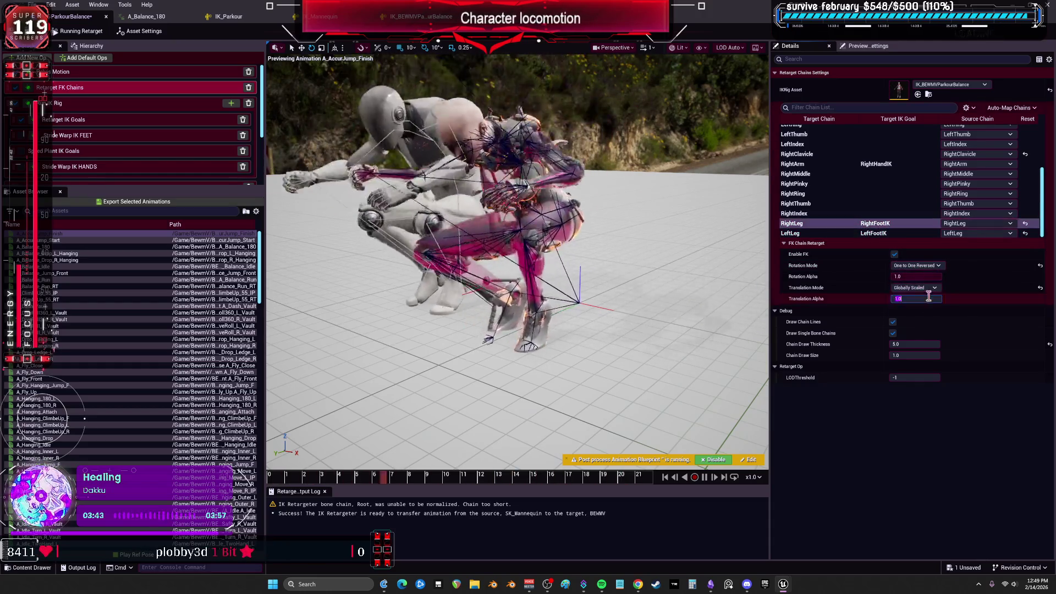
click(916, 287)
click(935, 335)
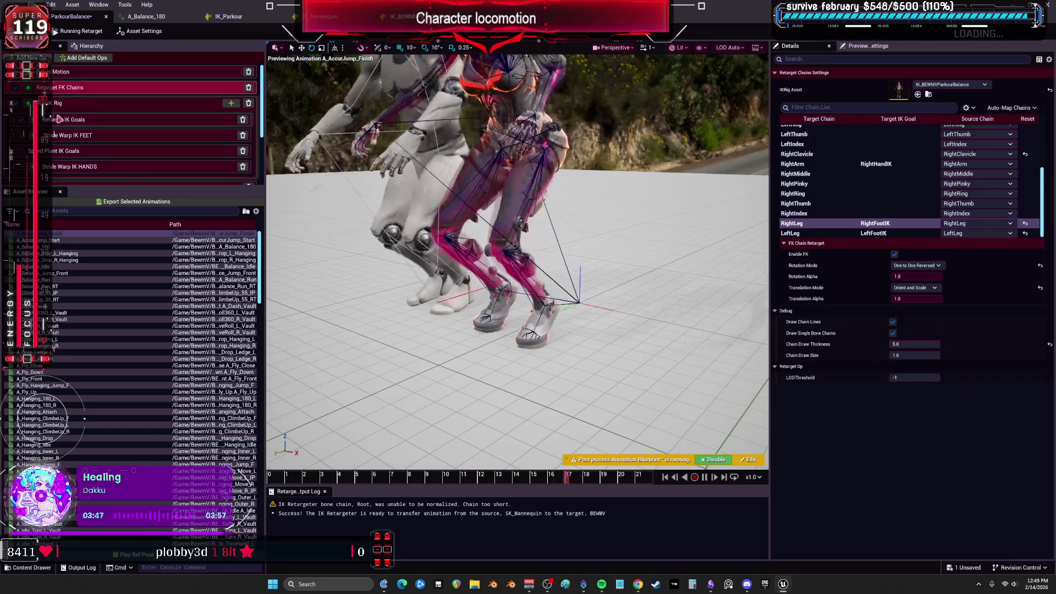
click(83, 119)
click(818, 138)
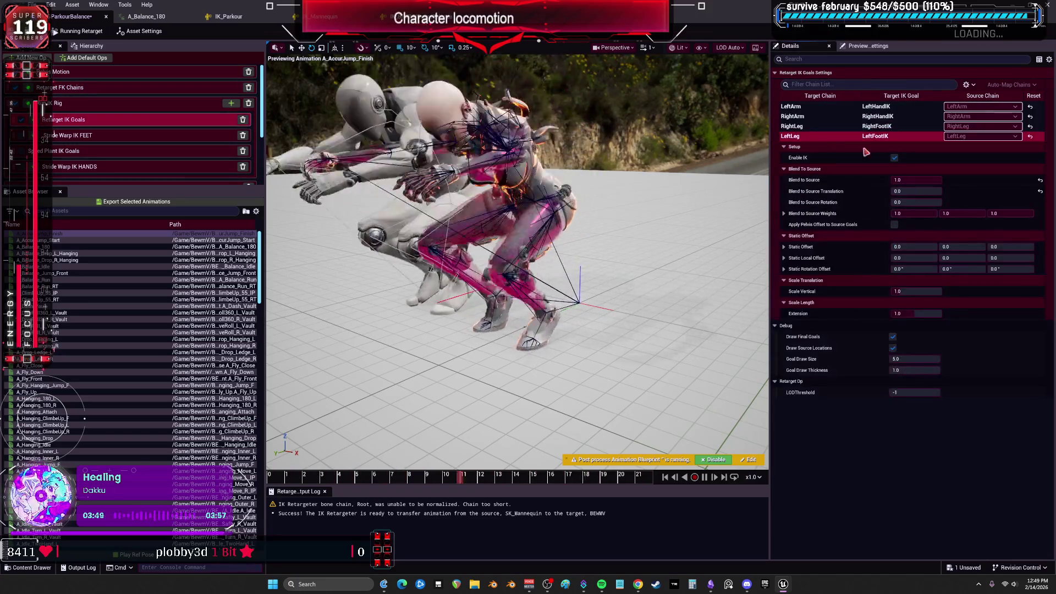
Nudge LeftLeg's blend to source translation up and tick Apply Pelvis Offset to Source Goals on both legs
drag(908, 191, 942, 191)
click(819, 126)
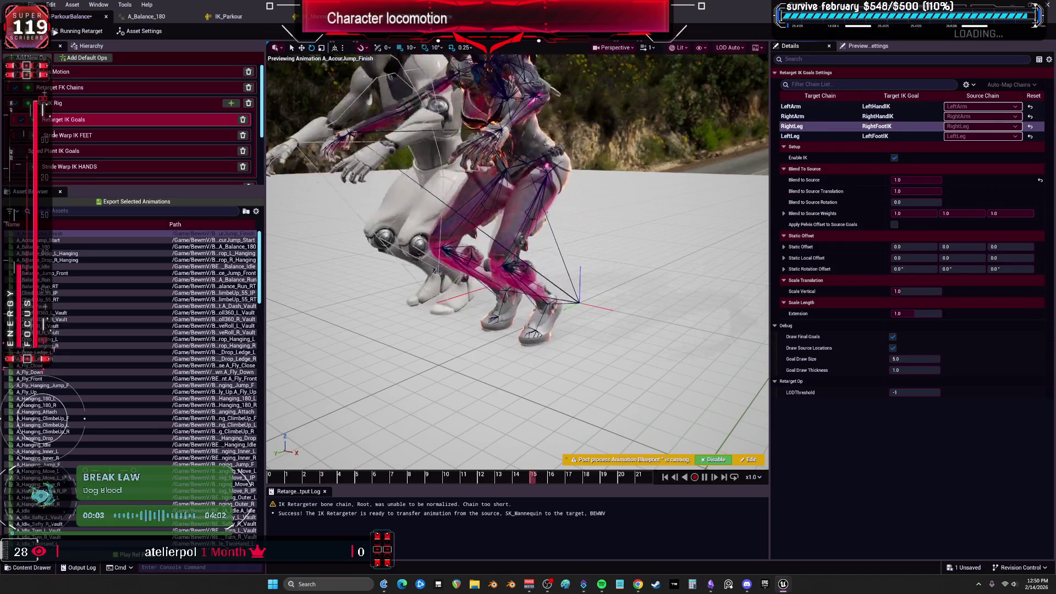
click(894, 225)
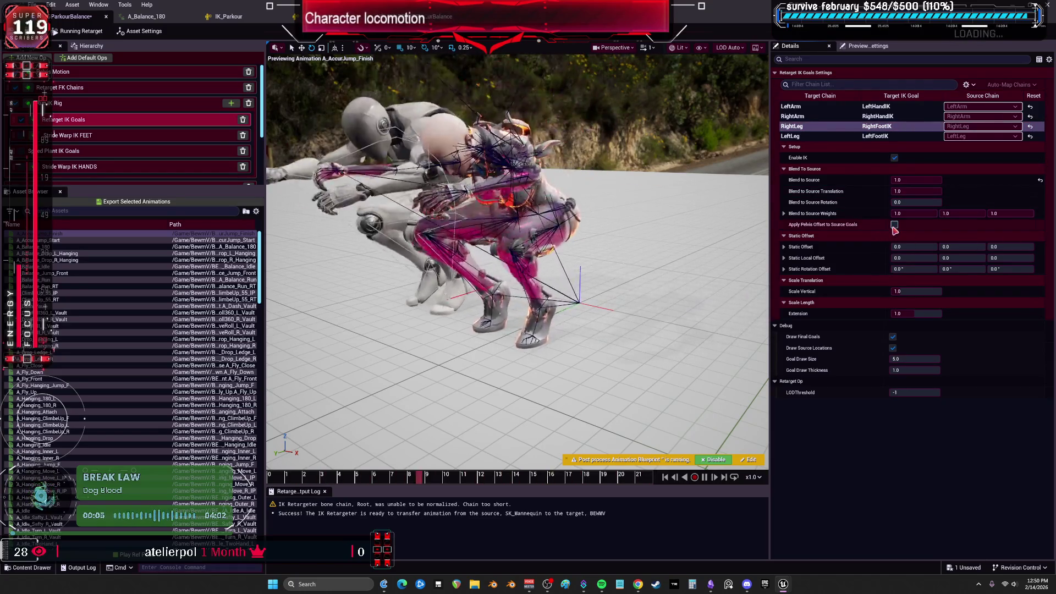
click(863, 136)
click(895, 224)
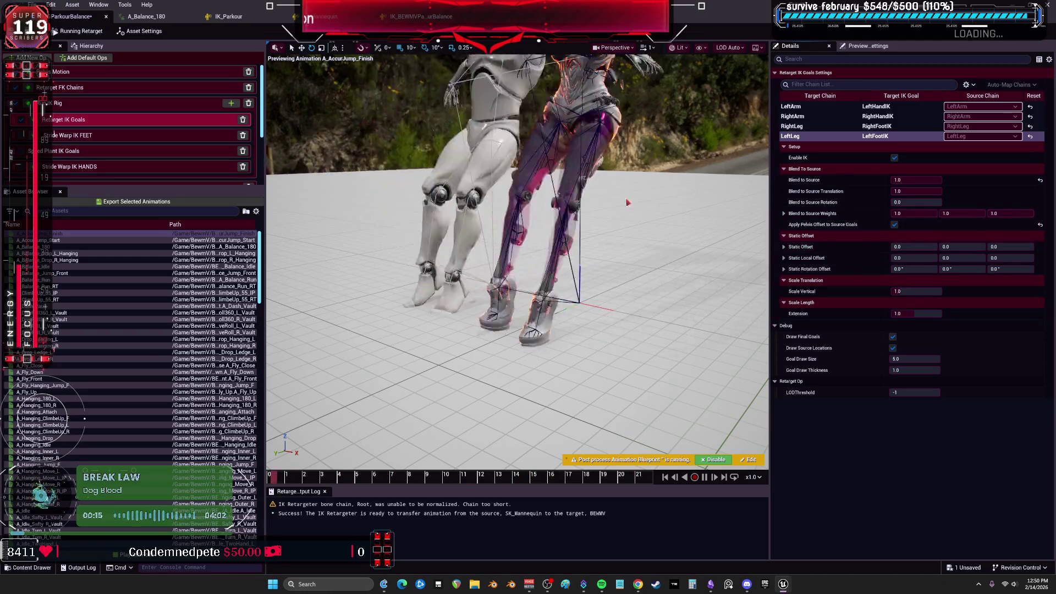
click(94, 77)
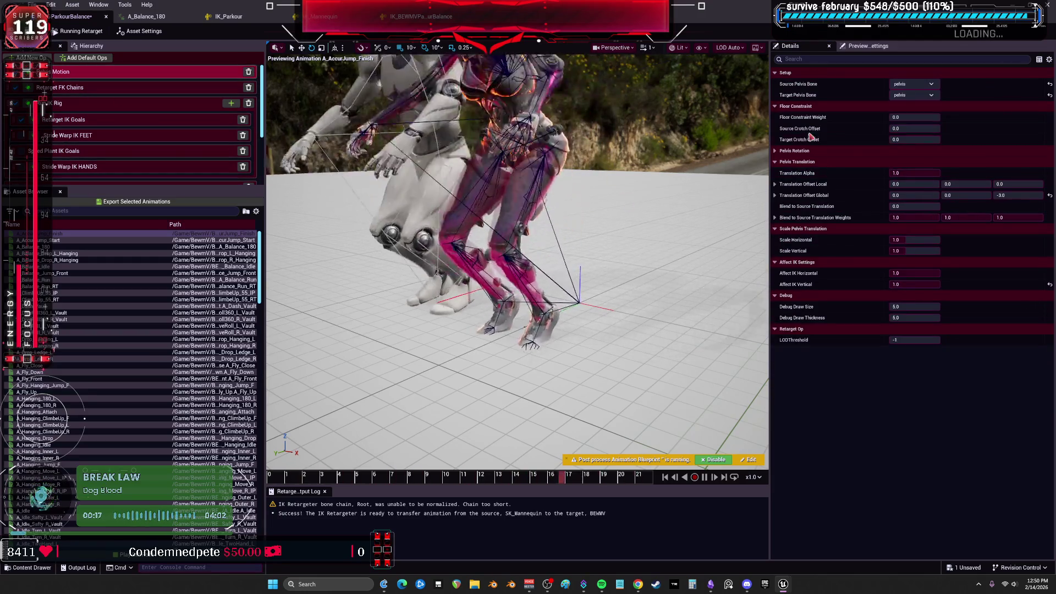
Raise the pelvis Translation Offset Global Z toward -2.9 and set preview playback to x0.25
drag(1018, 195, 1026, 196)
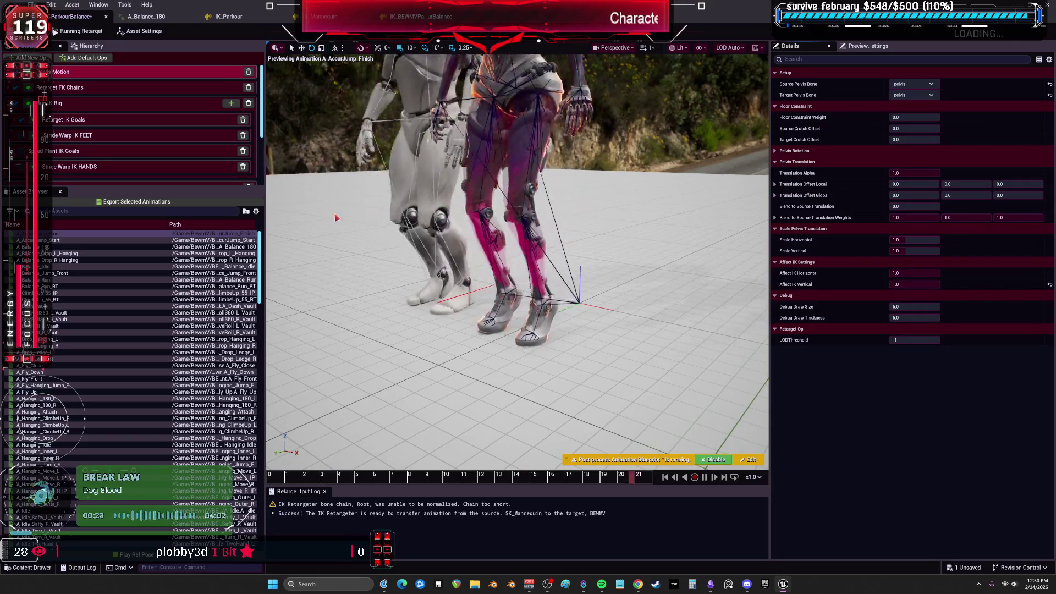
drag(443, 257, 402, 266)
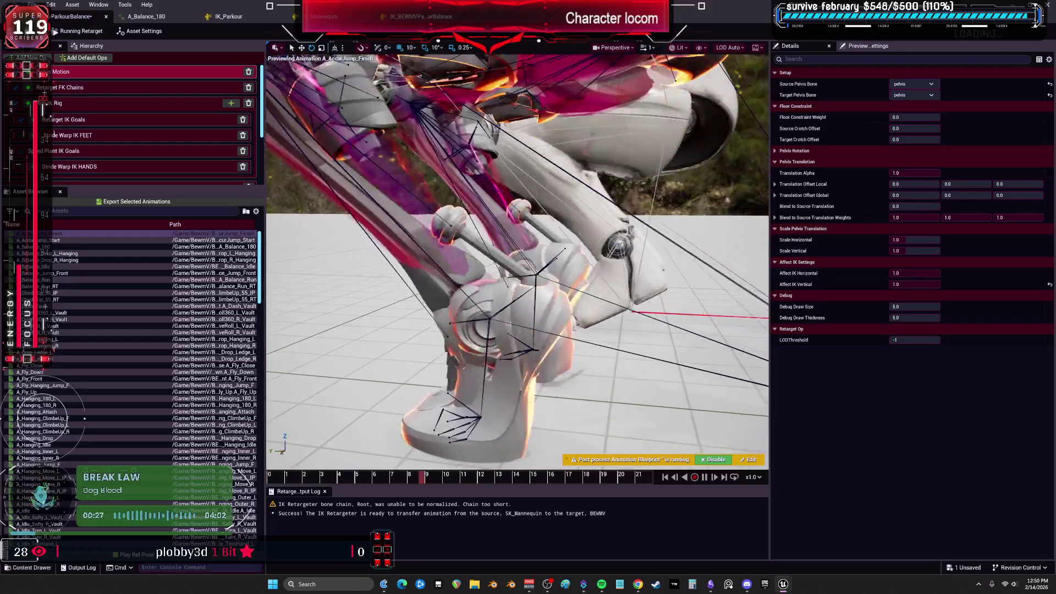
click(754, 477)
click(781, 395)
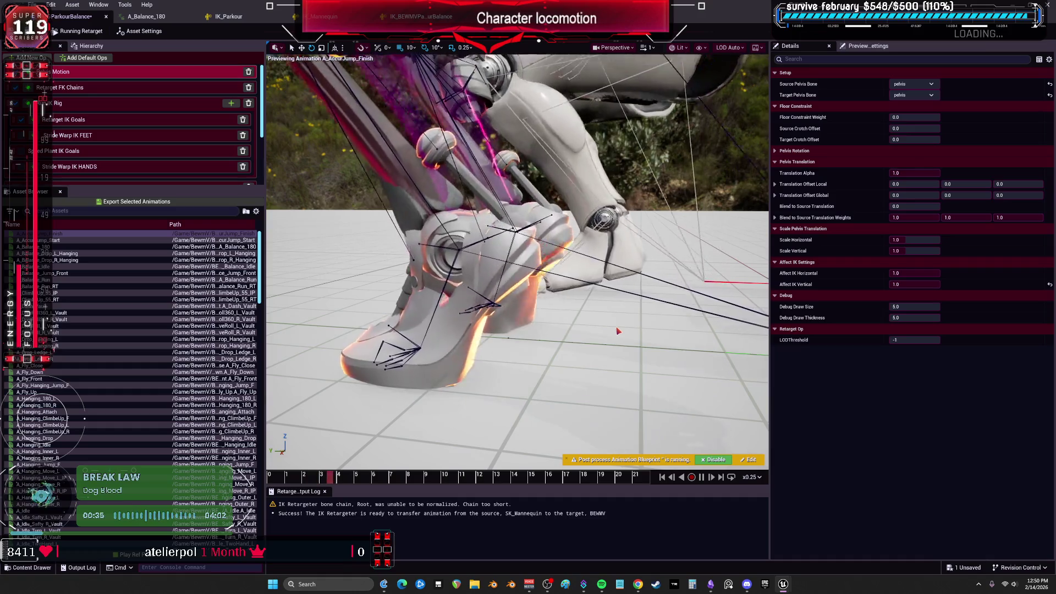
mouse_move(617, 331)
mouse_down()
mouse_move(716, 314)
mouse_move(616, 328)
mouse_up()
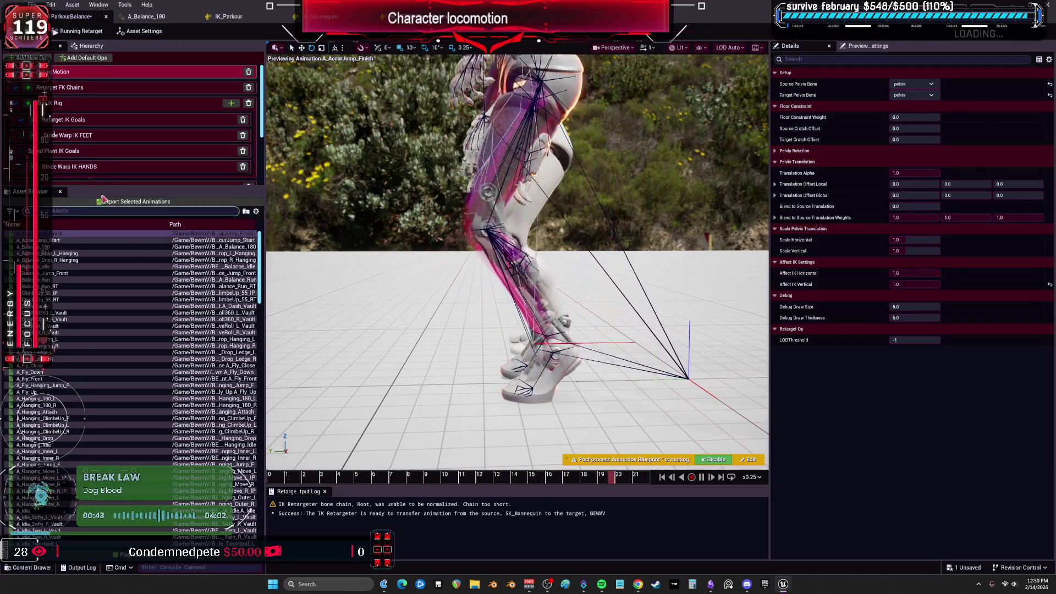
scroll(148, 121, down, 2)
scroll(179, 93, up, 4)
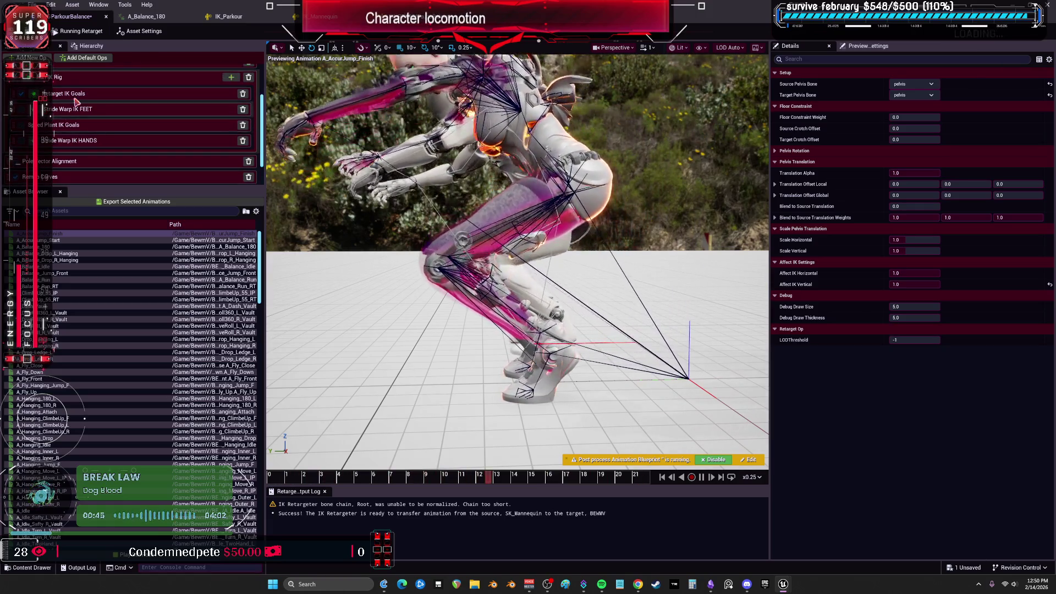
click(231, 90)
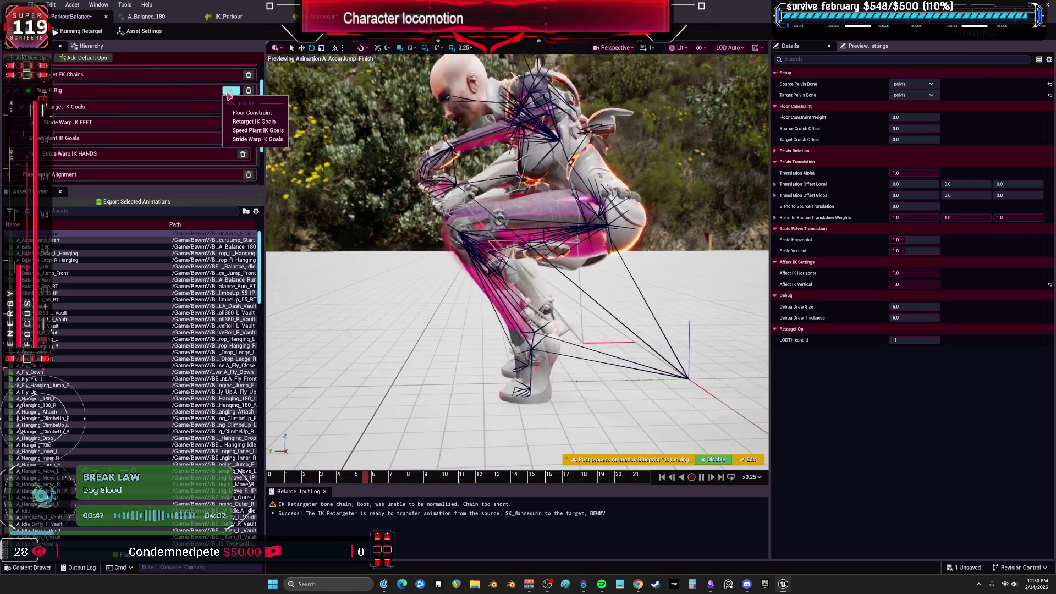
Add a Floor Constraint op, enable it on the LeftLeg chain, and raise Maintain Height Offset to about 0.456
click(253, 113)
scroll(104, 99, down, 3)
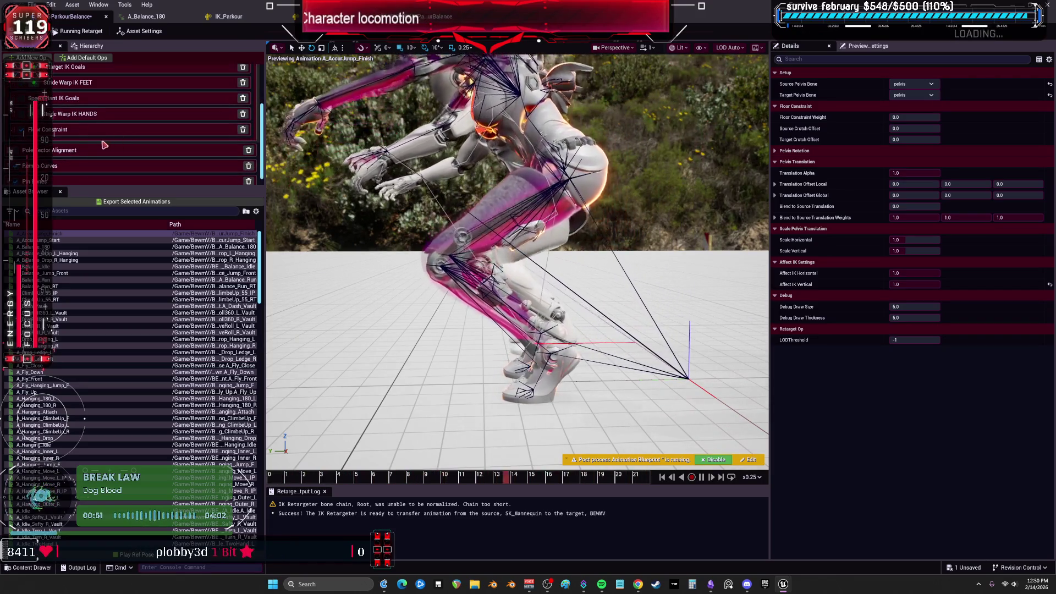
click(83, 129)
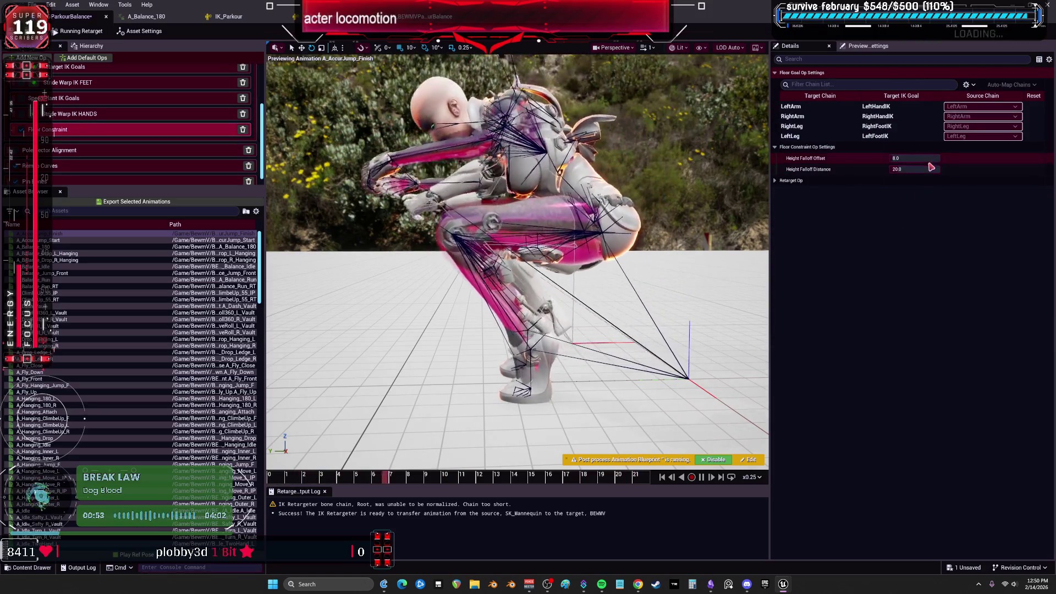
click(842, 136)
click(895, 158)
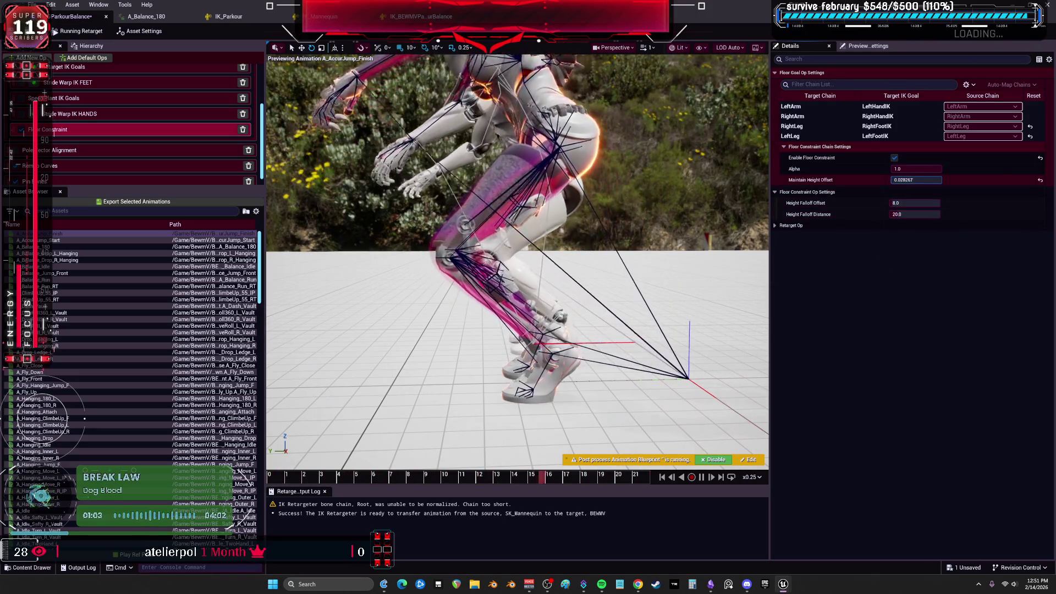
drag(916, 180, 936, 179)
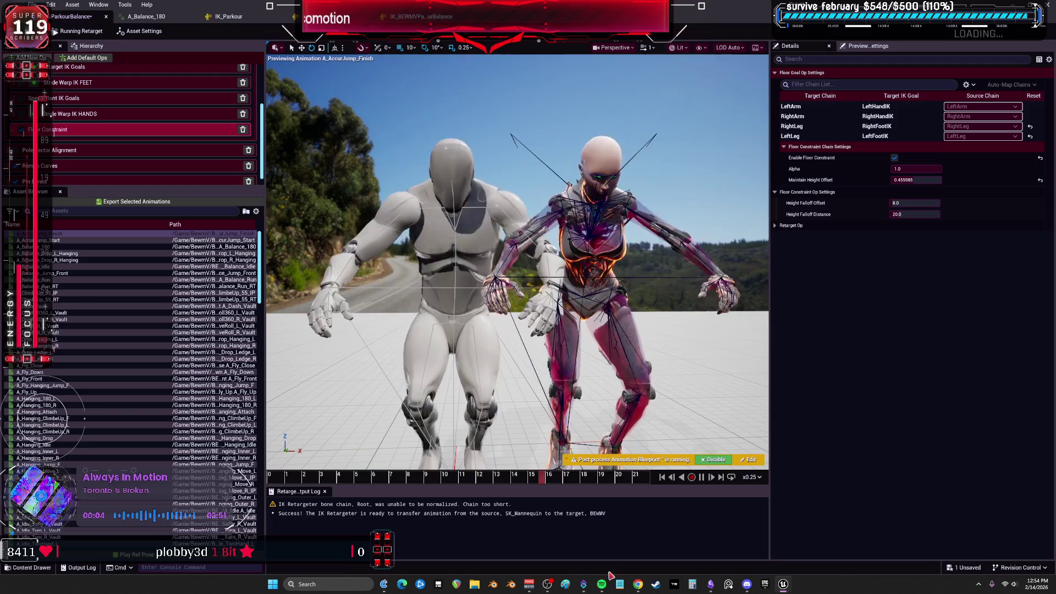
mouse_move(604, 582)
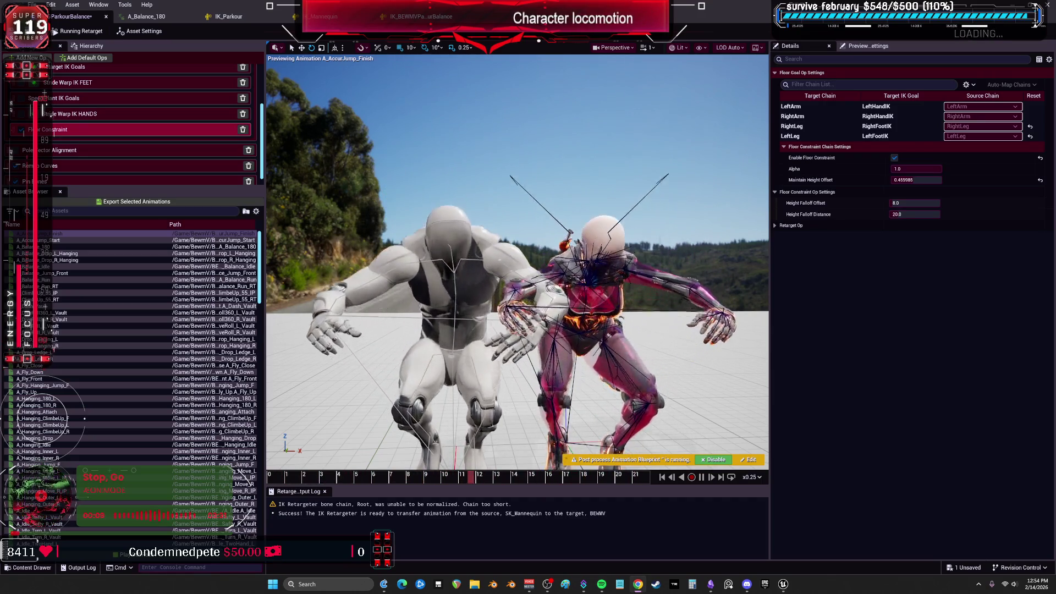
scroll(85, 344, down, 3)
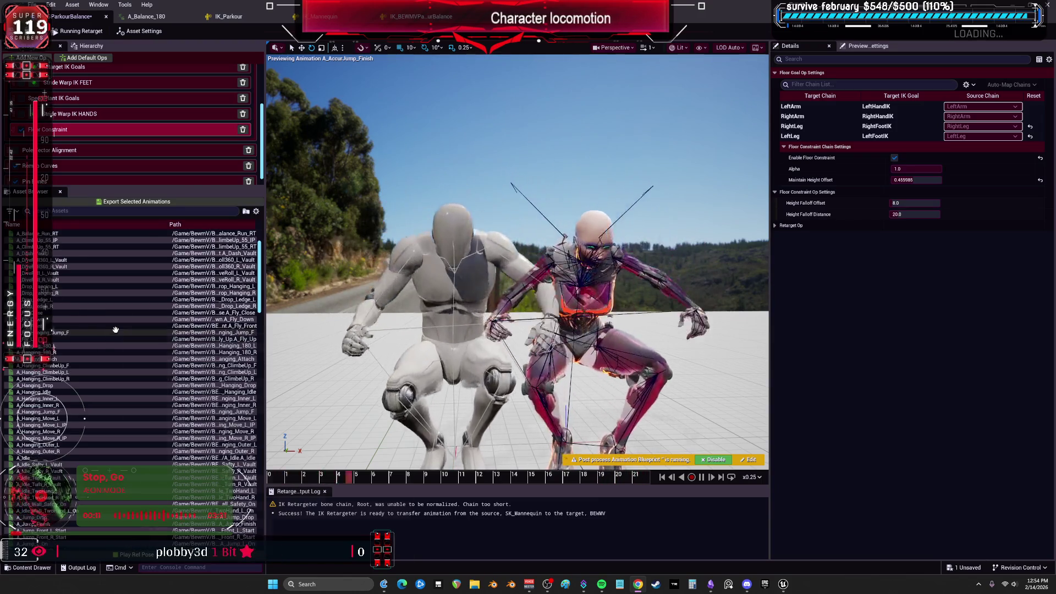
Preview A_Fly_Close, A_Hanging_Outer_R, A_Idle_Wall_Safety_On and A_Kash_Vault, ending on A_Balance_180
click(83, 312)
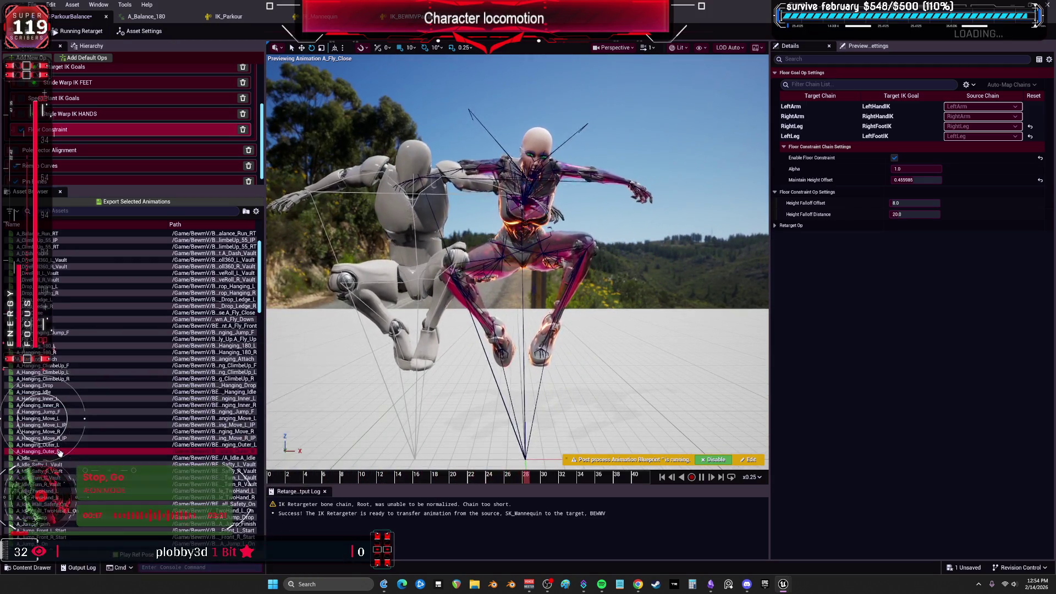
click(39, 451)
drag(517, 247, 578, 247)
scroll(93, 440, down, 2)
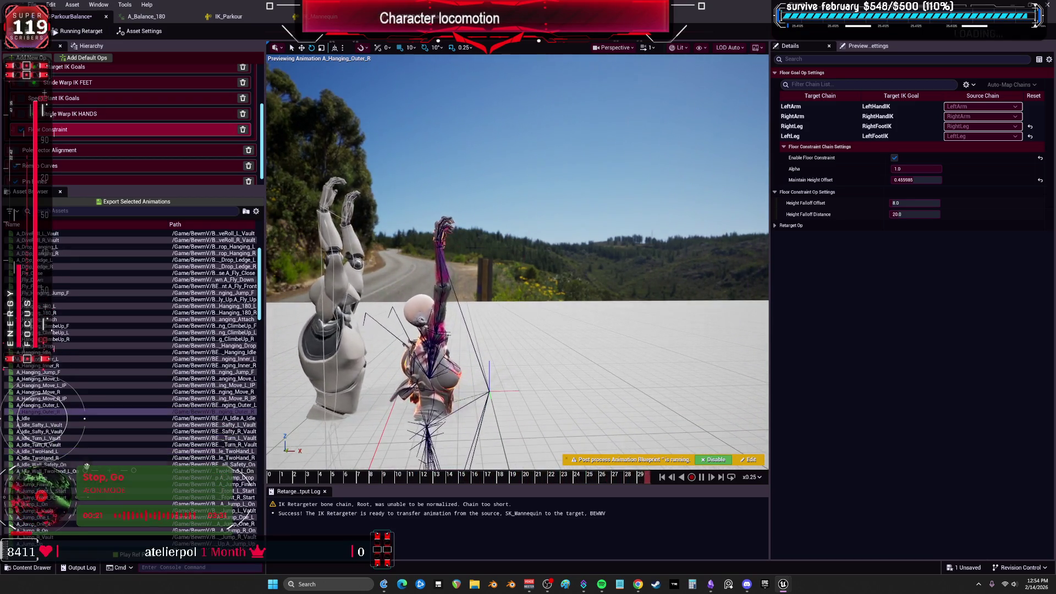
click(94, 464)
scroll(105, 455, down, 2)
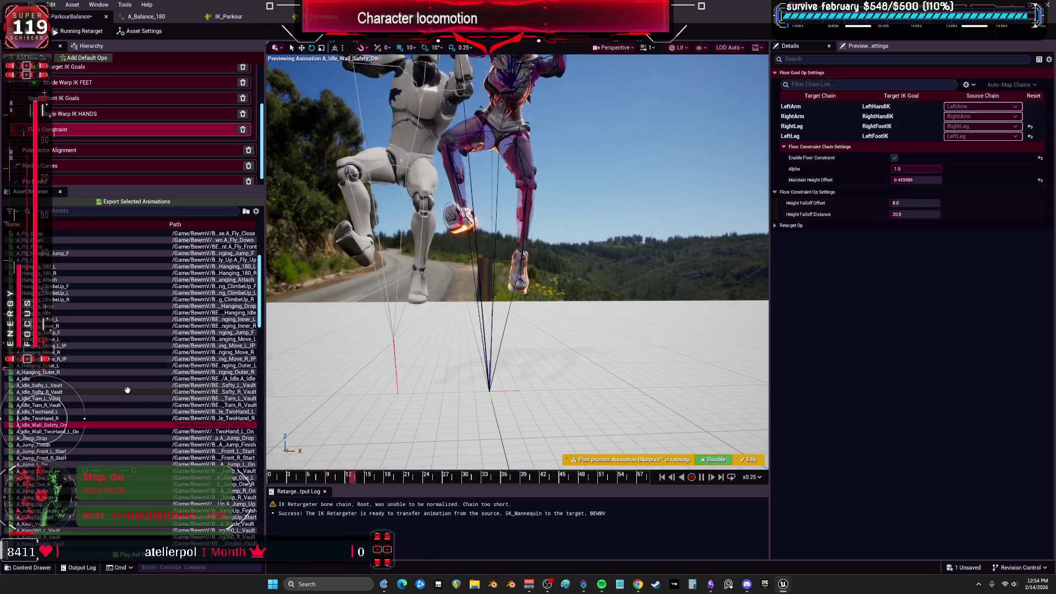
scroll(128, 463, down, 3)
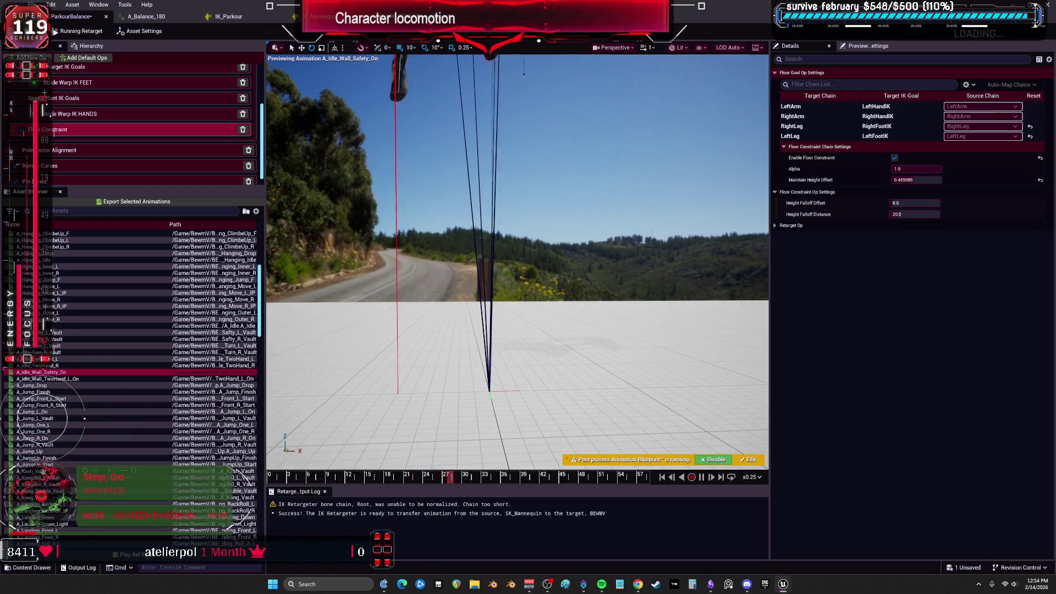
click(127, 471)
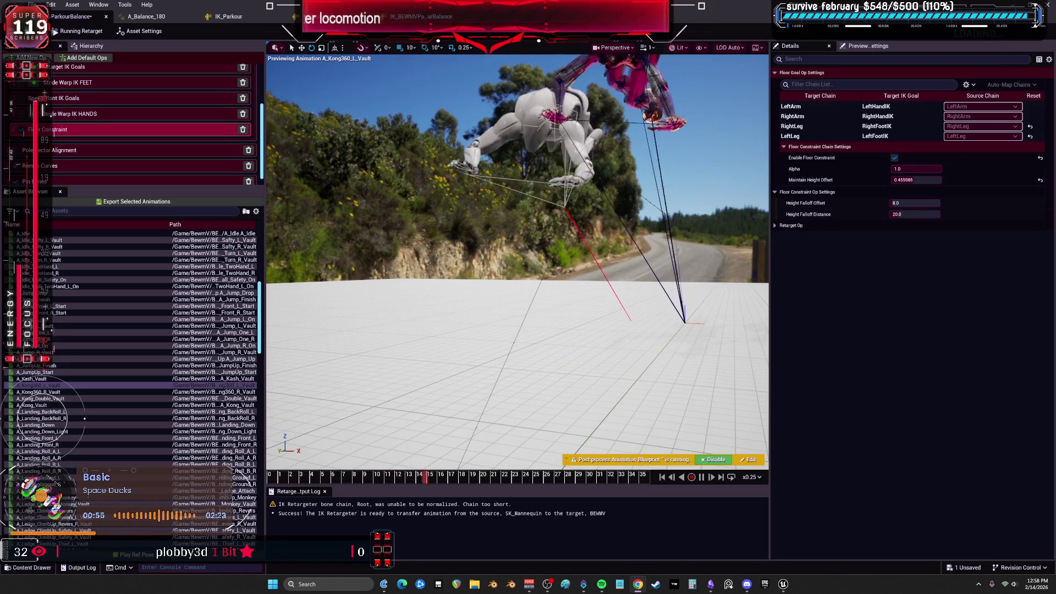
scroll(63, 258, up, 10)
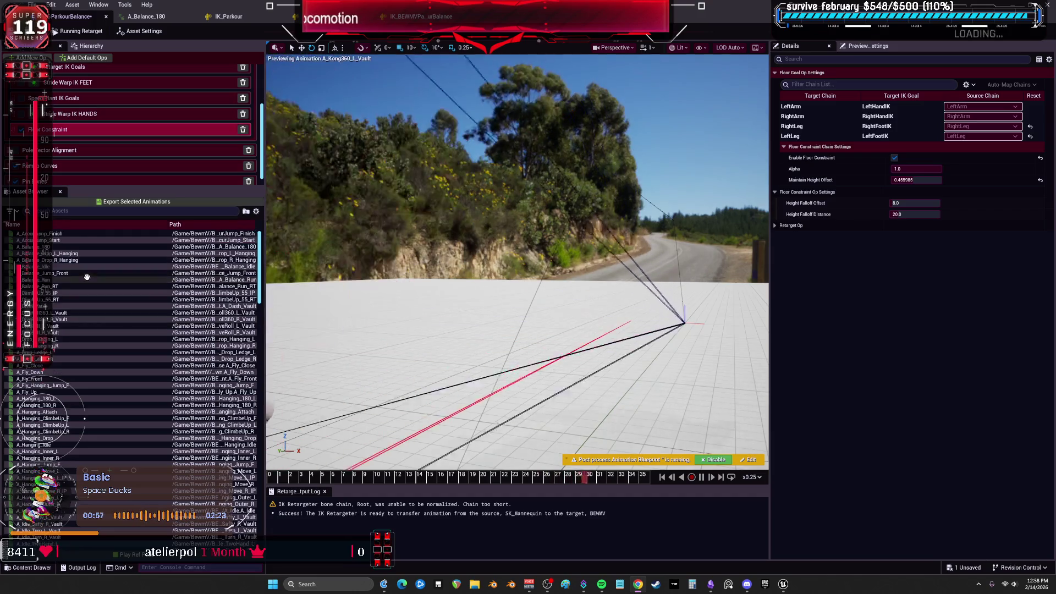
click(60, 246)
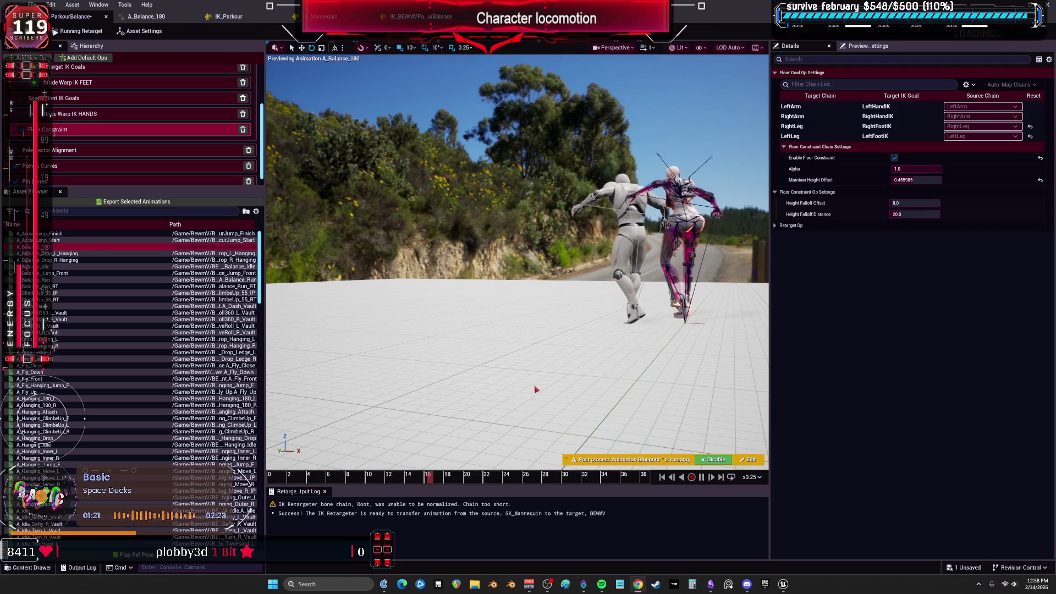
Widen and zoom the preview viewport, then open Asset Settings for the source and target previews
drag(771, 331, 886, 330)
scroll(575, 261, up, 10)
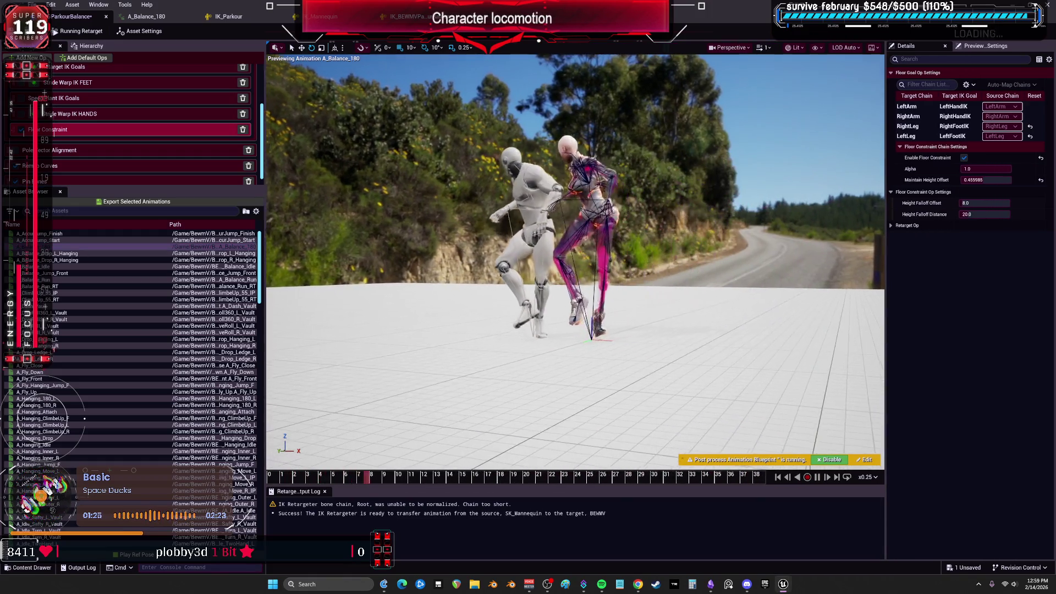
click(140, 30)
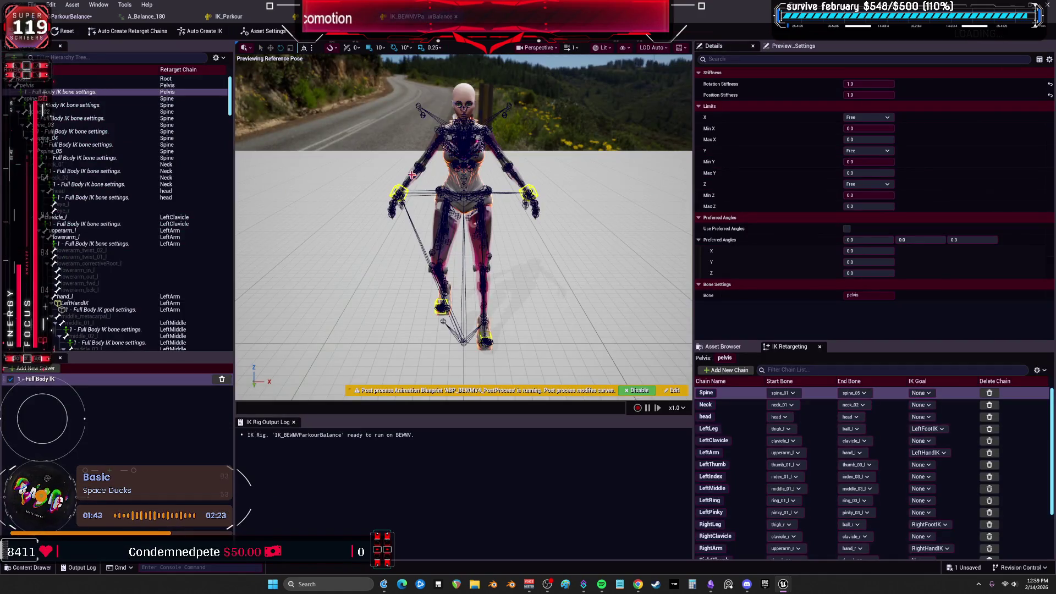
Set the LeftFootIK goal's Chain Depth to 2
scroll(187, 99, down, 2)
drag(230, 110, 229, 354)
scroll(137, 248, up, 3)
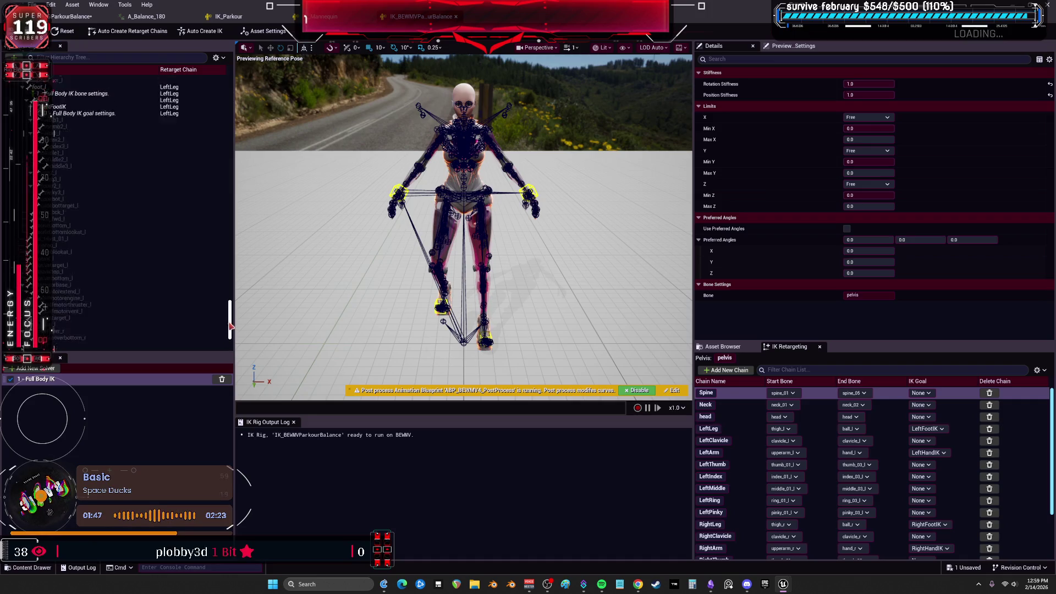
click(80, 246)
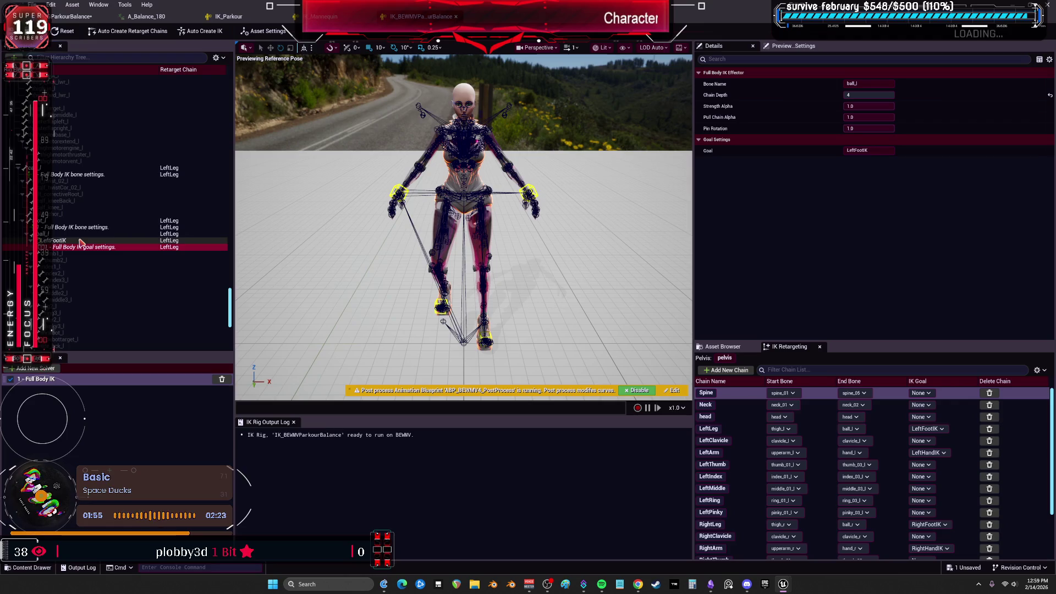
click(863, 96)
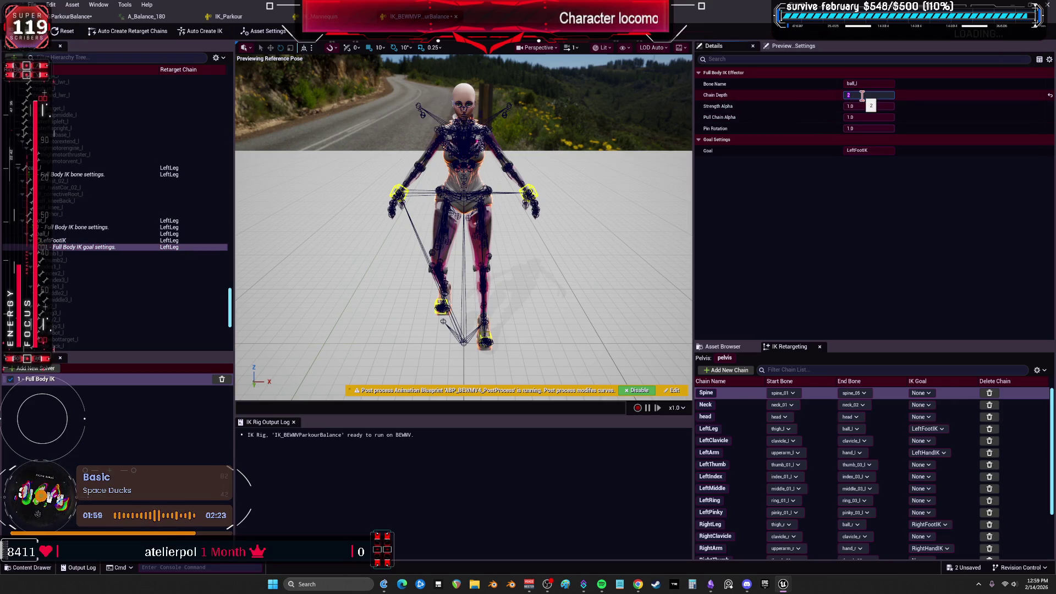
Set the RightFootIK goal's Chain Depth to 2 and return to the ParkourBalance retargeter
scroll(130, 212, up, 6)
scroll(138, 217, down, 8)
scroll(148, 223, up, 5)
scroll(144, 226, up, 5)
click(127, 169)
click(867, 97)
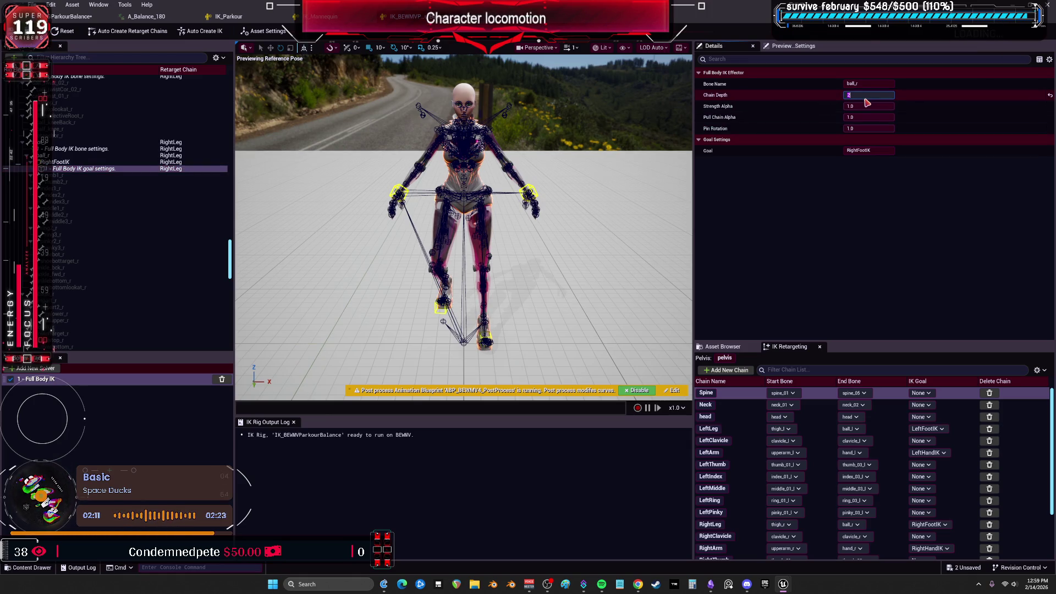
click(14, 32)
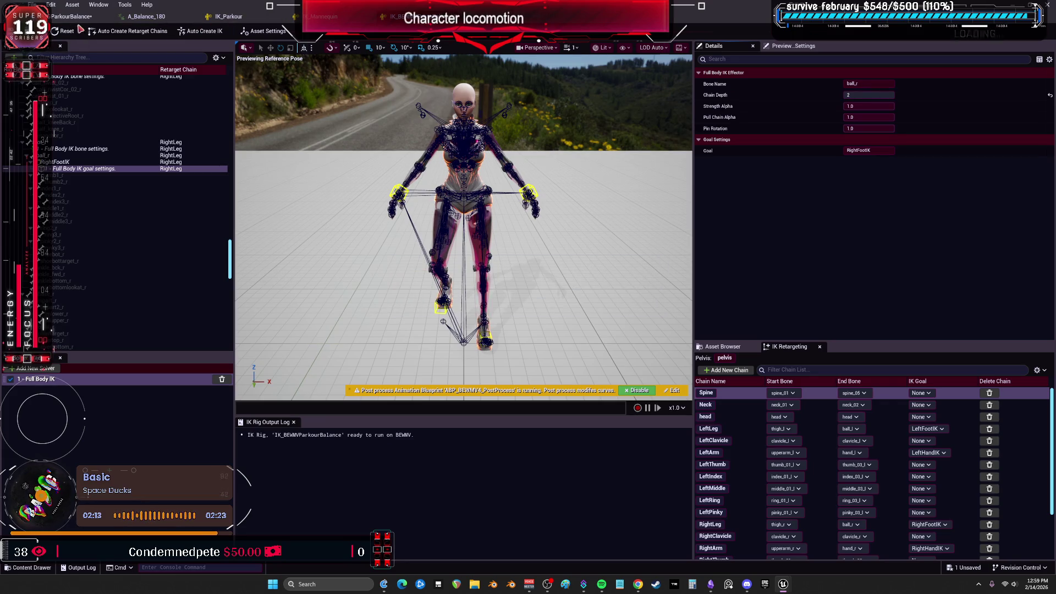
click(227, 16)
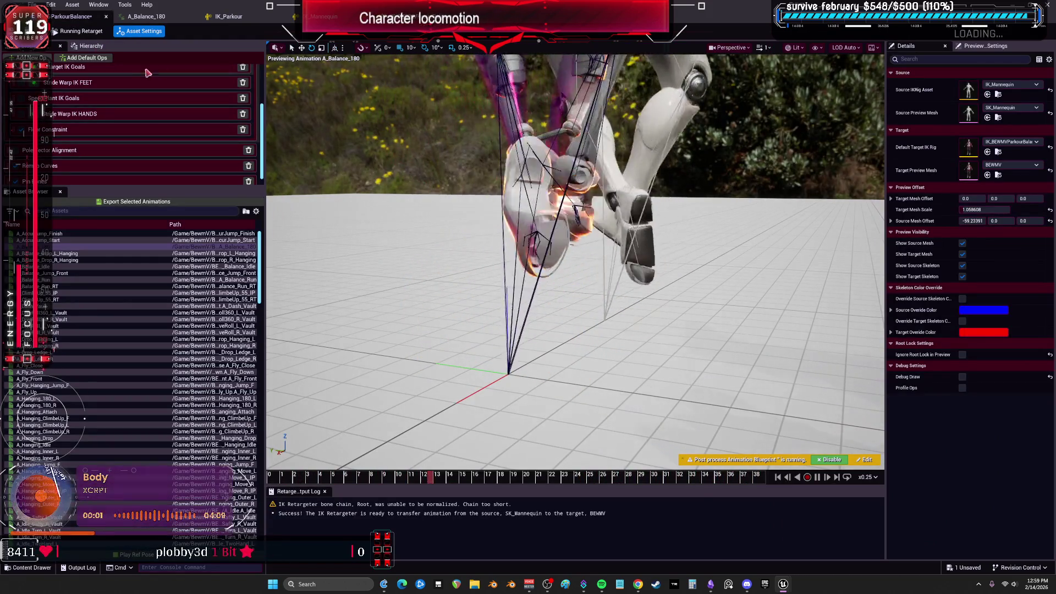
Close the mannequin's IK_Parkour rig tab and go back to the ParkourBalance retargeter
scroll(147, 73, up, 2)
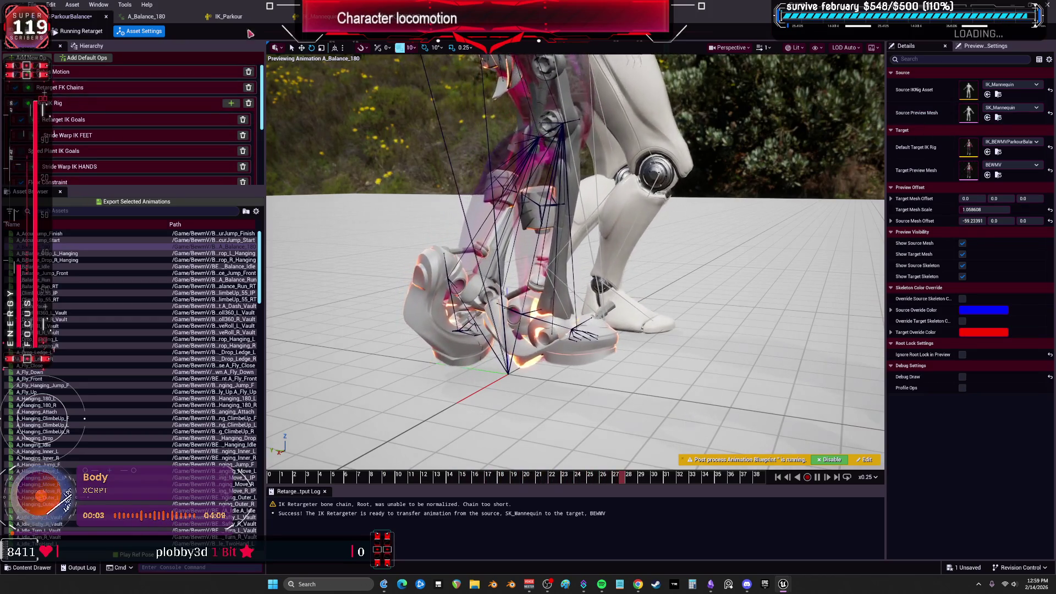
click(274, 18)
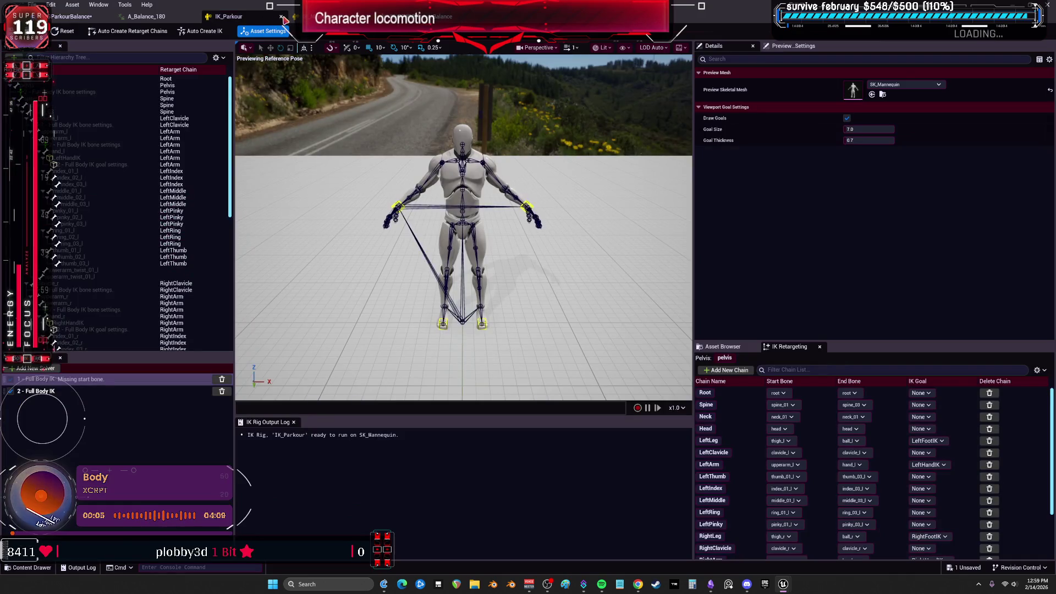
click(282, 17)
click(71, 16)
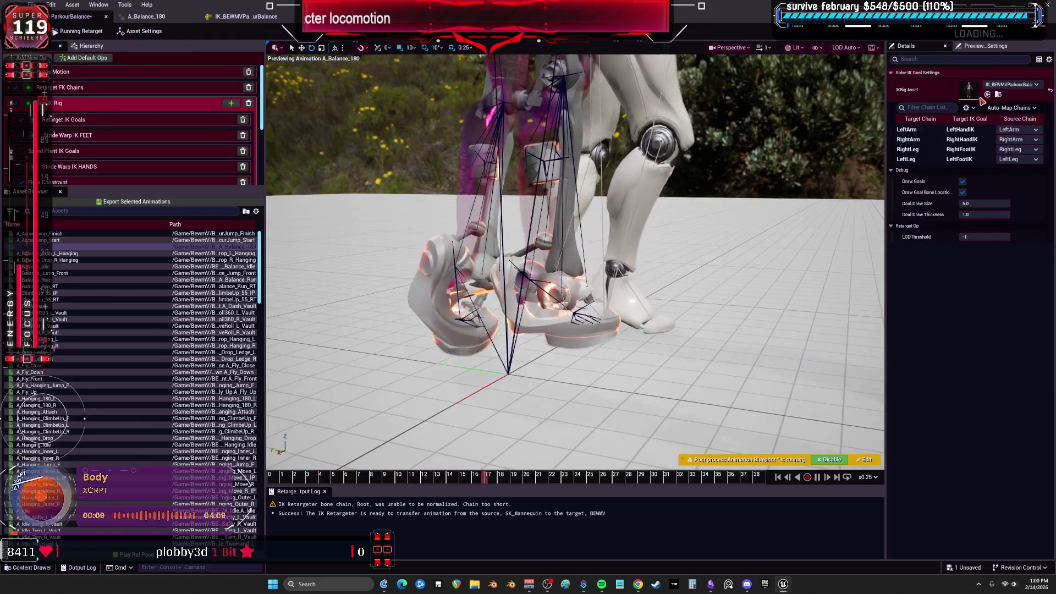
Review the Retarget IK Goals and Pelvis Motion op settings, then return to IK_BEWMVParkourBalance
click(92, 122)
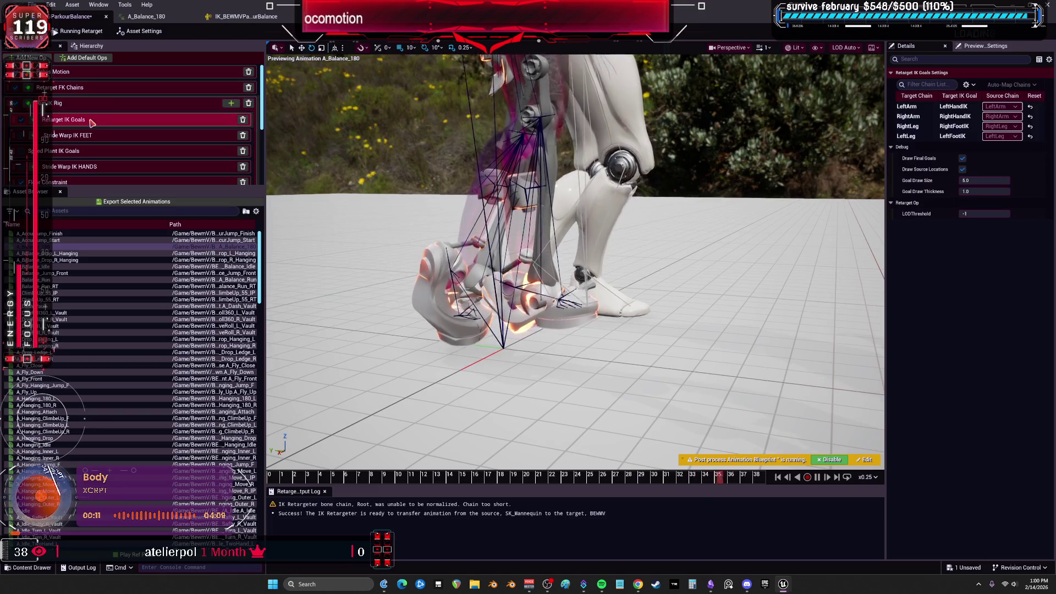
click(86, 91)
click(105, 74)
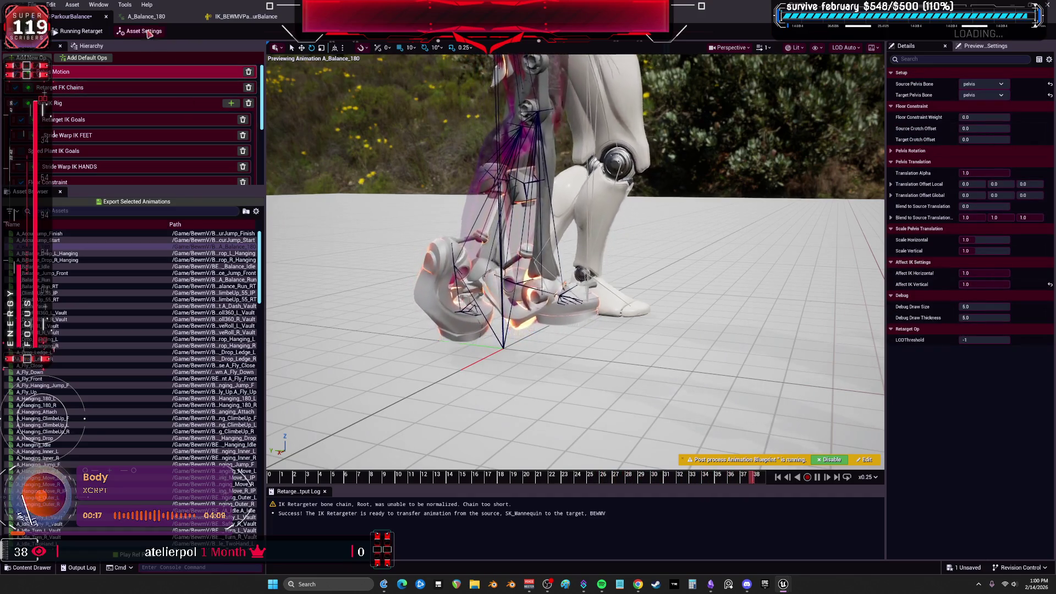
click(245, 17)
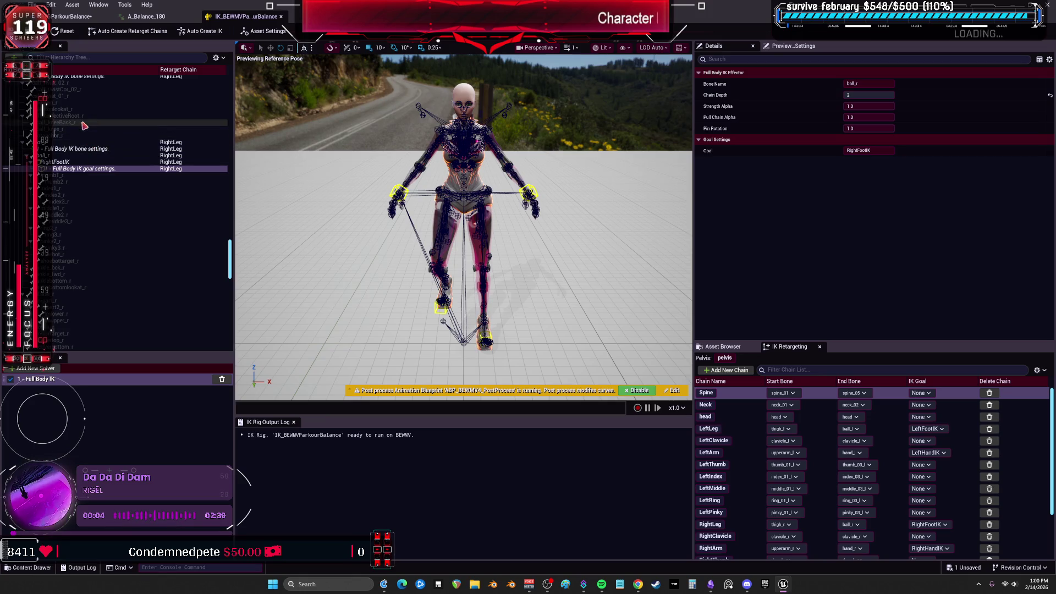
Set Chain Depth to 4 on both foot IK goals and save the IK rig
click(874, 95)
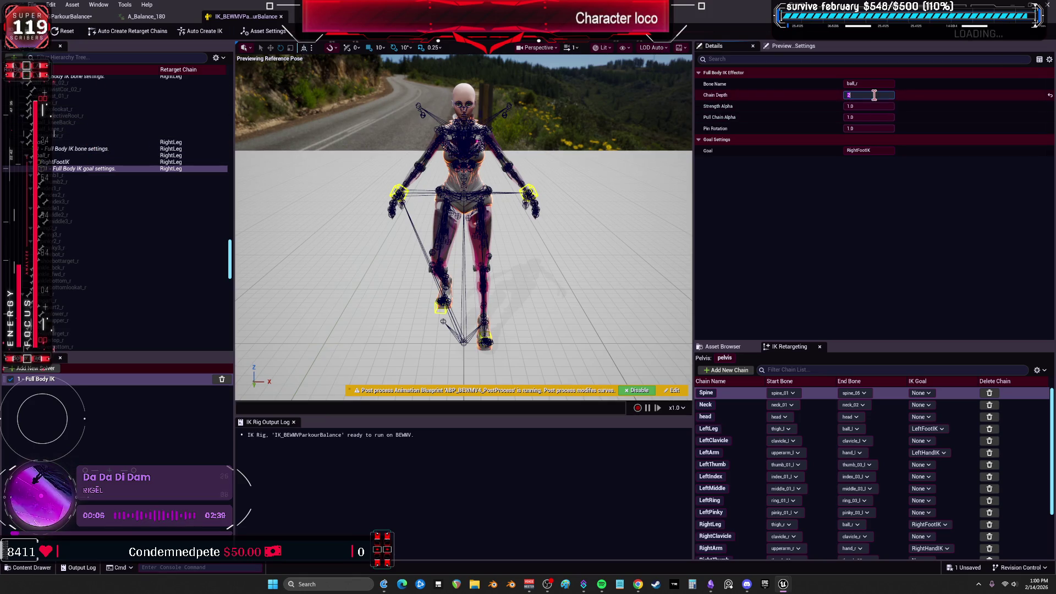
text(4)
key(Return)
scroll(87, 172, up, 5)
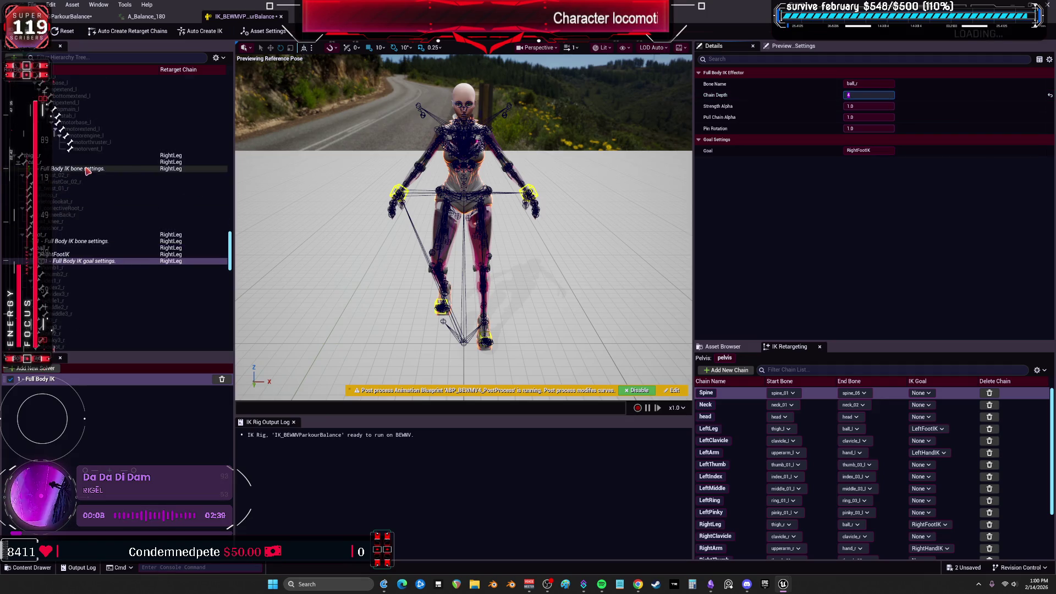
scroll(137, 188, up, 10)
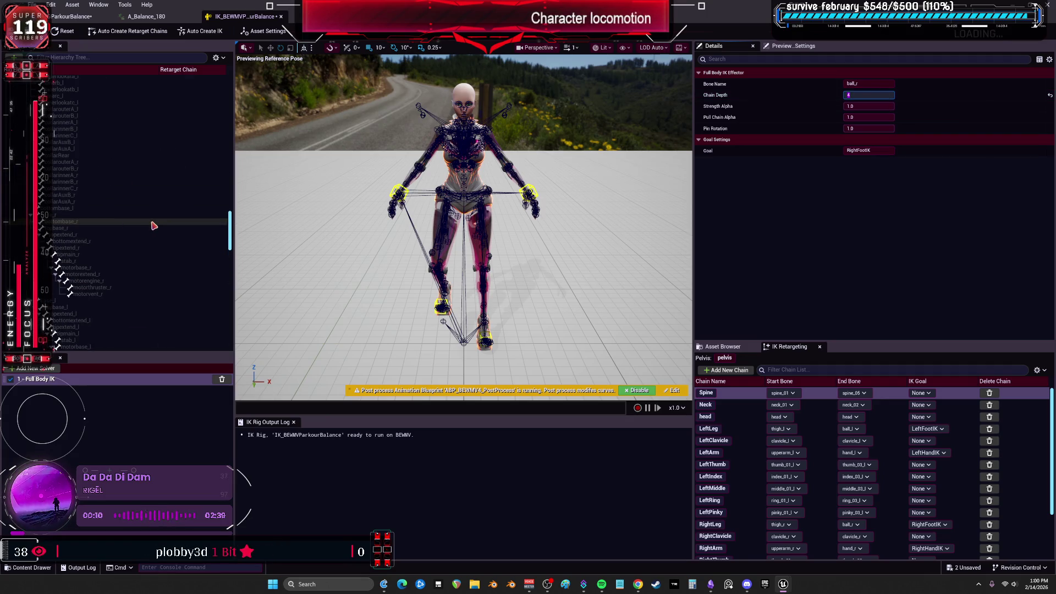
scroll(231, 245, down, 8)
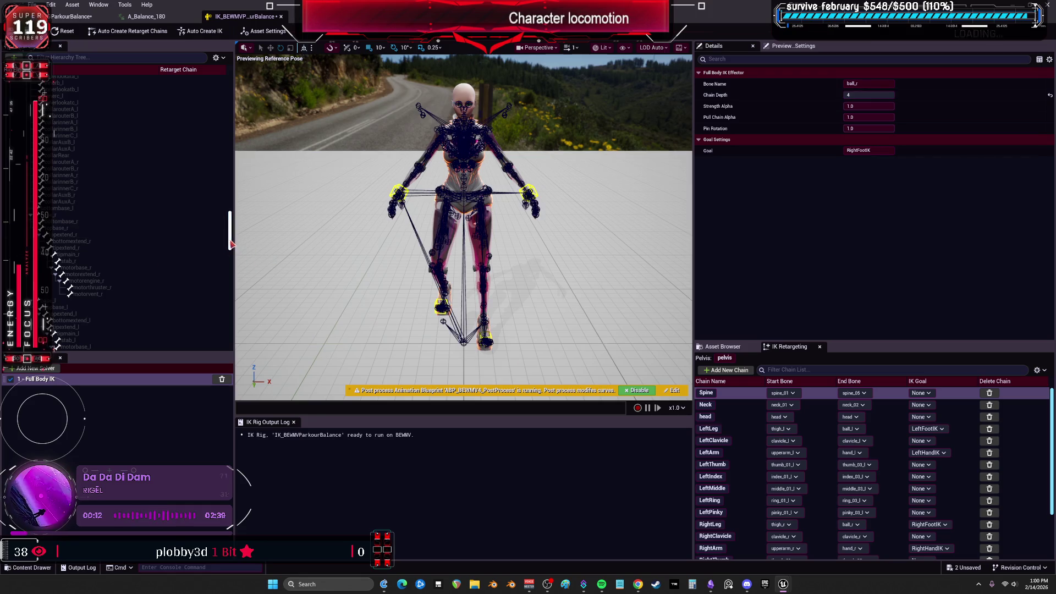
scroll(226, 306, down, 3)
click(76, 290)
mouse_move(870, 95)
mouse_down()
mouse_move(859, 95)
mouse_move(891, 95)
mouse_up()
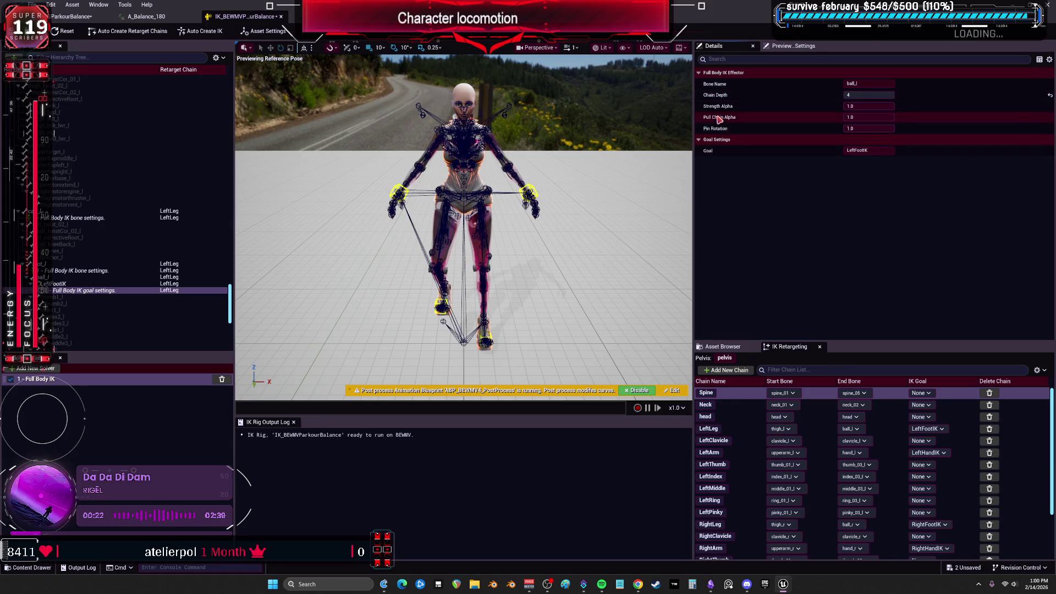
key(ctrl+s)
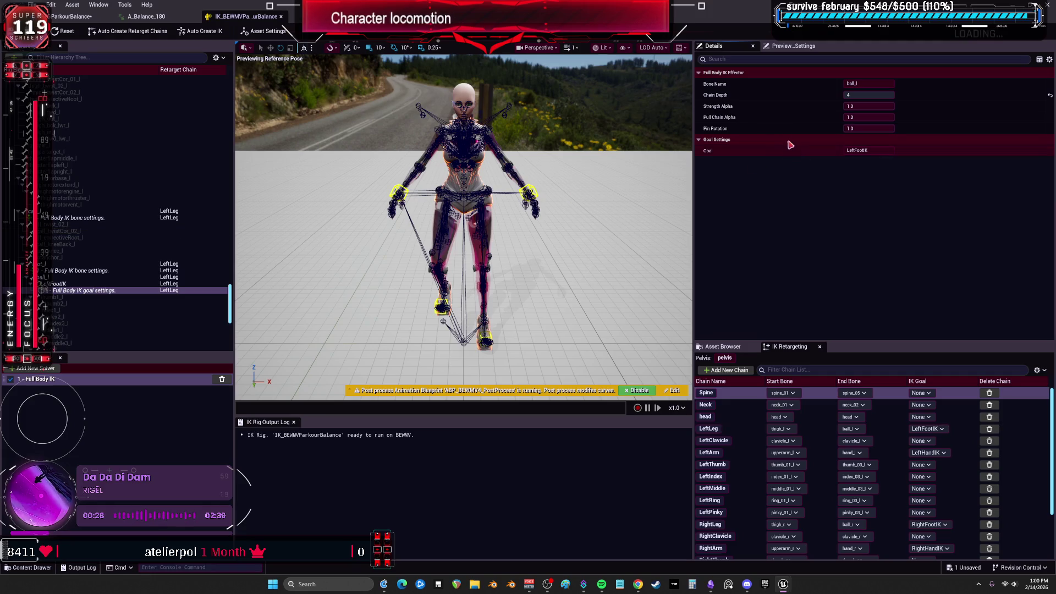
Set LeftFootIK Strength Alpha to 0 and Pull Chain Alpha to about 0.001
mouse_move(724, 122)
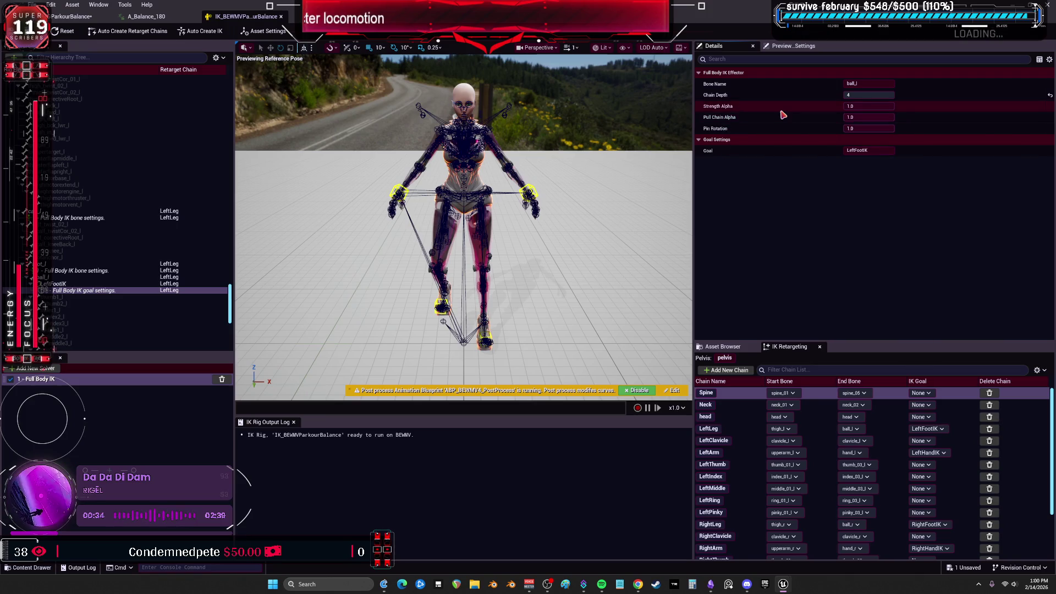
mouse_move(880, 116)
mouse_down()
mouse_move(869, 117)
mouse_move(886, 116)
mouse_up()
click(868, 105)
text(0)
key(Return)
drag(880, 117, 868, 117)
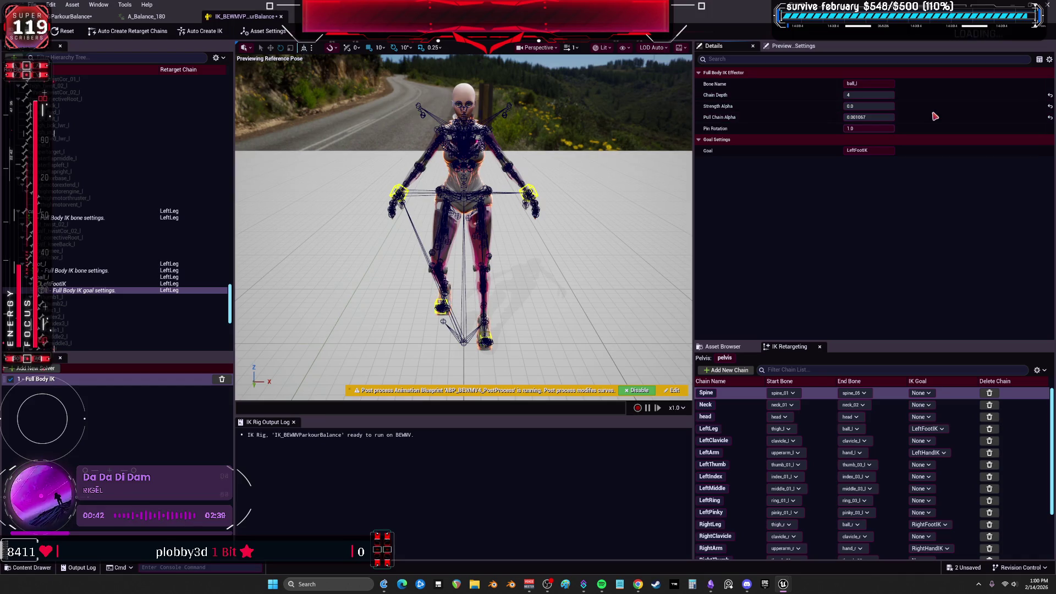
scroll(137, 267, down, 3)
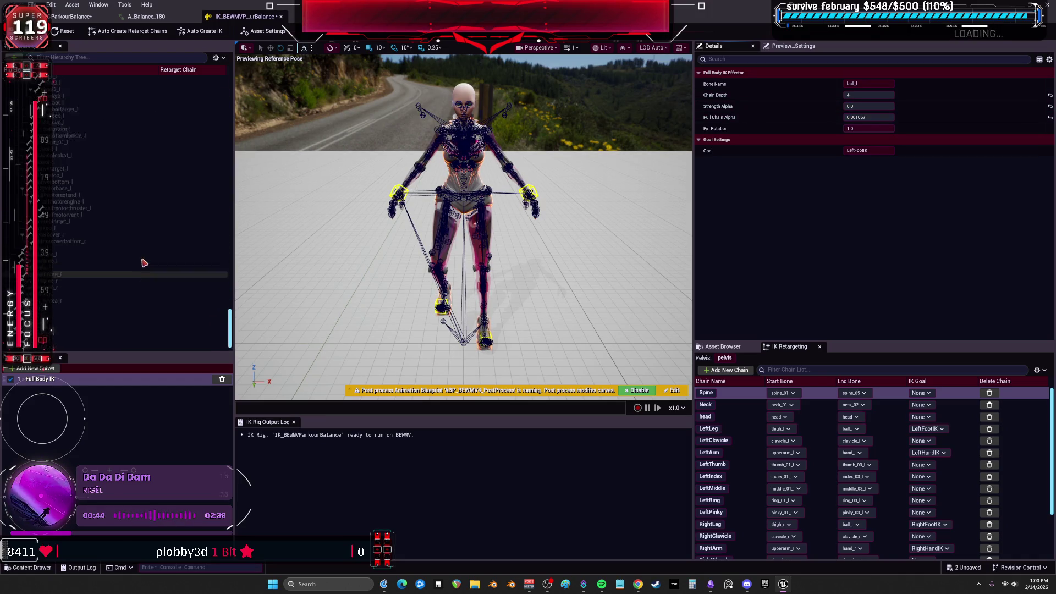
Try zero Strength and Pull Chain Alpha on RightFootIK, then raise pull chain to about 0.25
scroll(132, 257, up, 5)
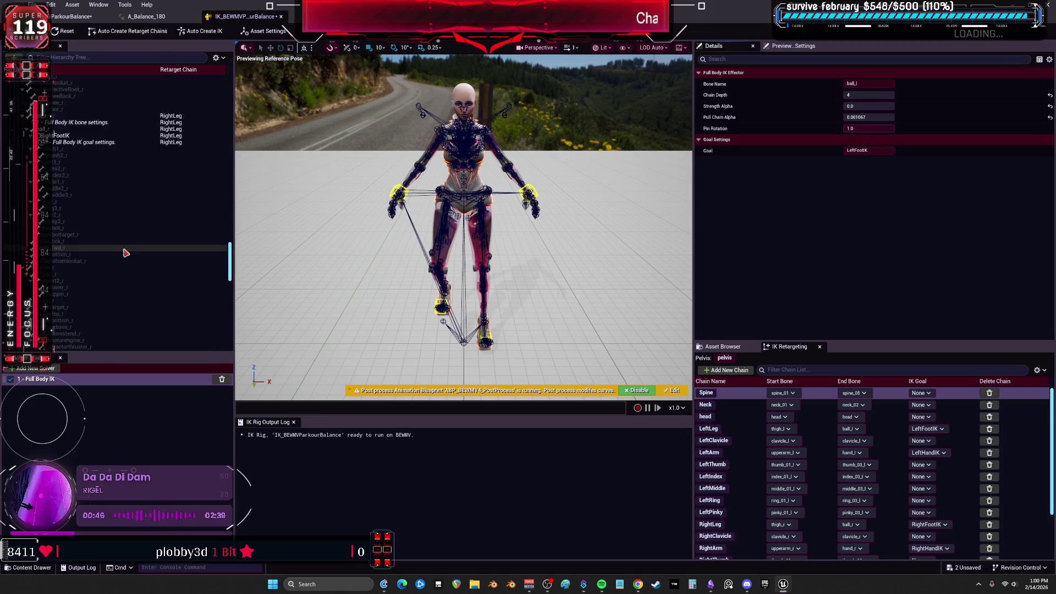
scroll(125, 253, up, 3)
click(110, 221)
click(875, 106)
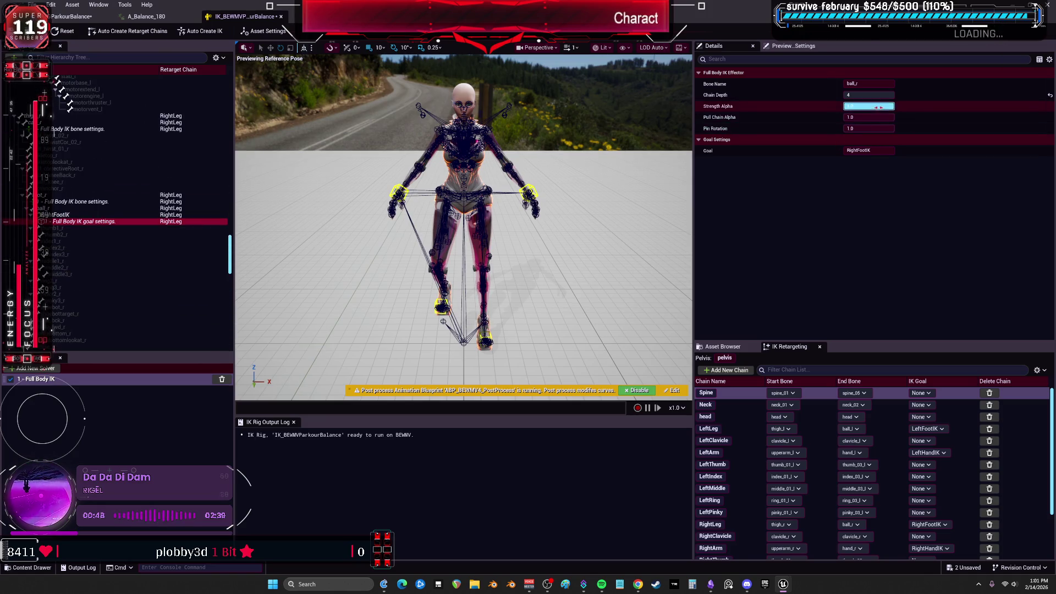
text(0)
key(Return)
click(889, 117)
drag(891, 118, 875, 118)
key(Return)
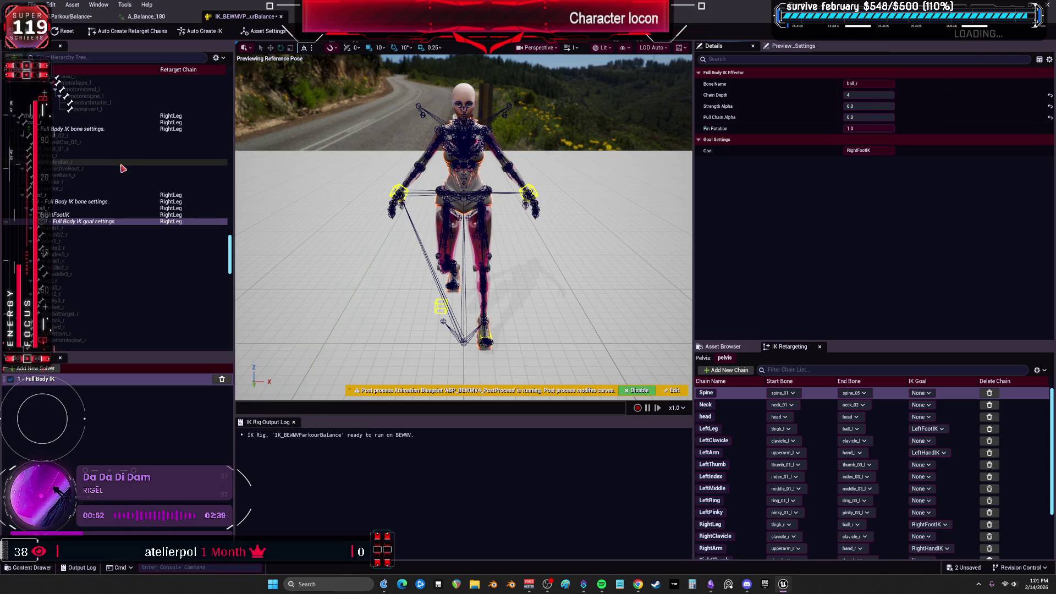
scroll(119, 168, up, 1)
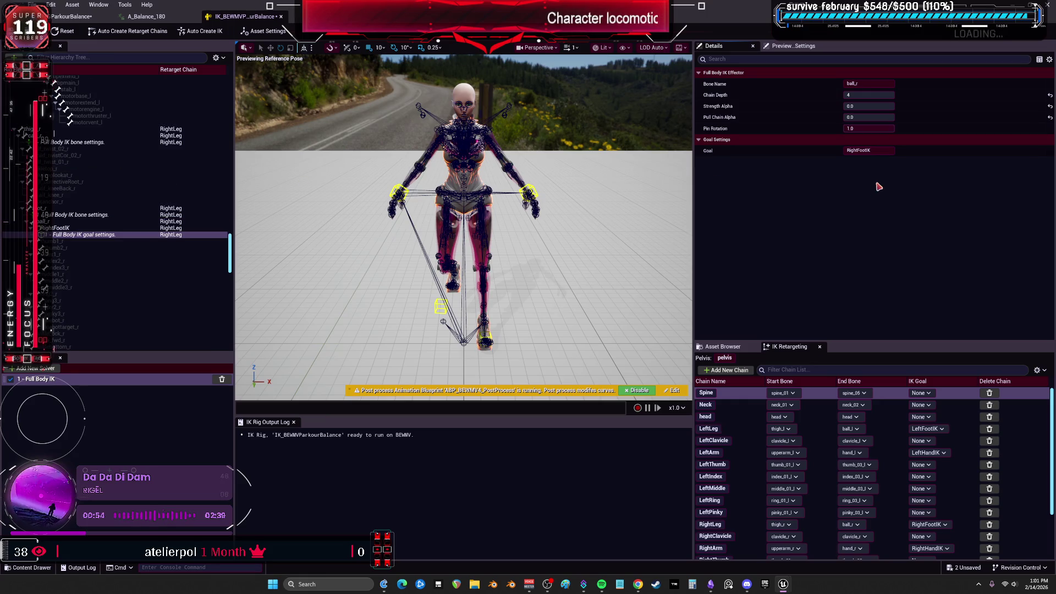
mouse_move(869, 117)
mouse_down()
mouse_move(880, 118)
mouse_move(858, 106)
mouse_move(894, 107)
mouse_up()
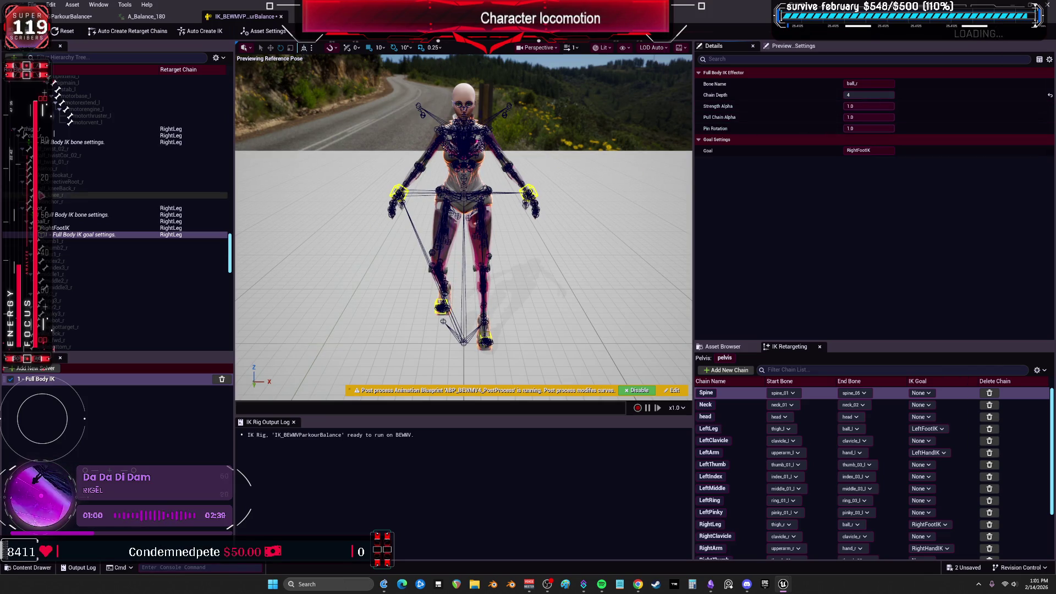
Restore LeftFootIK Strength and Pull Chain Alpha to 1.0, then save the IK rig and the retargeter
click(82, 144)
scroll(83, 148, down, 5)
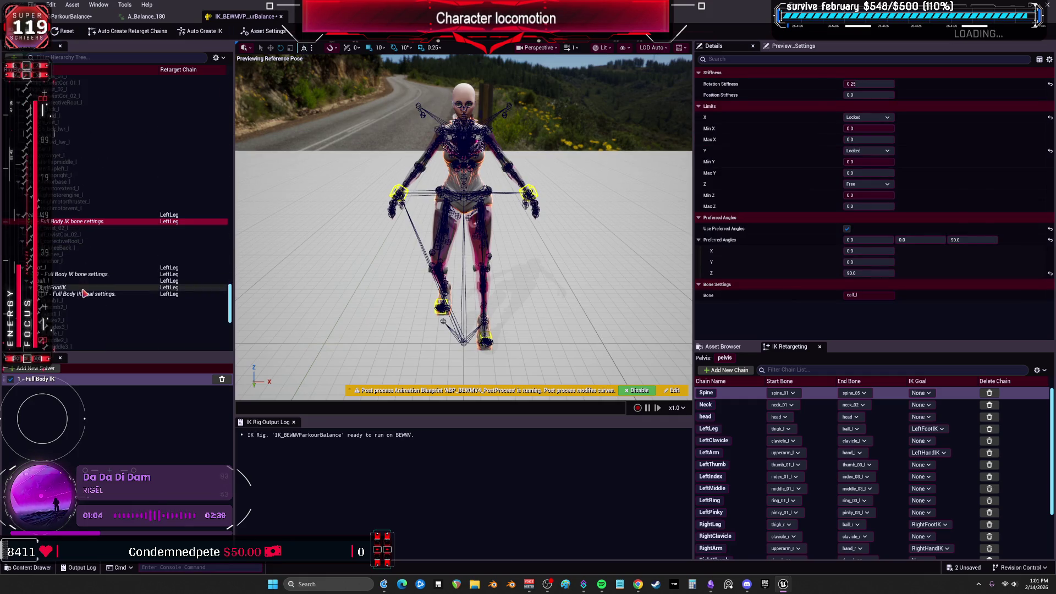
click(84, 294)
mouse_move(869, 106)
mouse_down()
mouse_move(891, 106)
mouse_move(865, 124)
mouse_up()
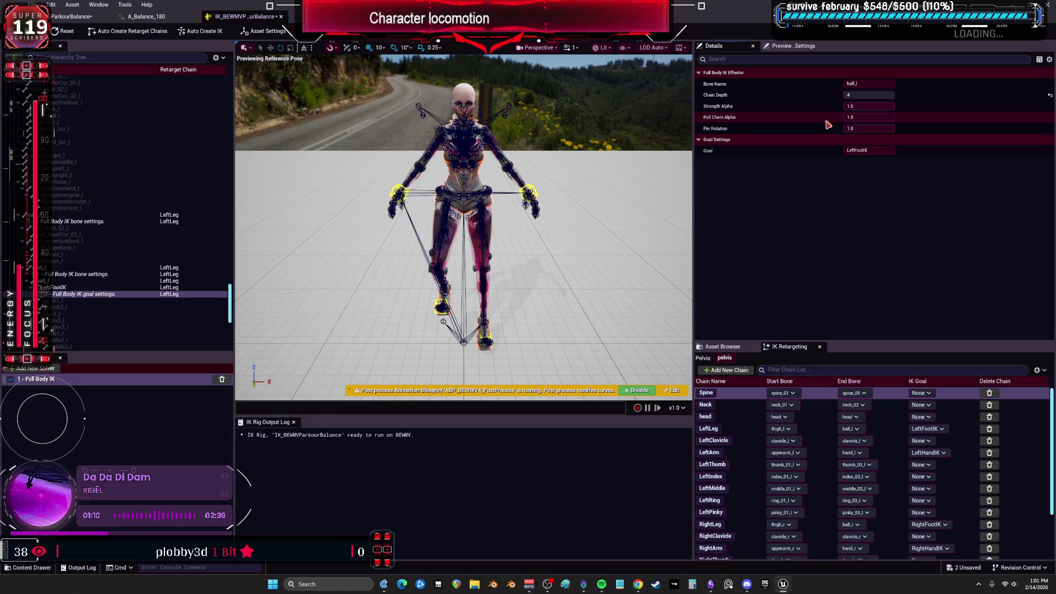
key(ctrl+s)
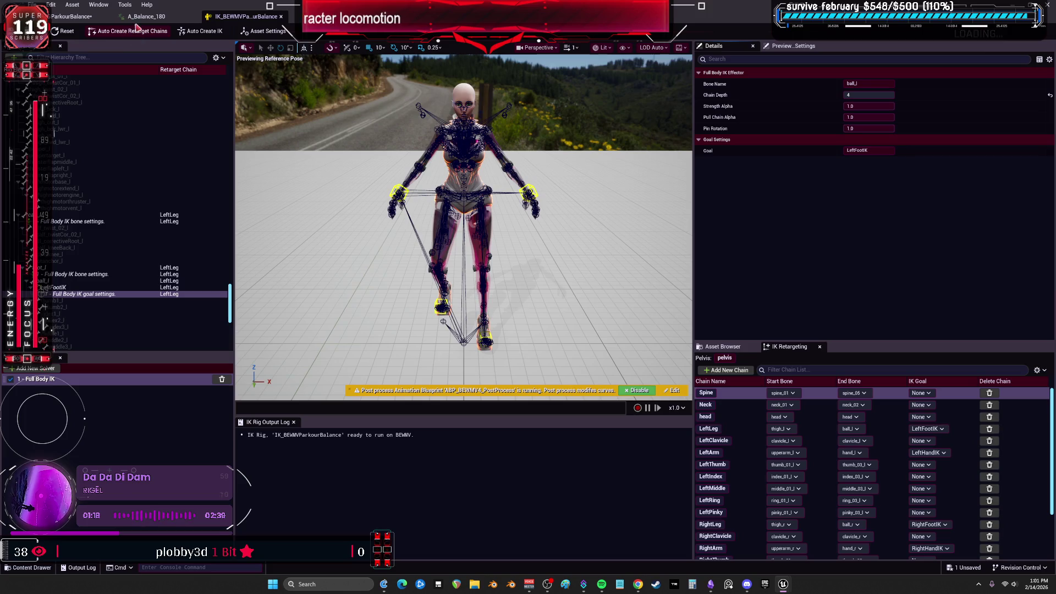
click(70, 17)
key(ctrl+s)
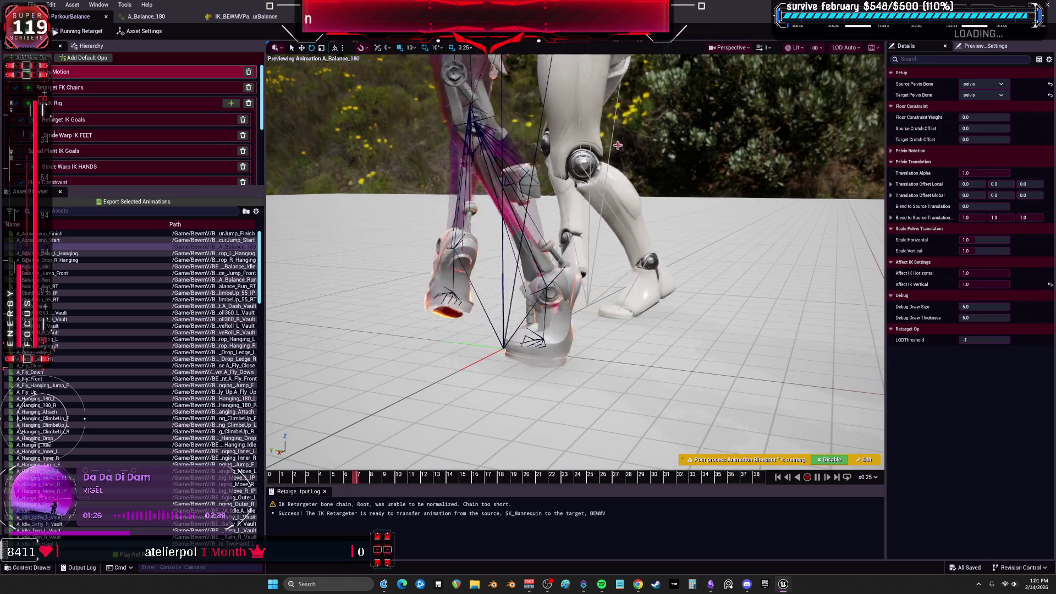
In Retarget FK Chains, set the LeftLeg chain's Translation Mode to None
click(55, 91)
scroll(937, 190, down, 3)
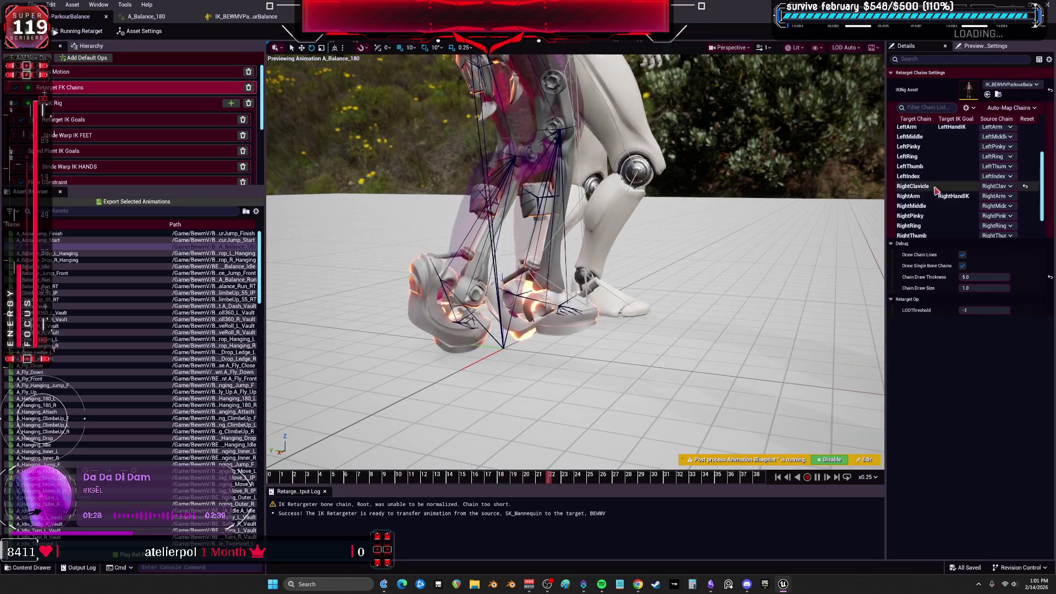
scroll(934, 188, down, 3)
click(930, 223)
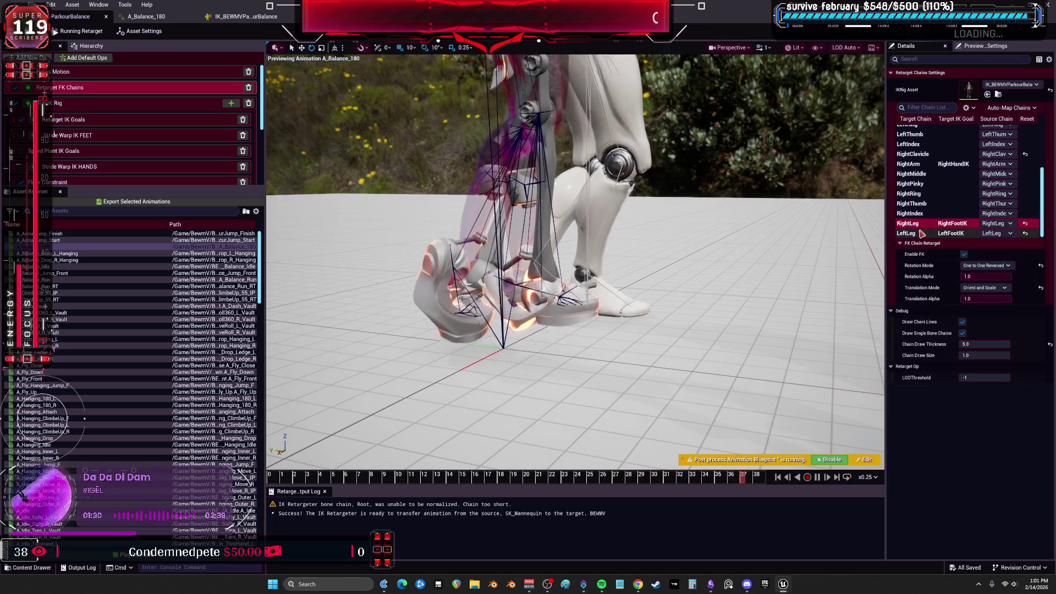
click(913, 233)
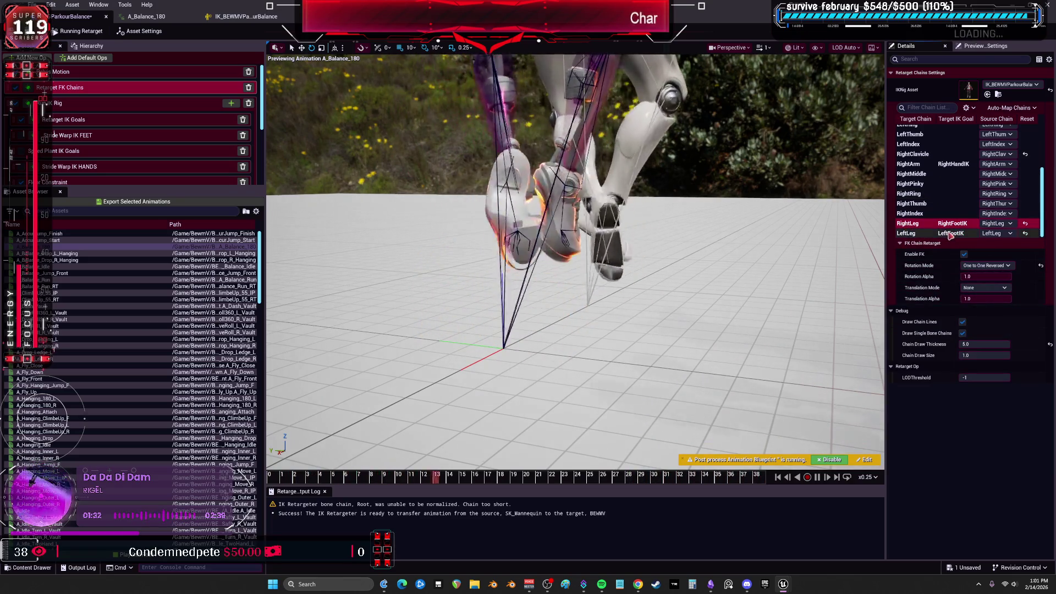
click(984, 288)
click(977, 297)
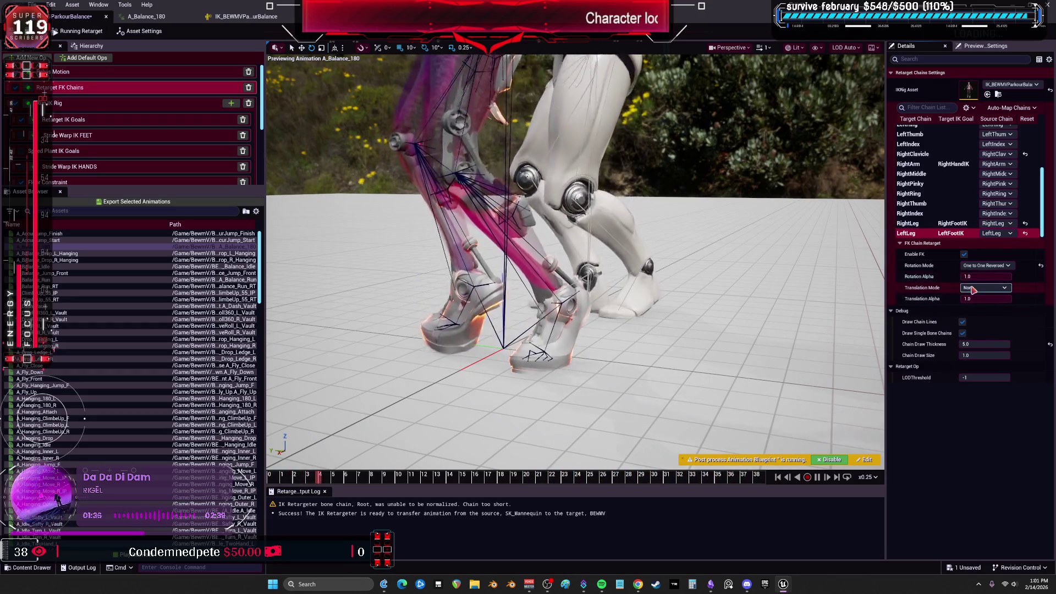
click(984, 266)
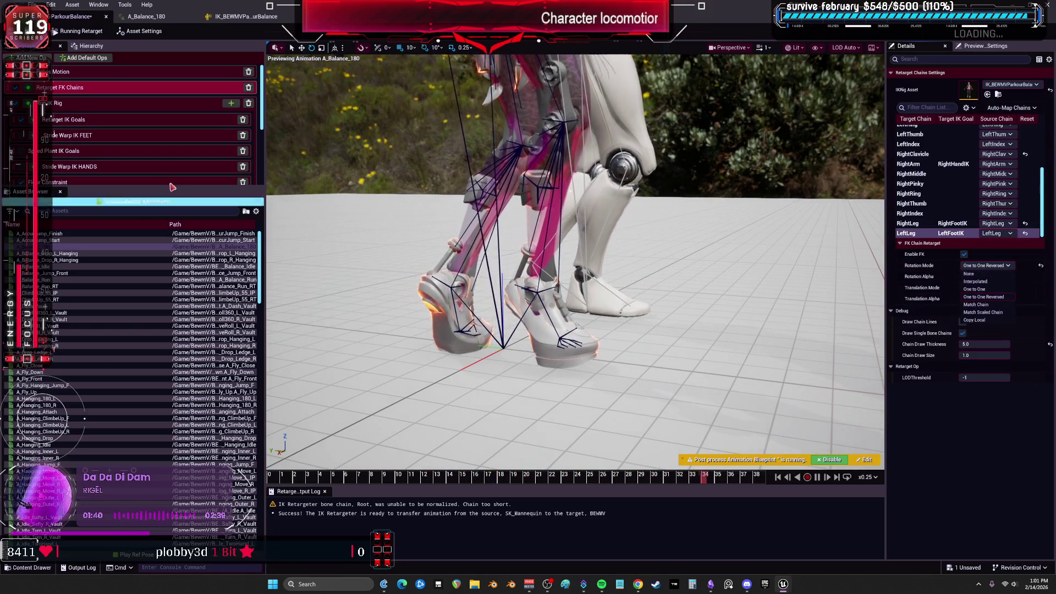
Bring up the RightLeg goal settings of the Retarget IK Goals op
click(138, 103)
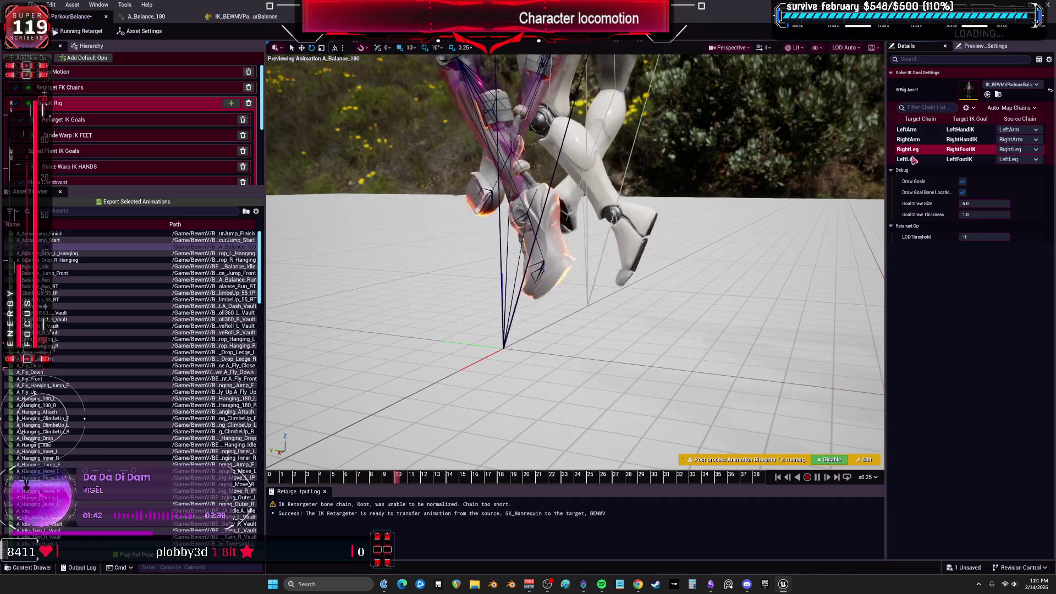
click(100, 121)
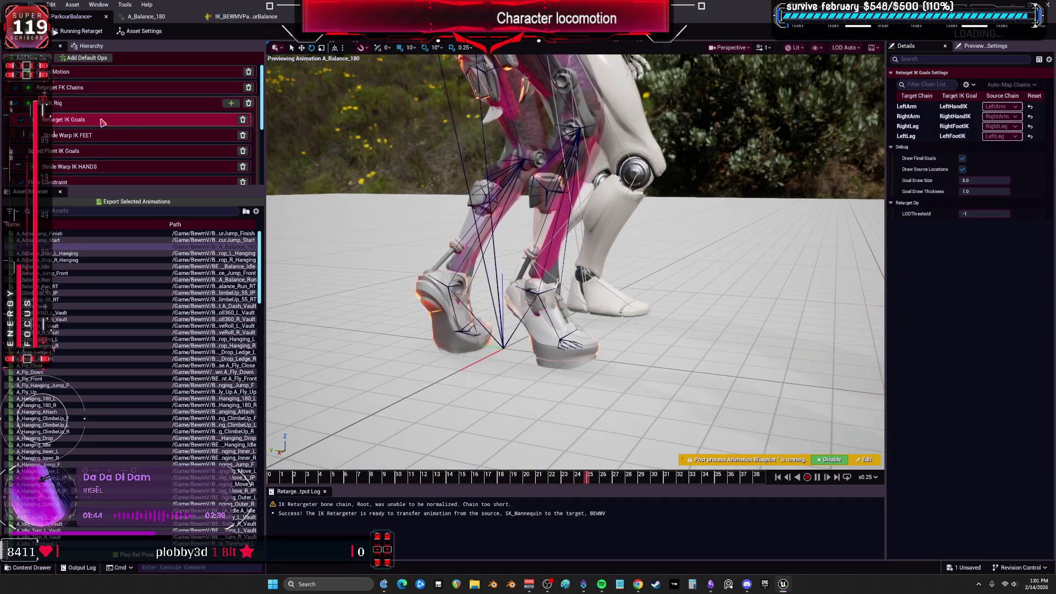
click(925, 126)
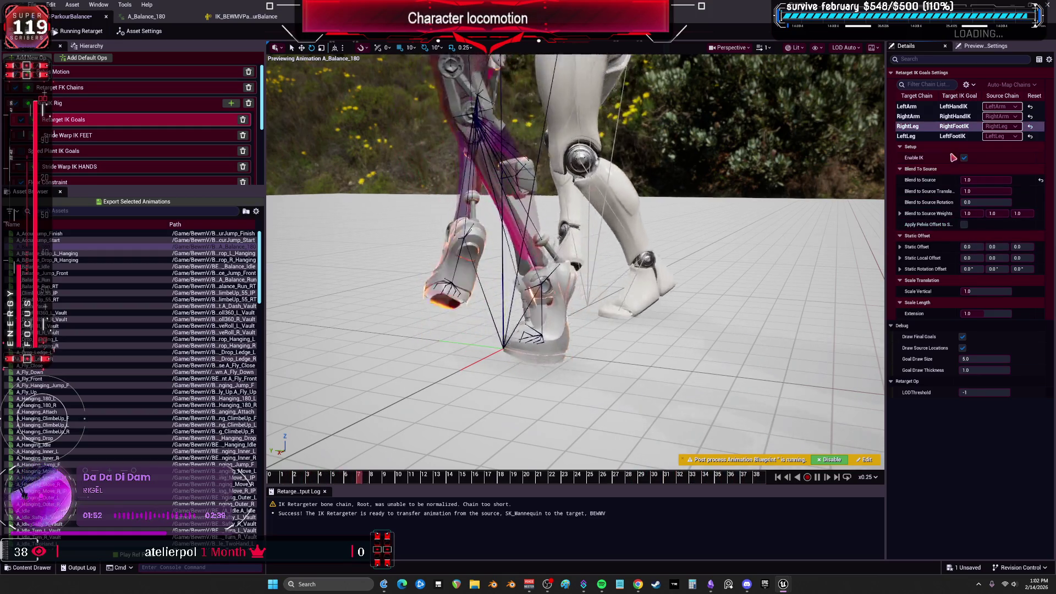
Uncheck Apply Pelvis Offset on the LeftLeg IK goal, then select the Floor Constraint op
click(916, 137)
click(965, 226)
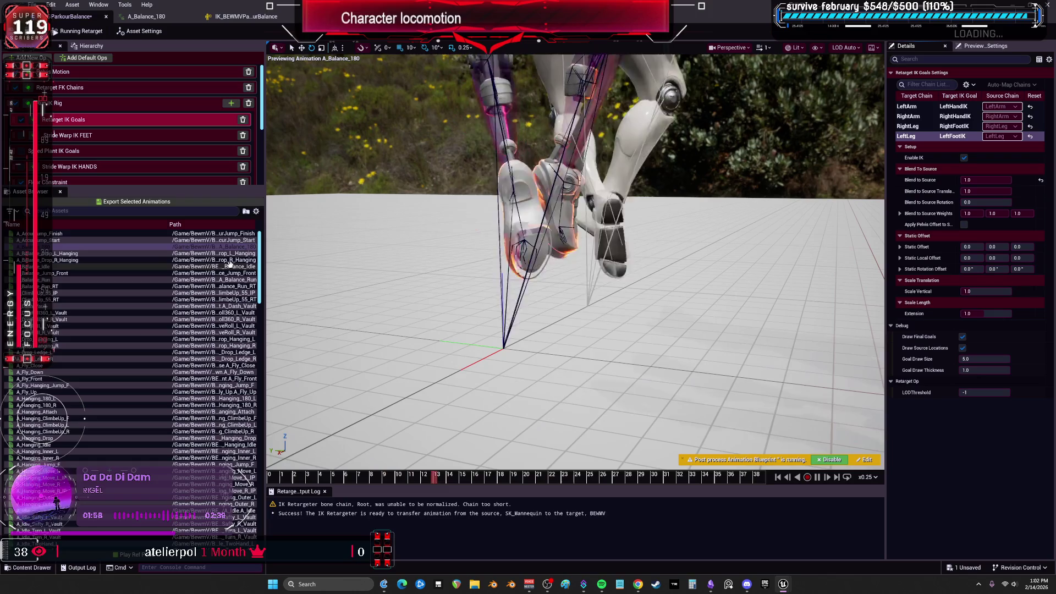
scroll(90, 147, down, 3)
click(90, 145)
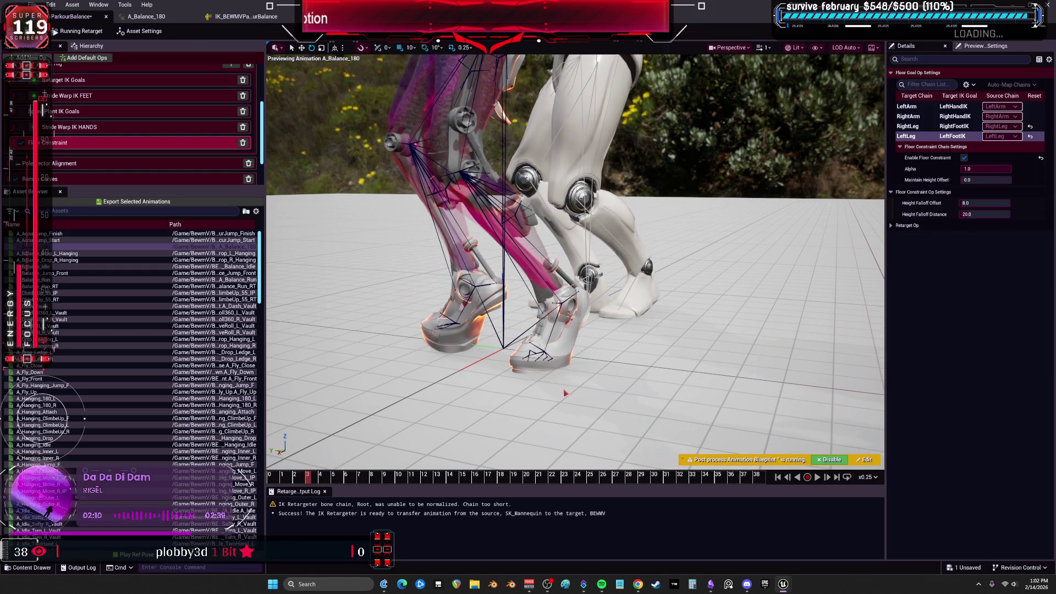
Experiment with Height Falloff values, then restore falloff offset 8.0 and distance 20.0
key(Return)
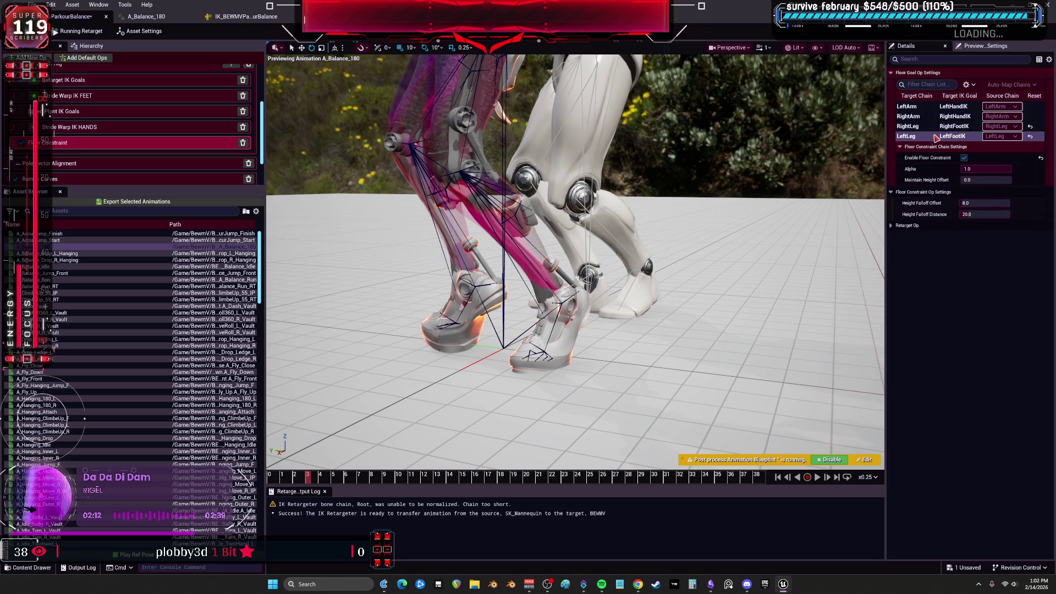
drag(977, 181, 979, 181)
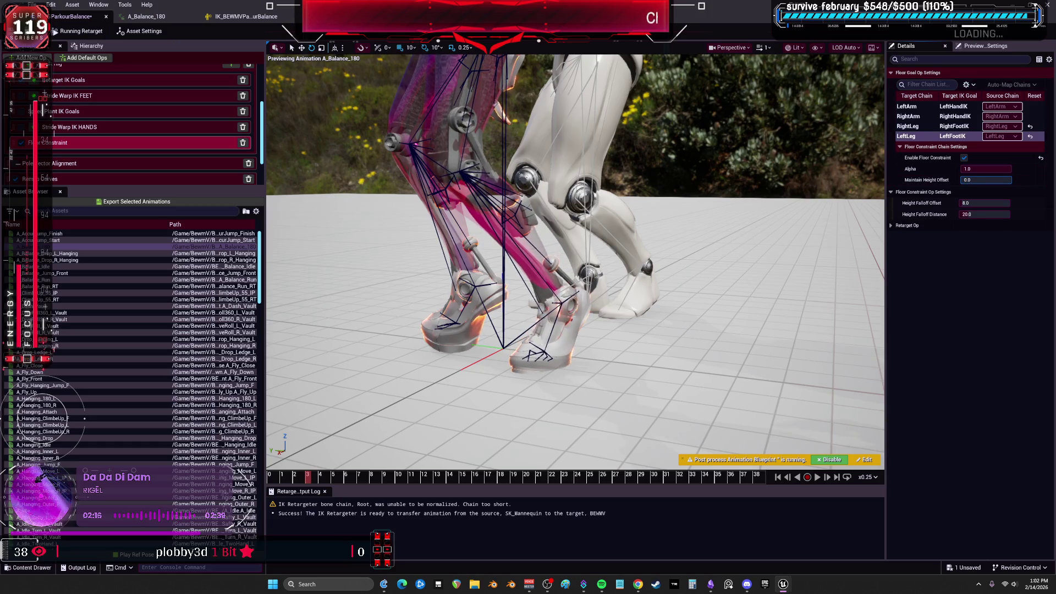
click(979, 214)
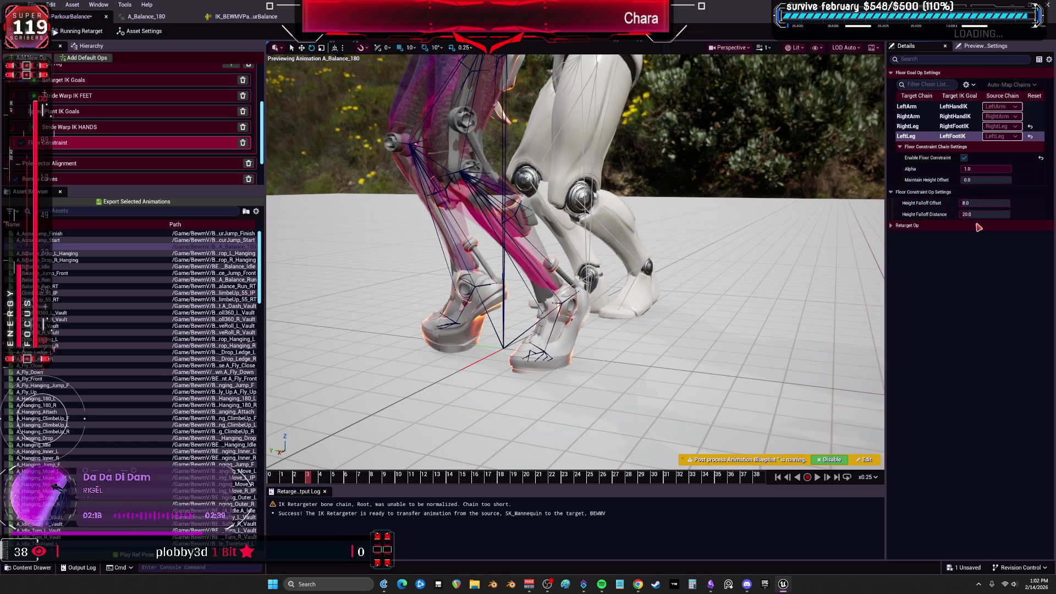
click(984, 203)
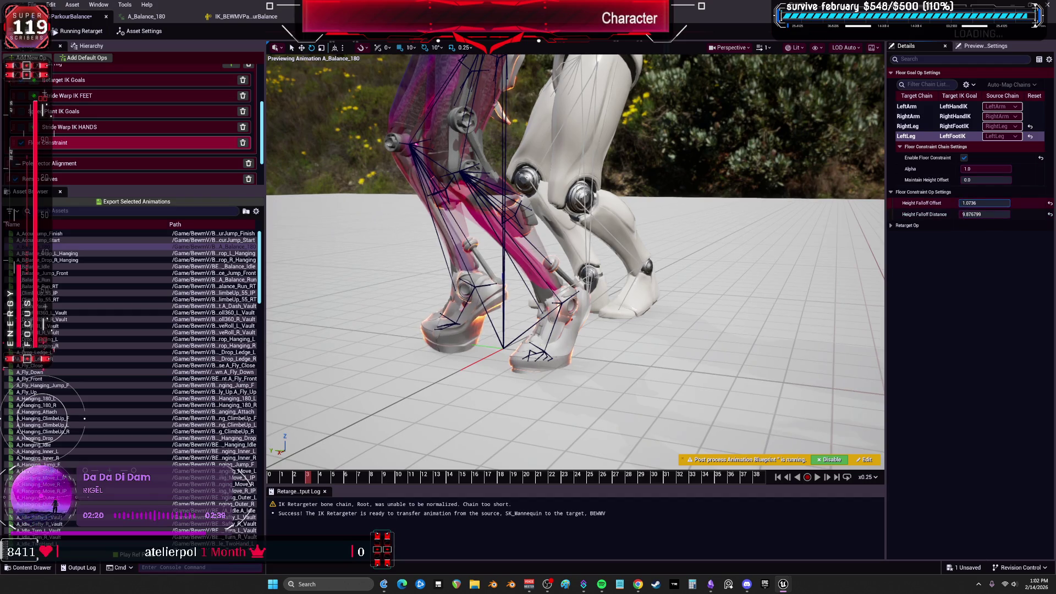
text(0.1)
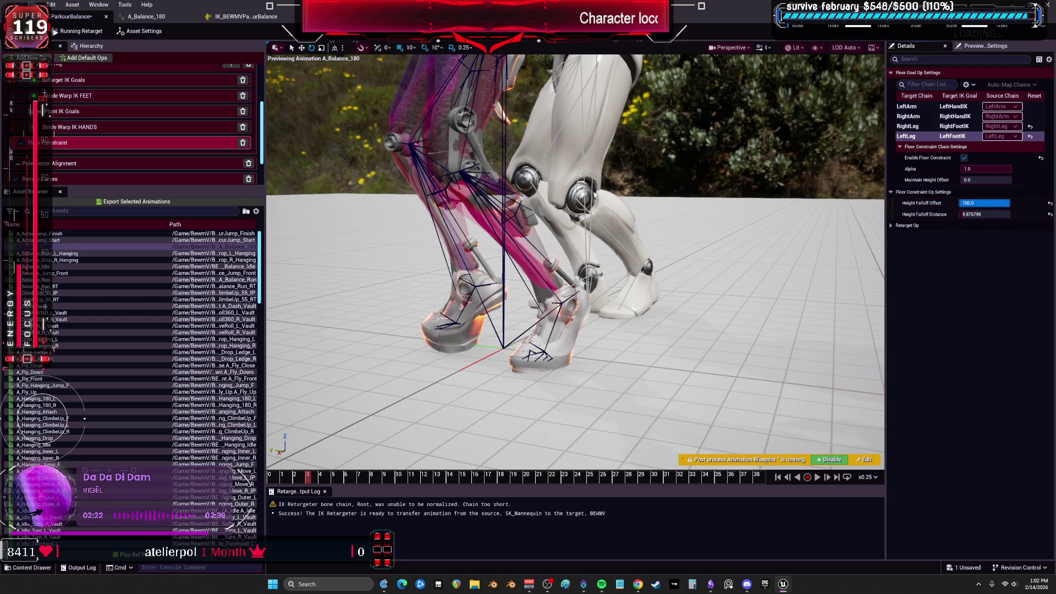
drag(1002, 203, 1052, 204)
click(1050, 204)
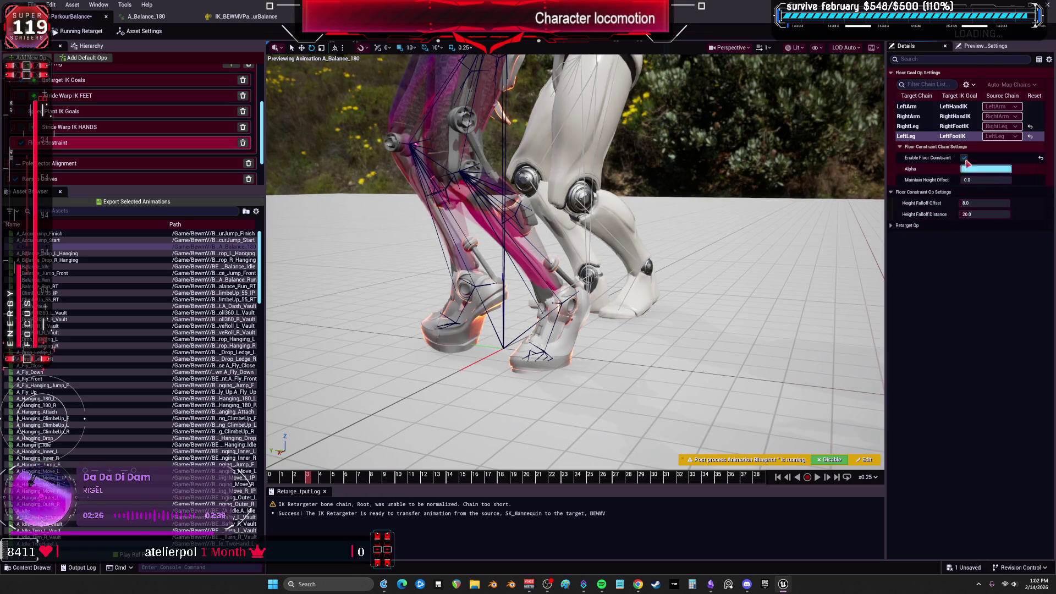
click(907, 126)
mouse_move(985, 203)
mouse_down()
mouse_move(1018, 203)
mouse_move(991, 214)
mouse_move(1007, 203)
mouse_up()
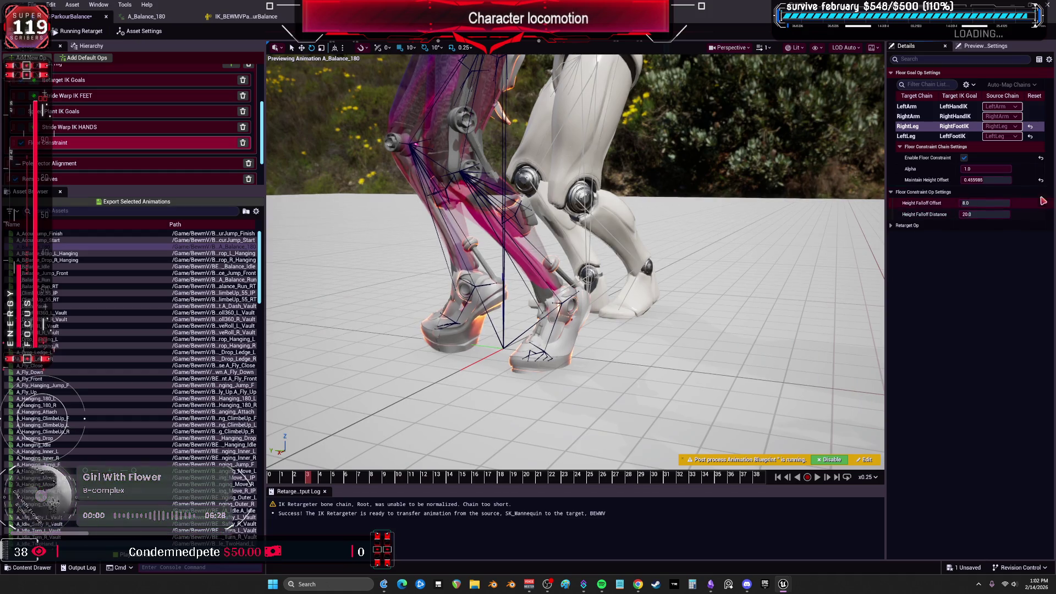
click(956, 142)
Try Maintain Height Offsets around 0.35–0.43 on the RightLeg and LeftLeg chains
click(957, 128)
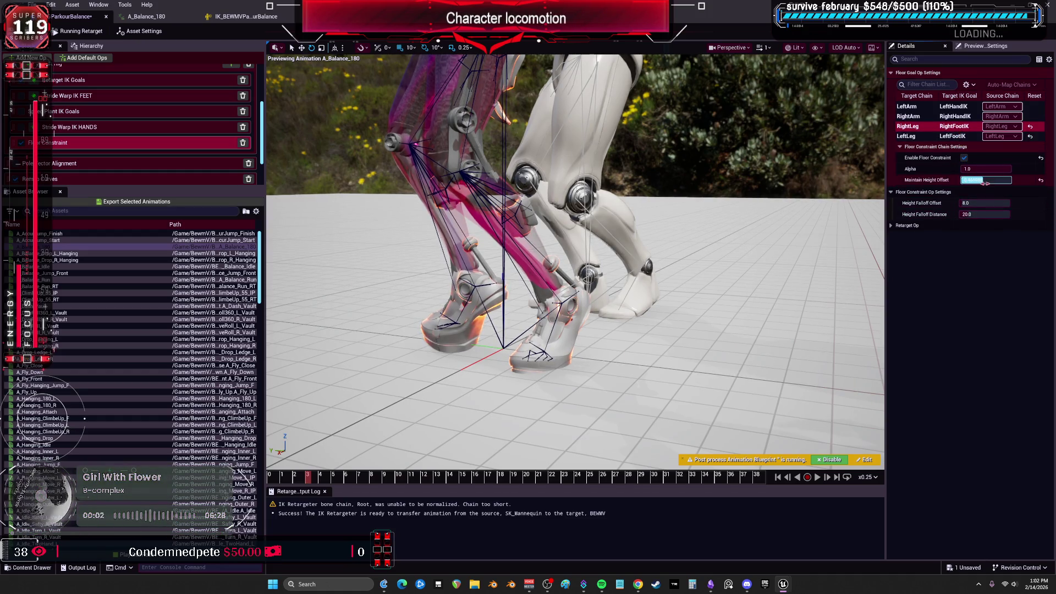
click(1042, 181)
drag(974, 179, 991, 180)
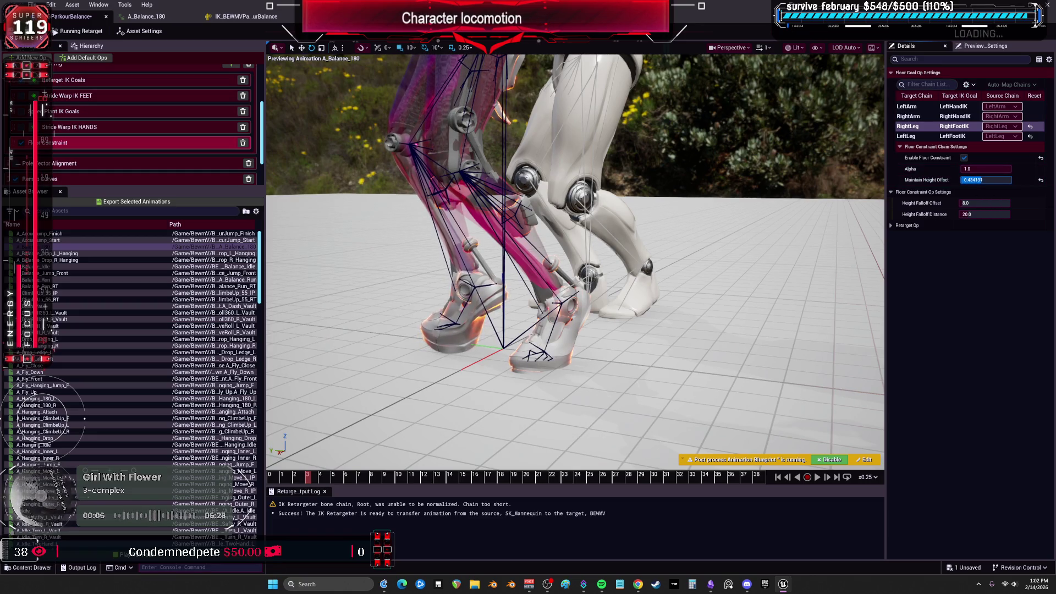
click(908, 136)
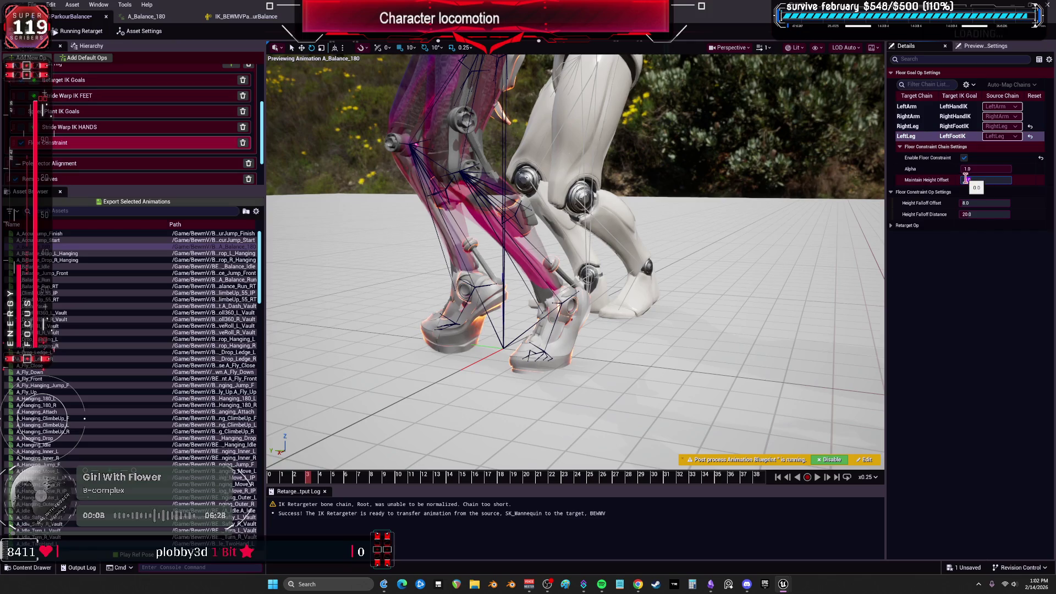
drag(967, 180, 1005, 191)
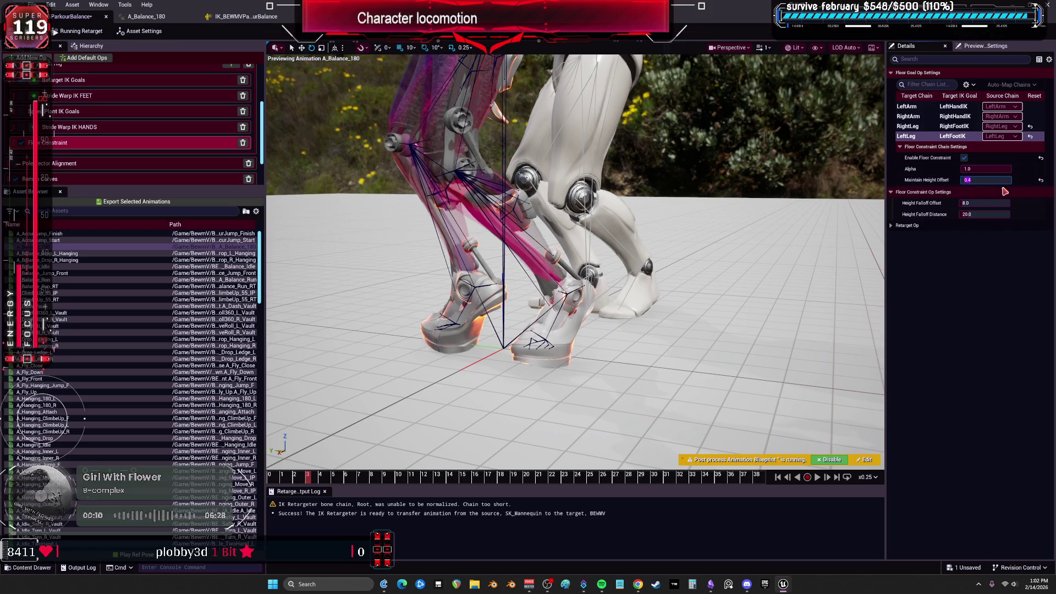
text(0.35)
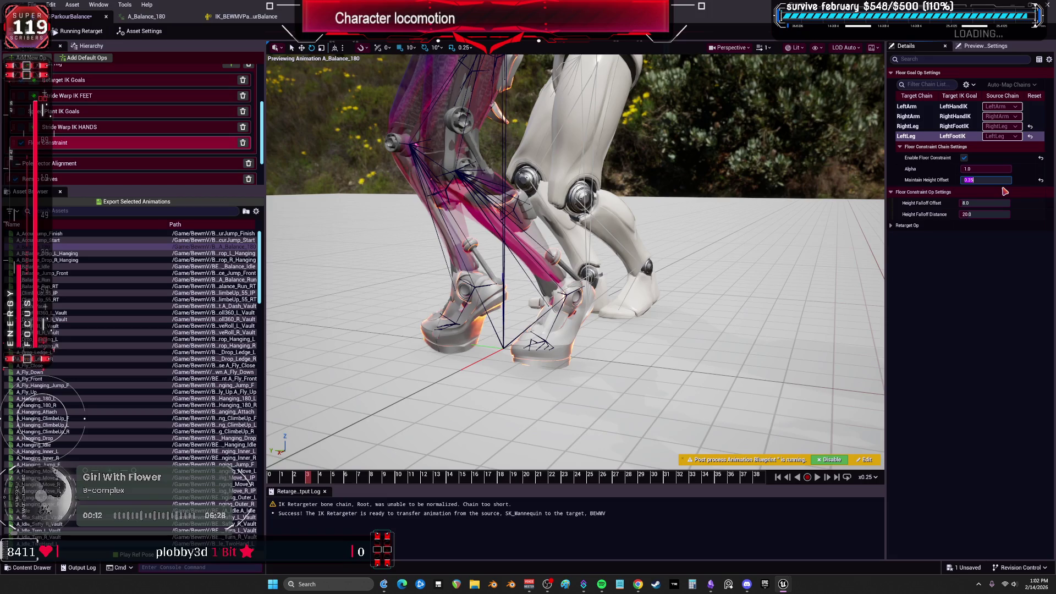
click(930, 126)
text(0.35)
key(Return)
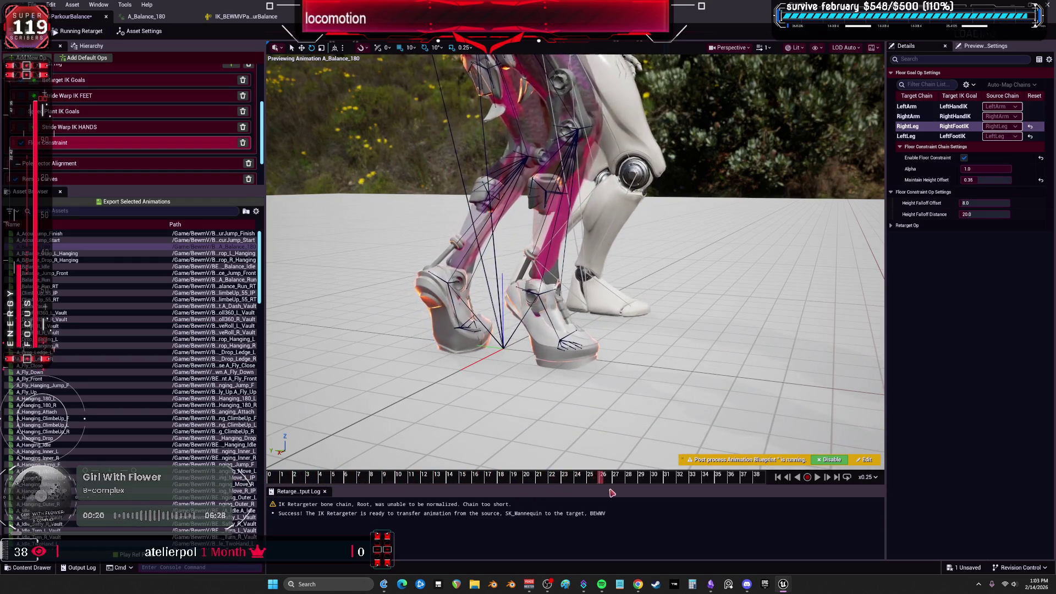
Set Maintain Height Offset to 0.4 on both legs, confirming arm chains stay unconstrained
click(542, 480)
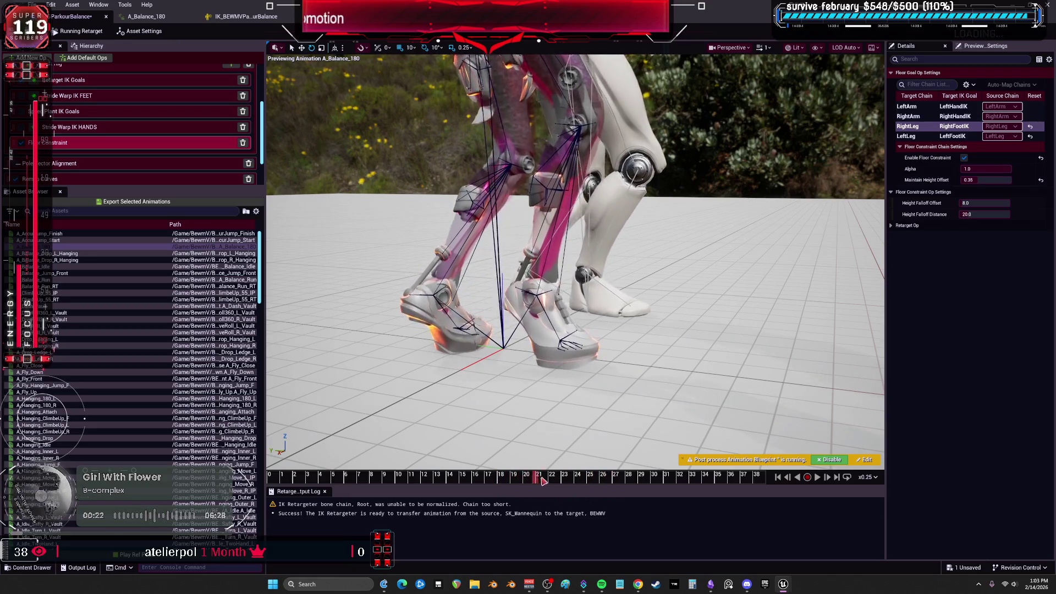
click(993, 181)
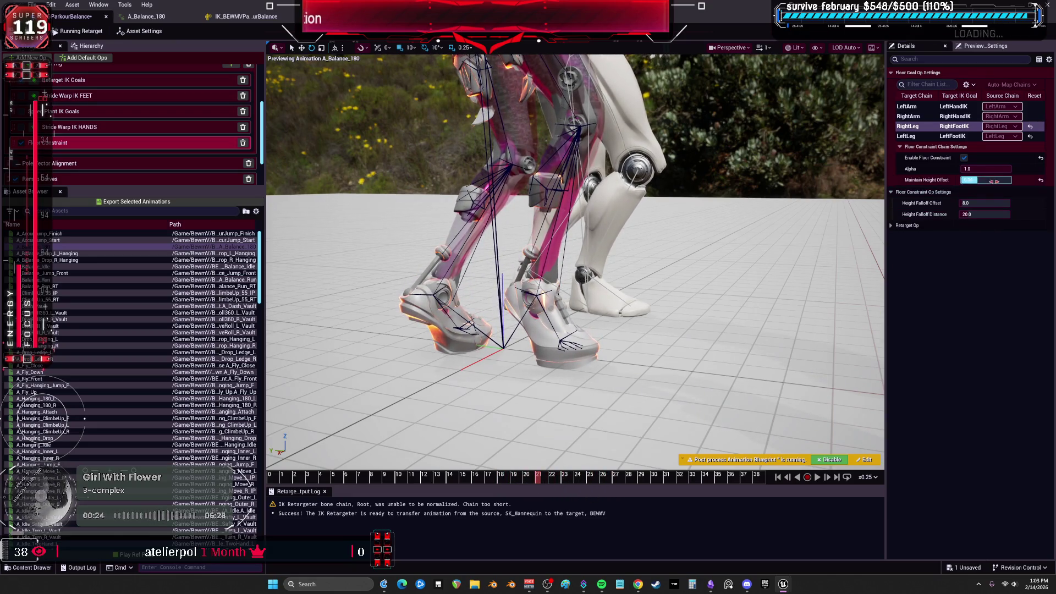
text(4)
key(Return)
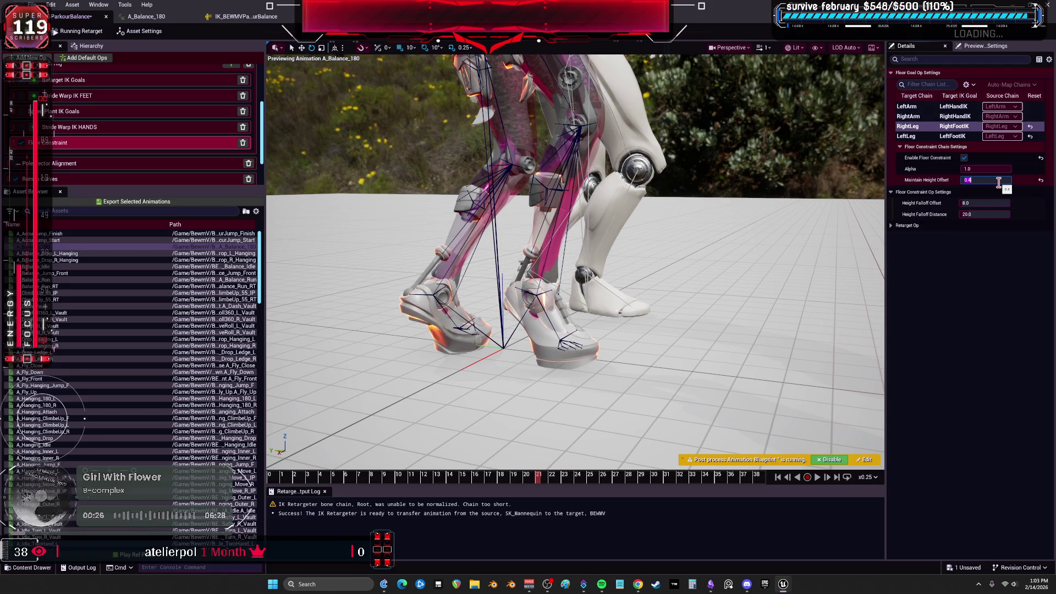
click(957, 136)
text(0.4)
key(Return)
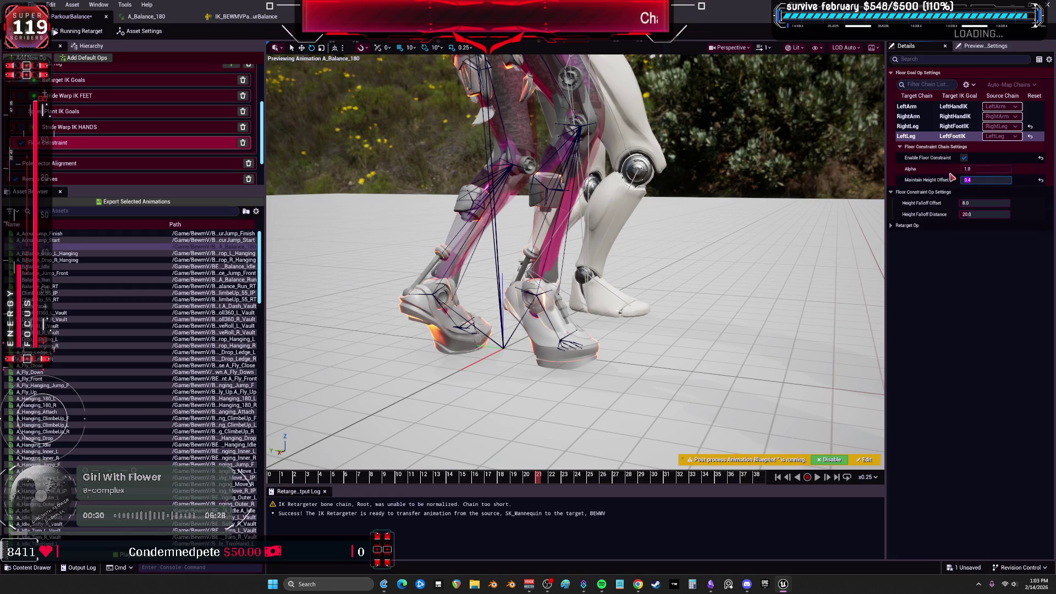
click(924, 117)
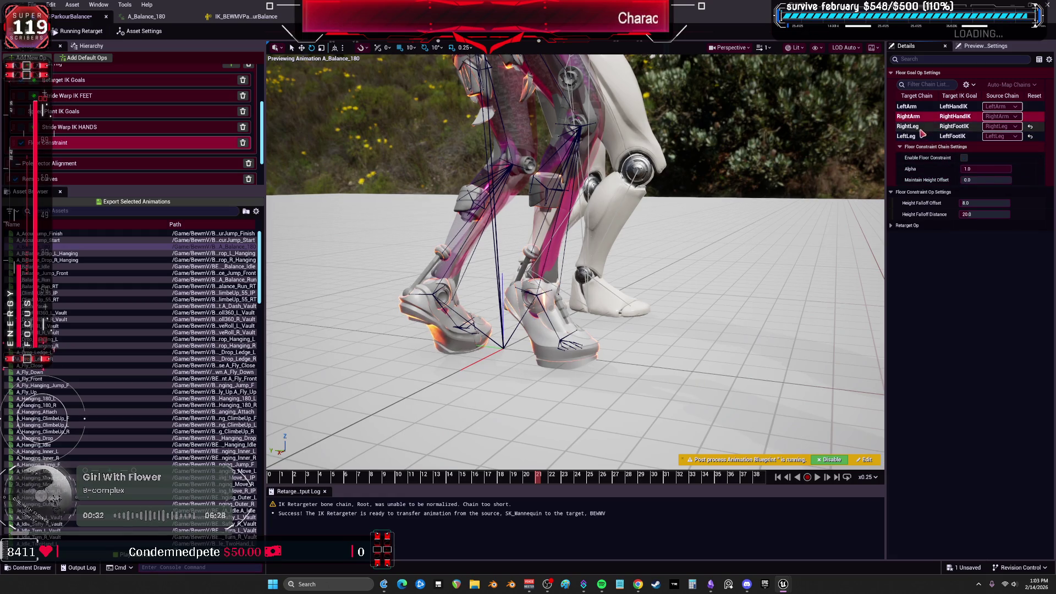
click(908, 136)
click(907, 106)
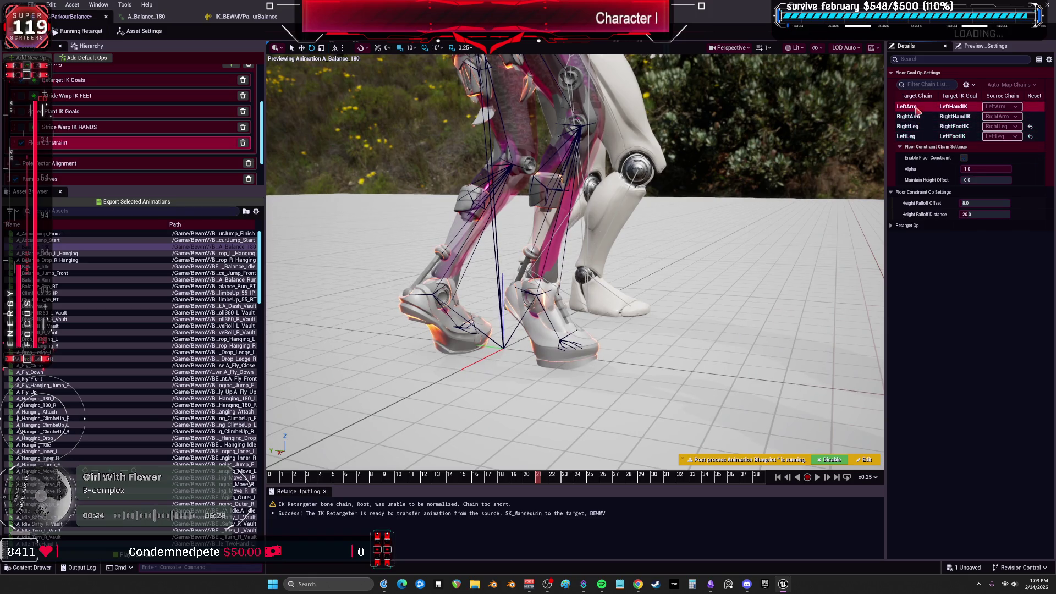
scroll(93, 137, up, 1)
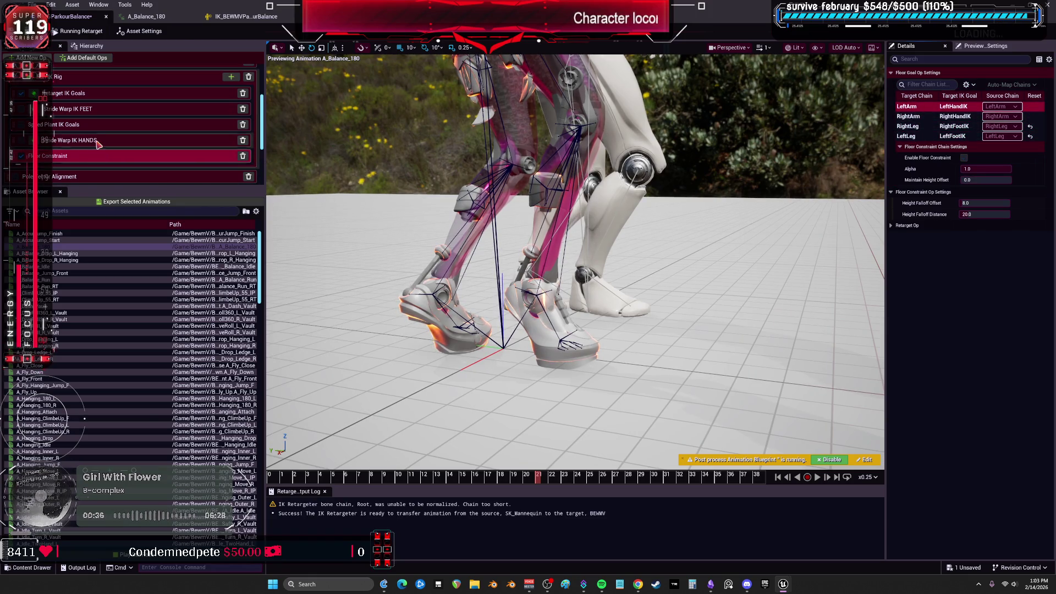
Set Speed Plant IK Goals Speed Threshold to 58.2 and Stiffness to 543.5
click(38, 109)
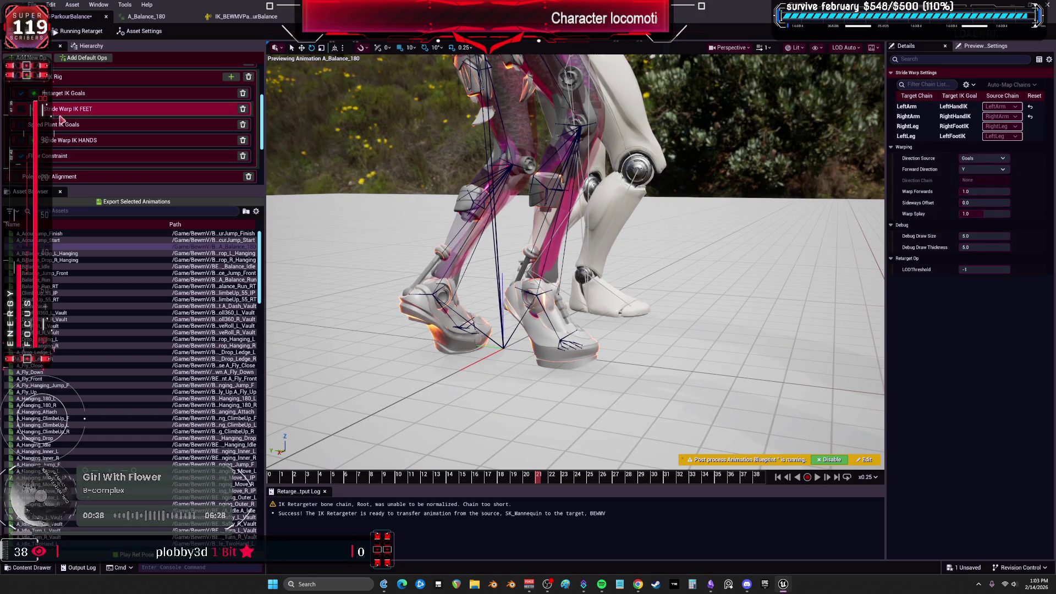
click(25, 125)
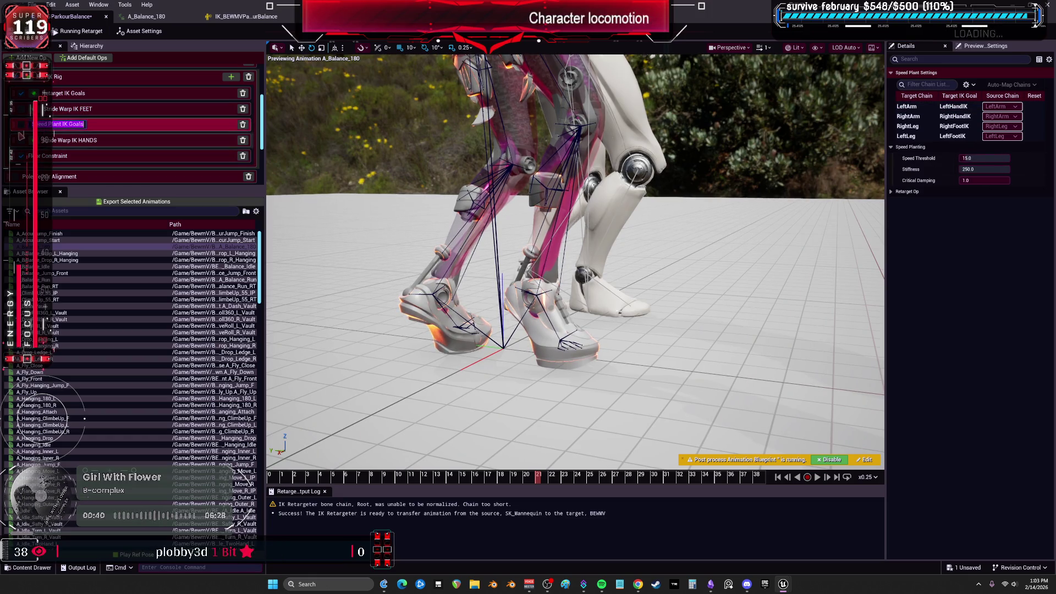
scroll(23, 135, up, 2)
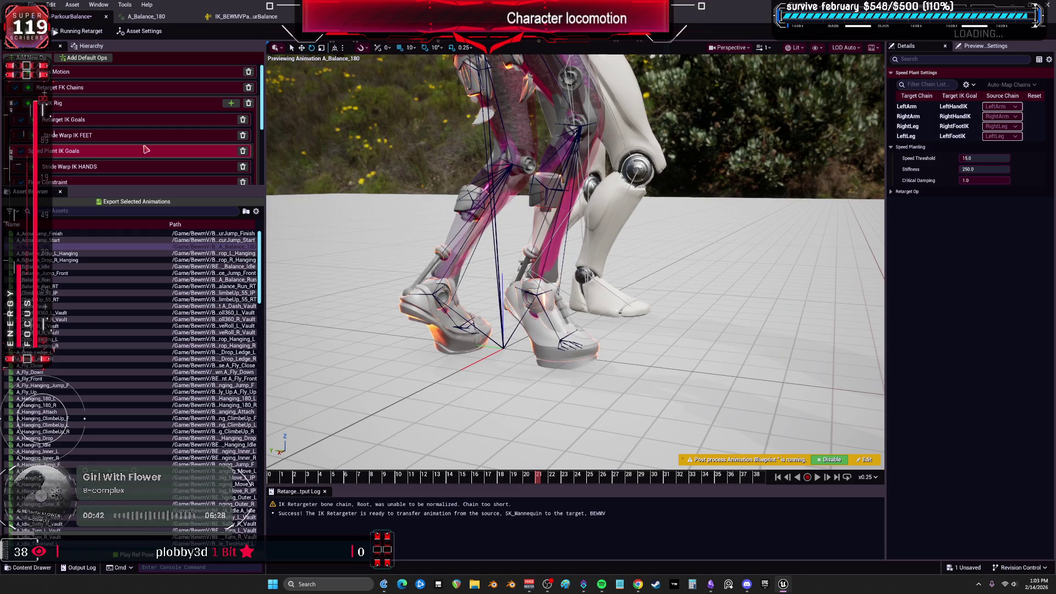
mouse_move(933, 160)
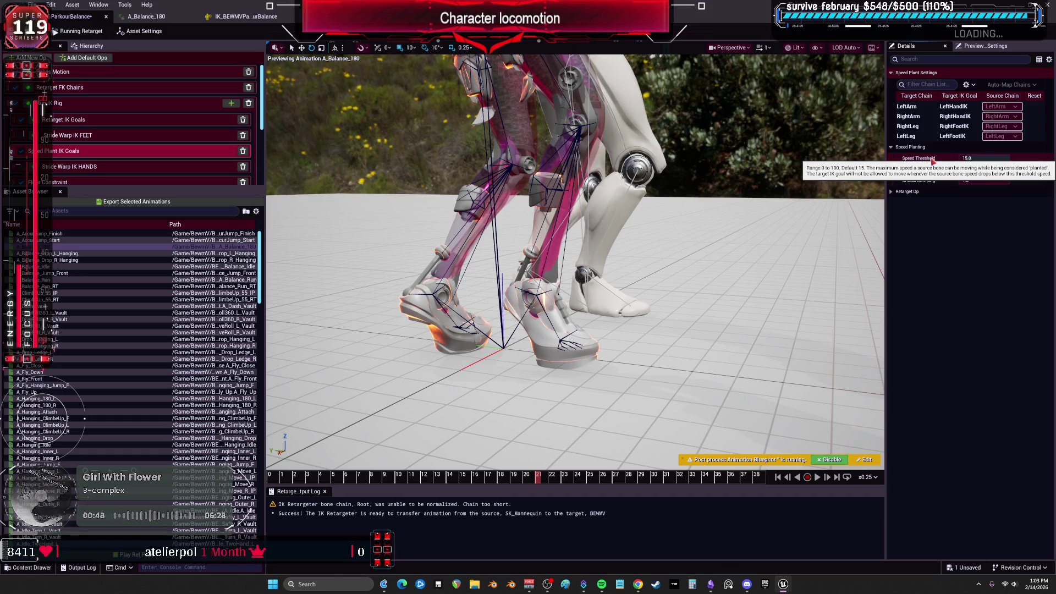
click(976, 159)
drag(973, 159, 1007, 159)
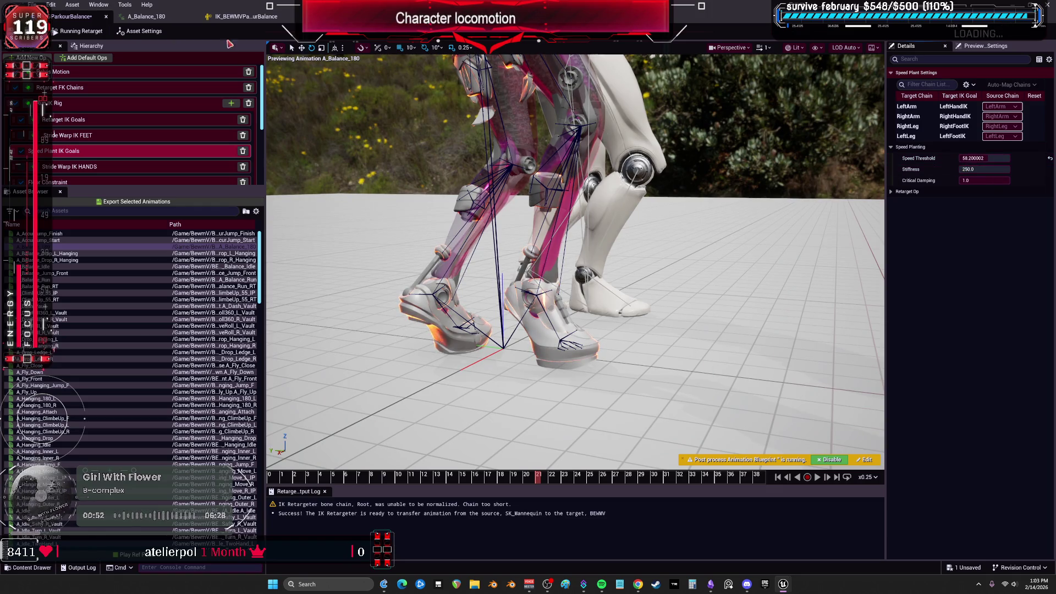
drag(974, 168, 1007, 169)
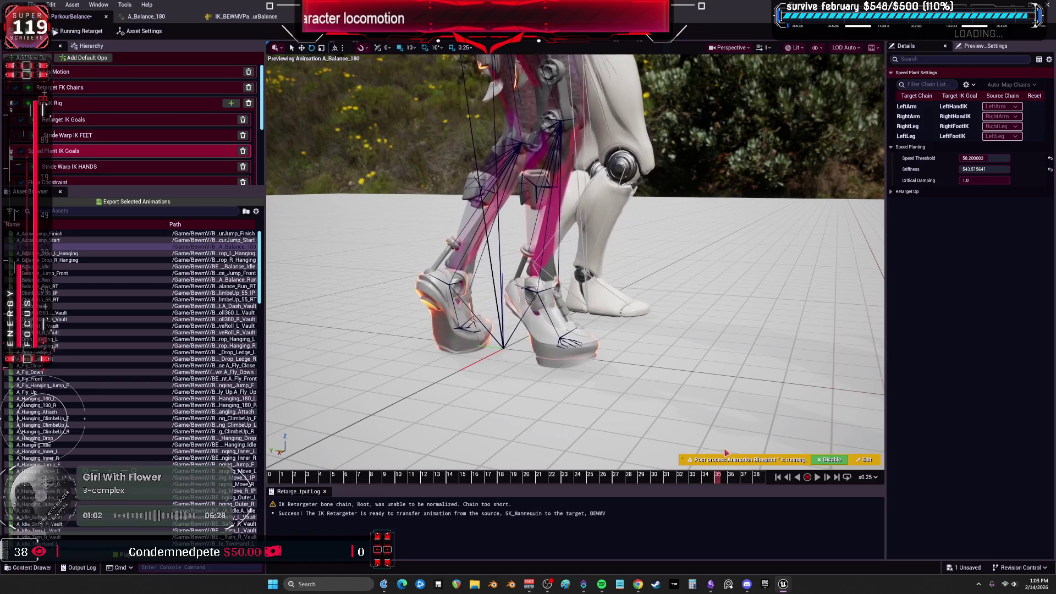
key(Down)
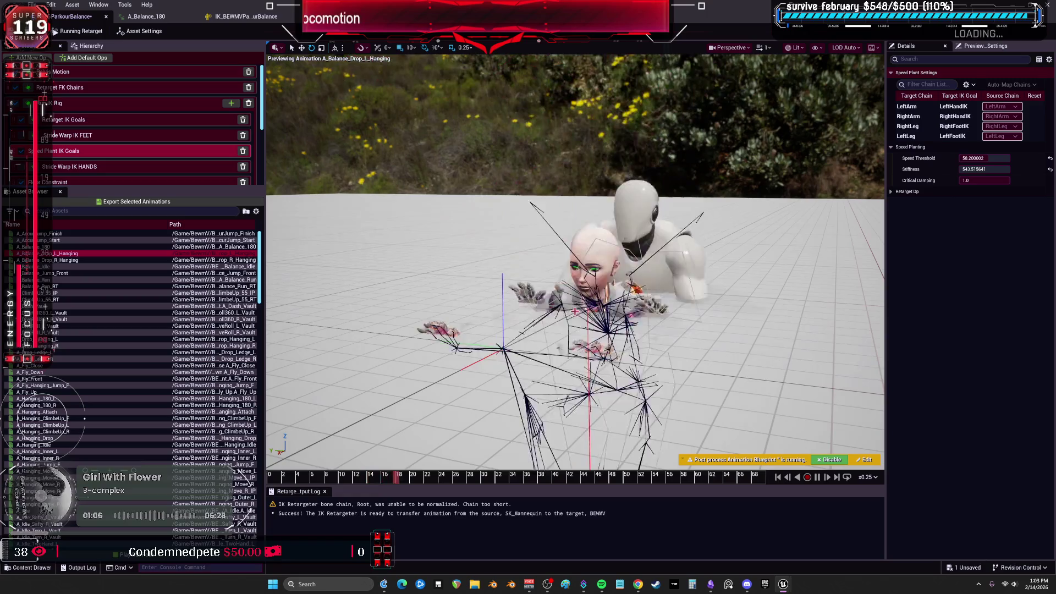
Reframe both characters and preview the retarget on A_AccurJump_Finish, then open IK_BEWMVParkourBalance
scroll(588, 362, up, 6)
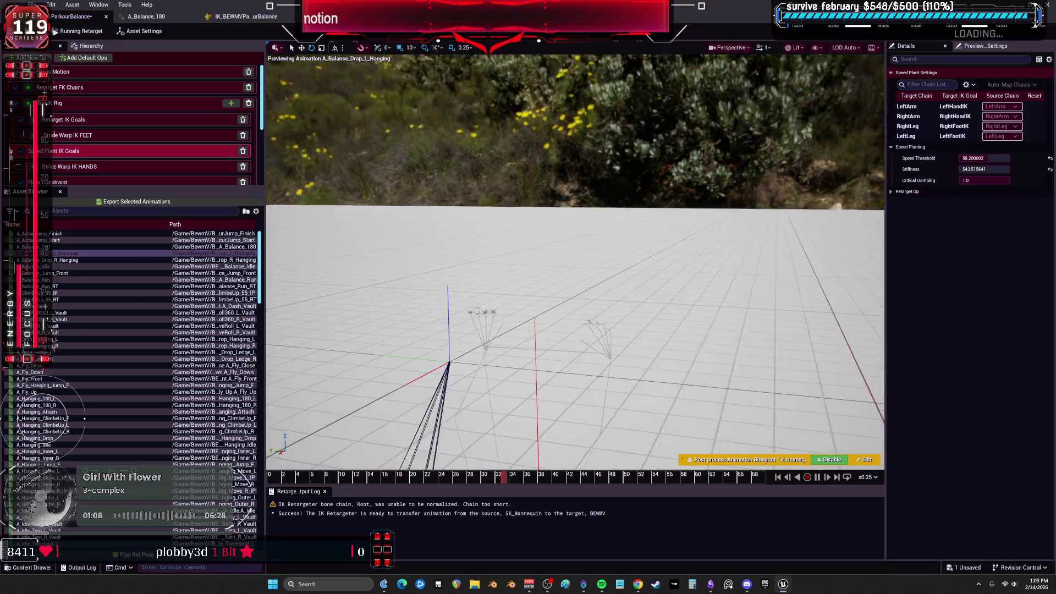
key(f)
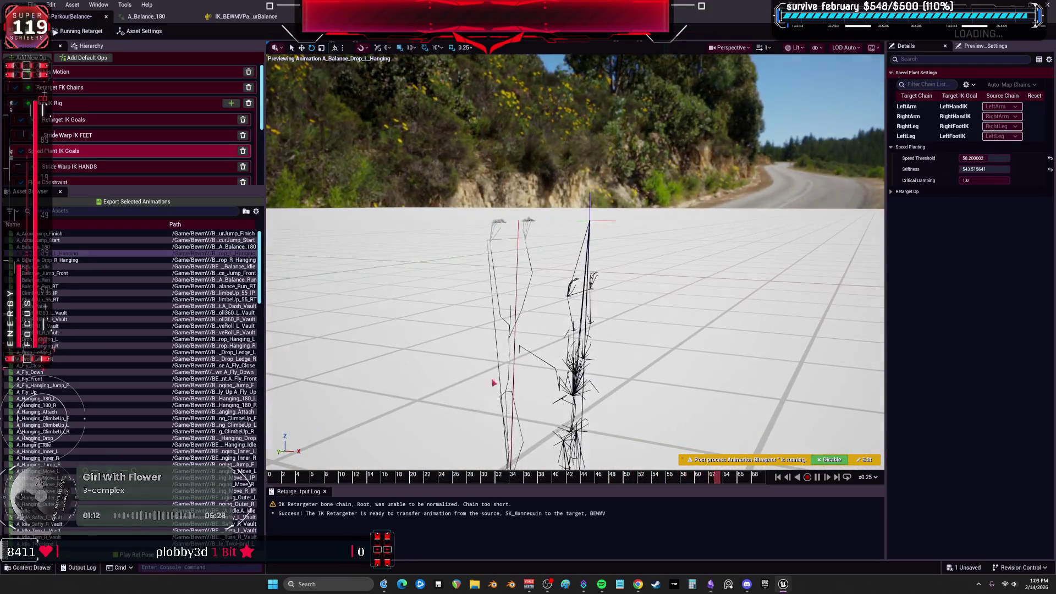
click(63, 234)
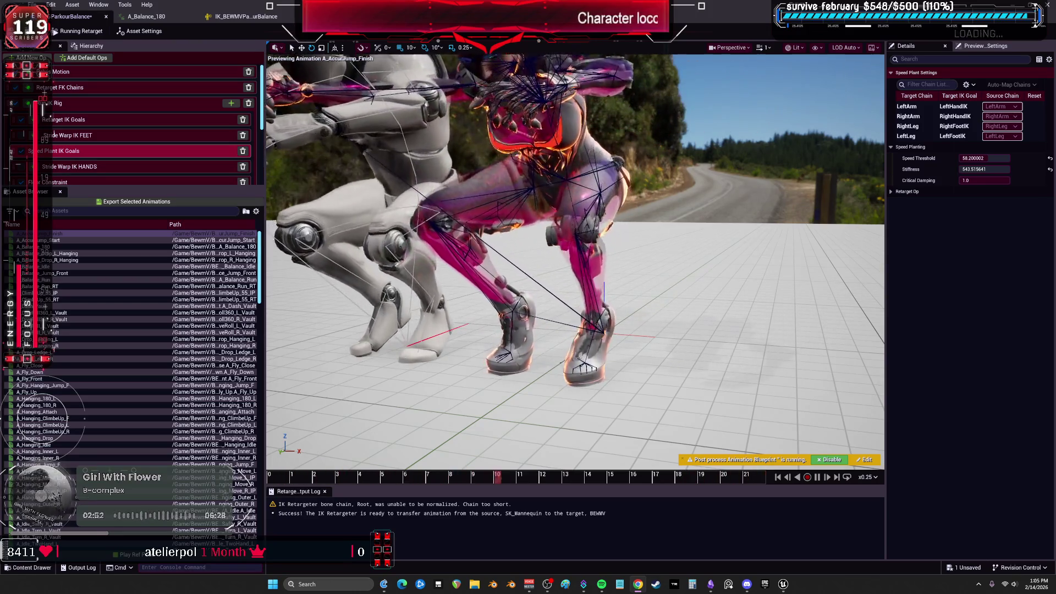
click(246, 17)
Inspect the left foot IK settings and lower calf_l rotation stiffness to 0
scroll(60, 232, down, 2)
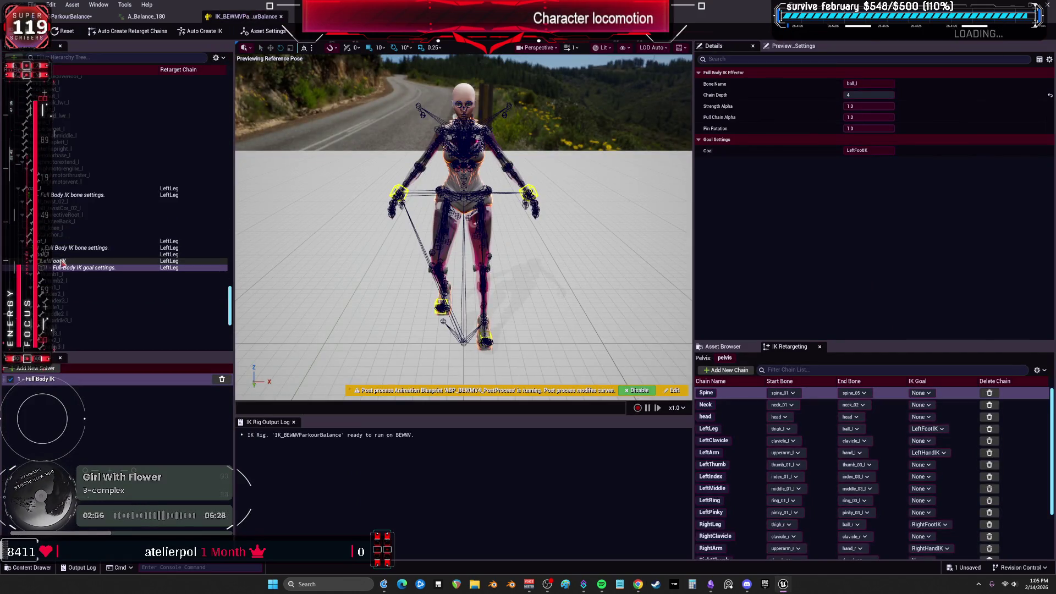
click(55, 261)
click(58, 254)
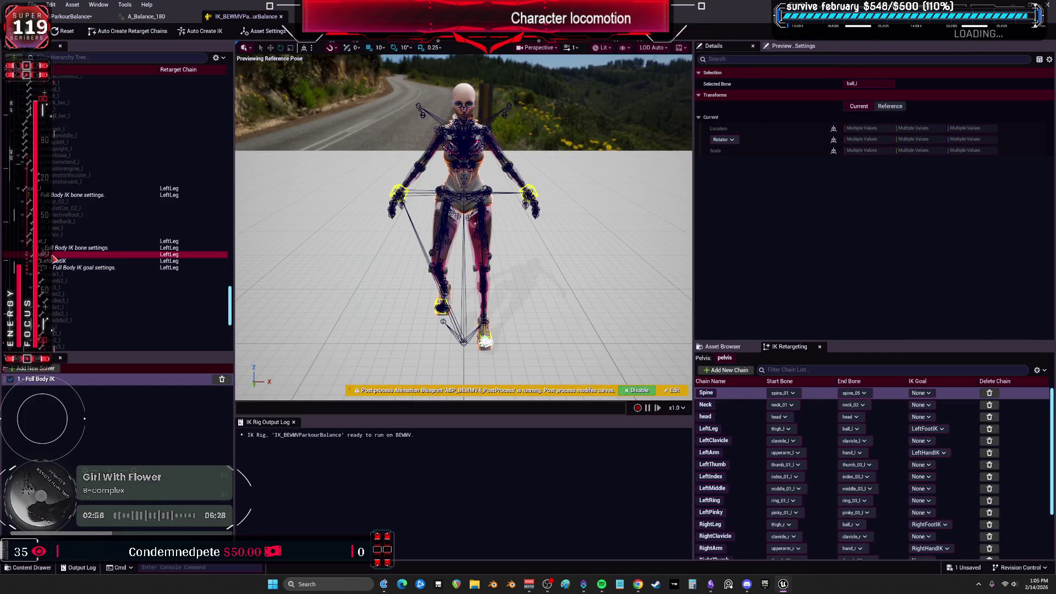
click(56, 248)
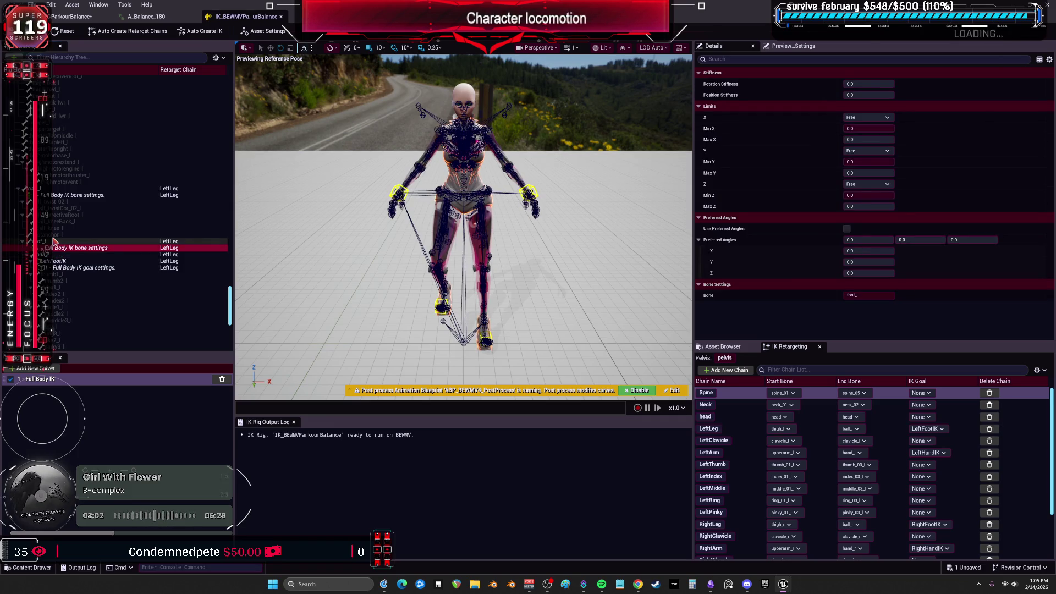
click(59, 261)
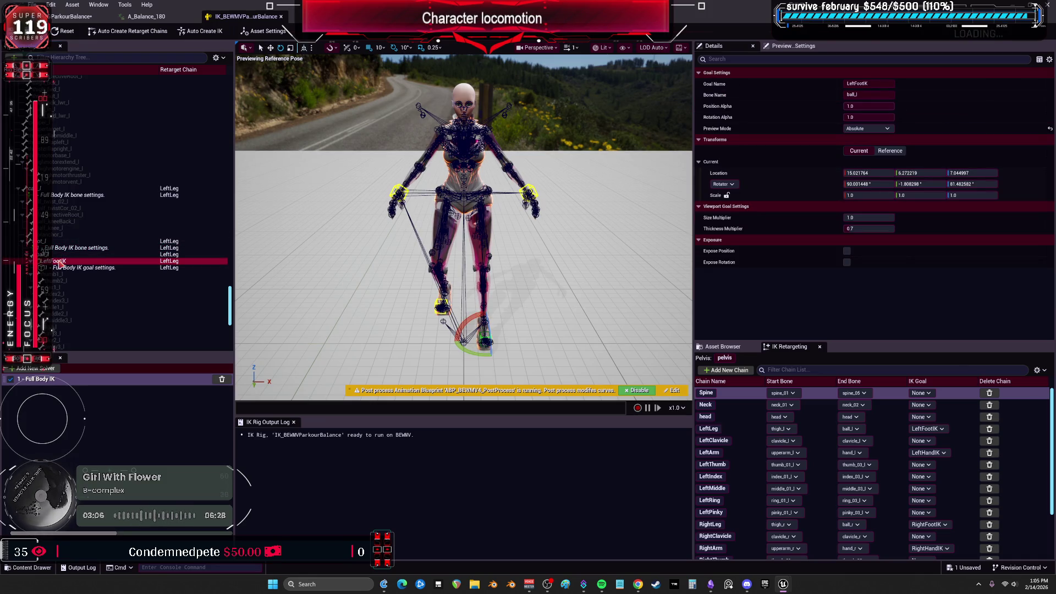
click(71, 267)
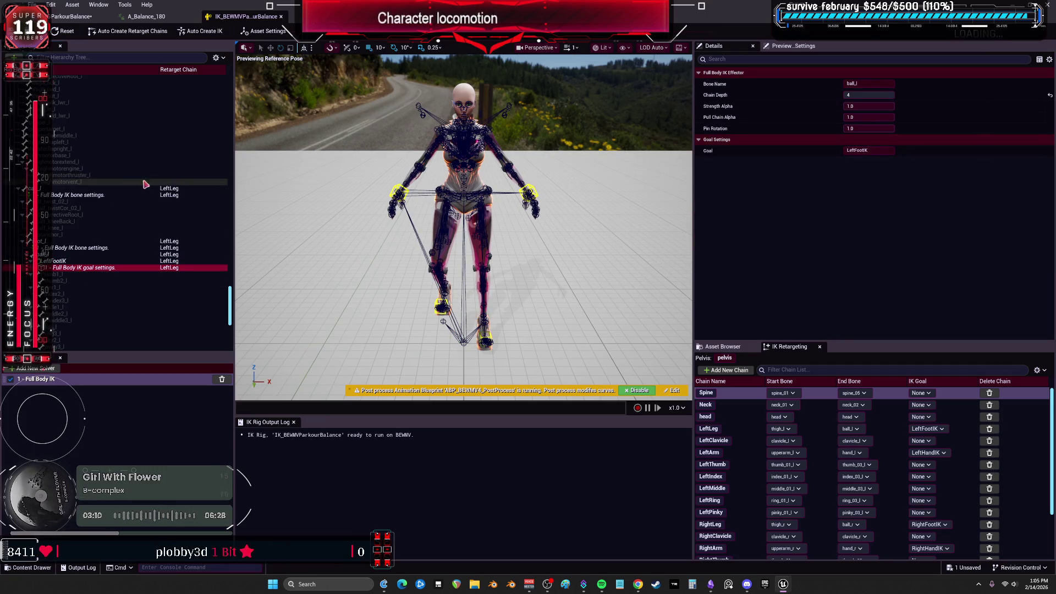
scroll(100, 175, up, 3)
click(77, 290)
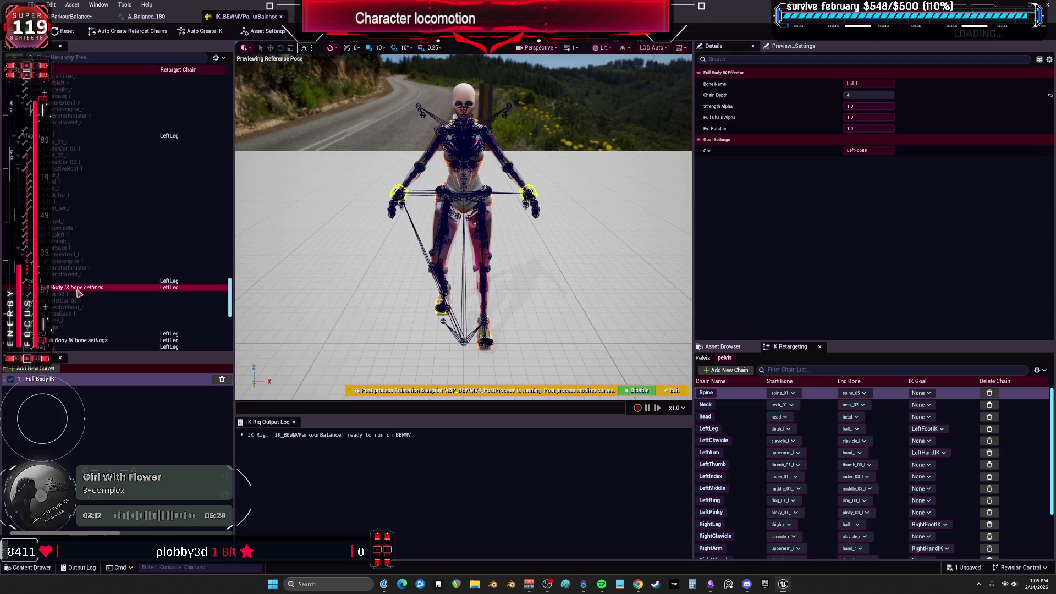
drag(880, 84, 859, 84)
click(879, 85)
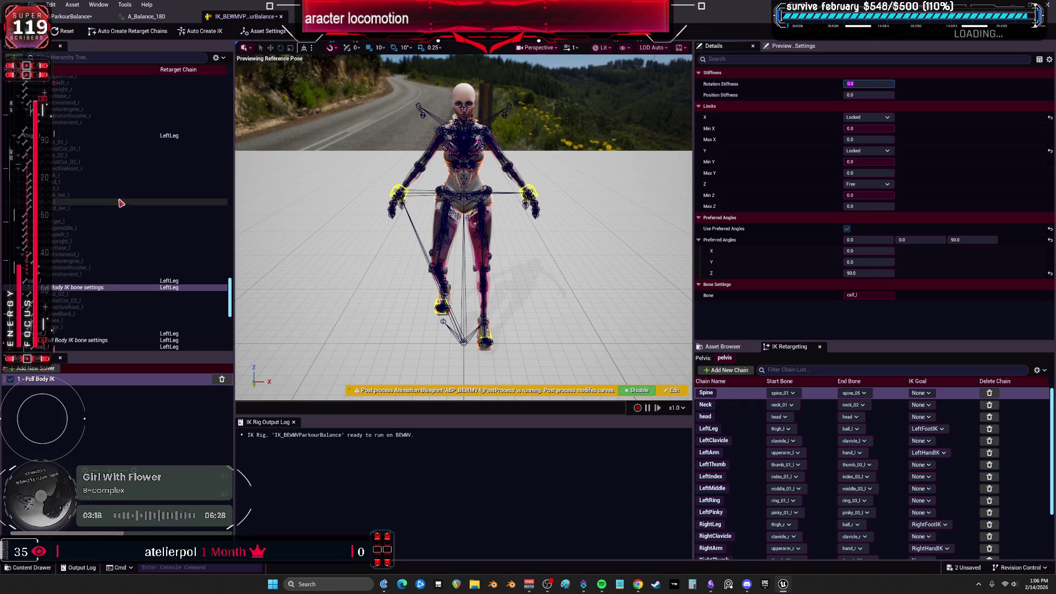
Select calf_r and compare the result in the ParkourBalance retargeter
scroll(100, 204, up, 10)
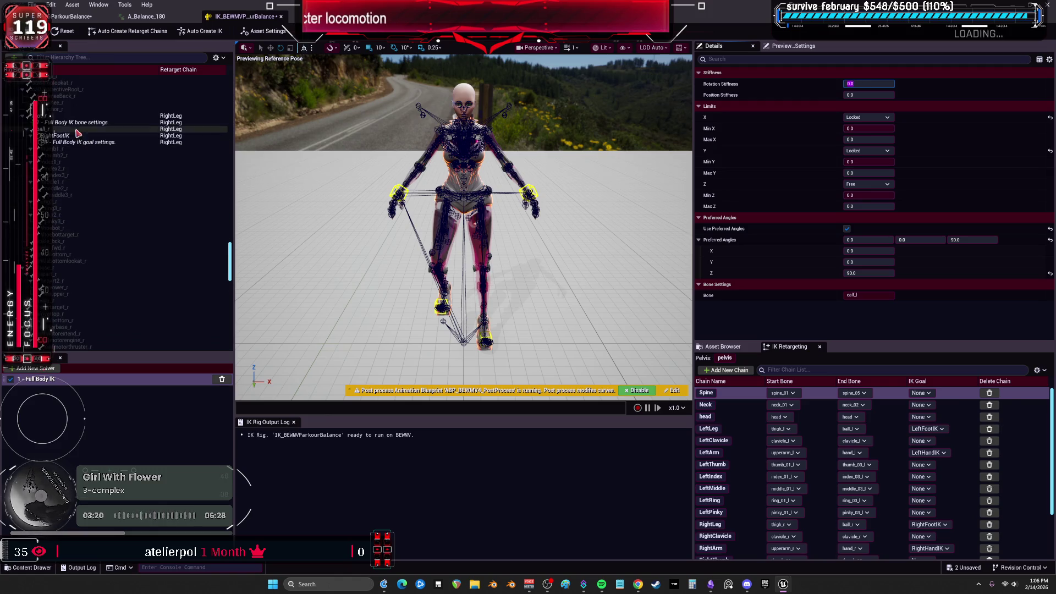
scroll(69, 134, up, 3)
click(66, 130)
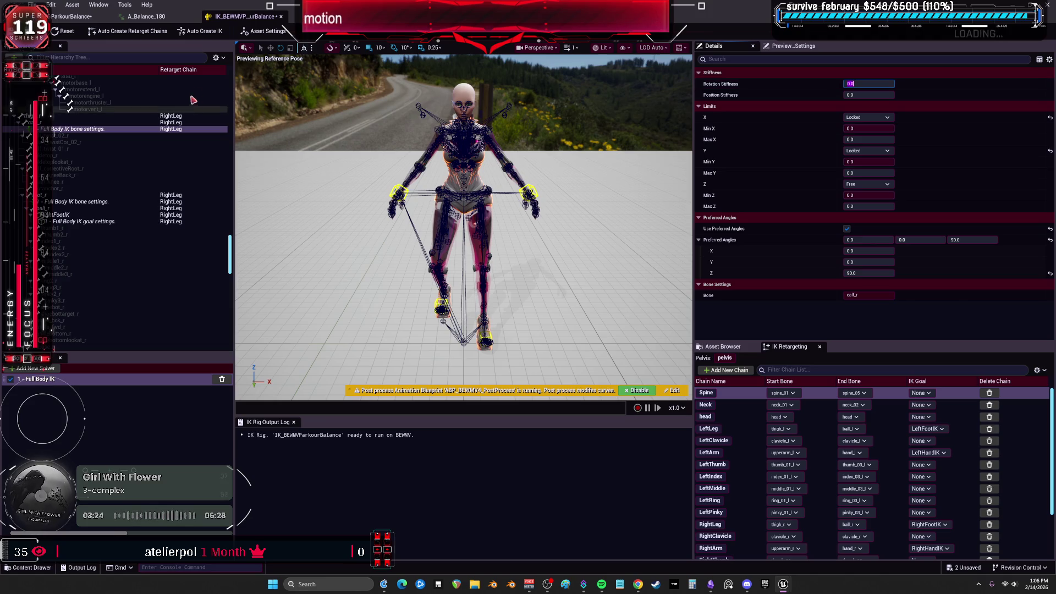
click(68, 17)
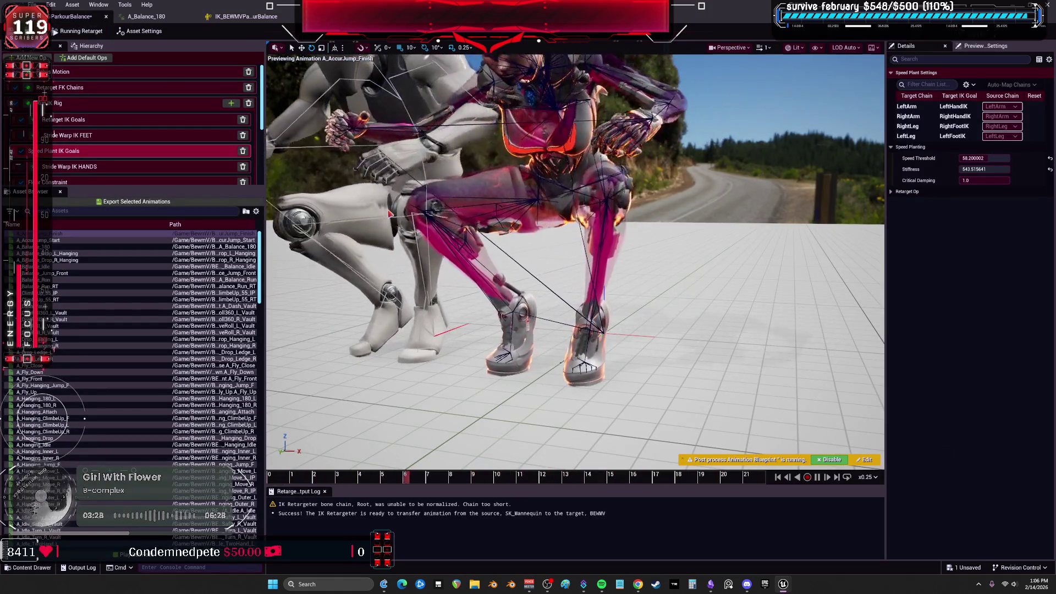
click(246, 17)
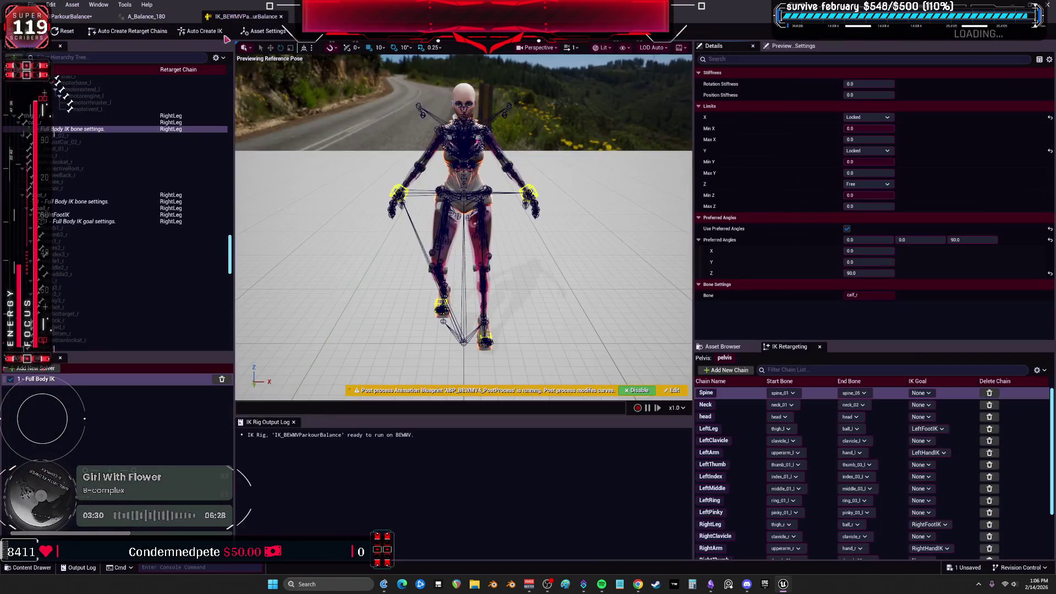
Try calf_r stiffness of 1.0, bring it back to 0, and save the IK rig
click(869, 94)
text(1)
key(Return)
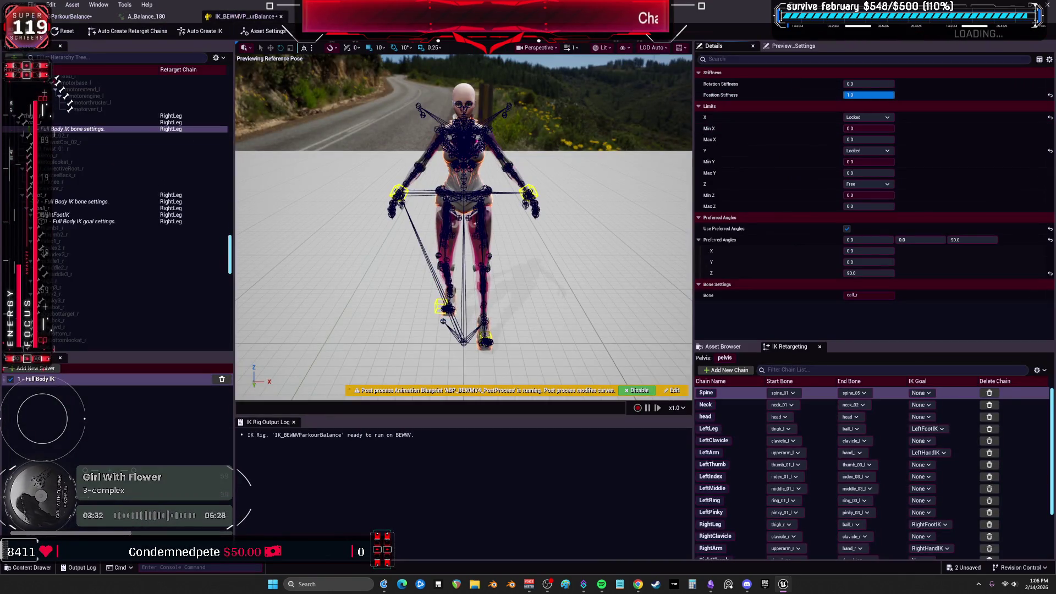
click(848, 84)
click(866, 83)
text(1)
key(Return)
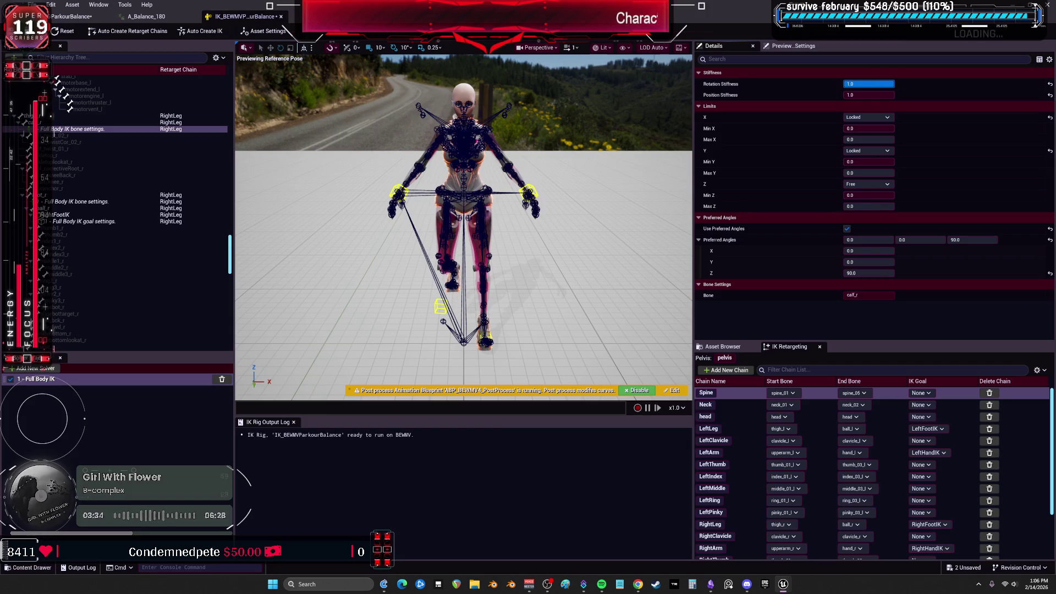
click(835, 87)
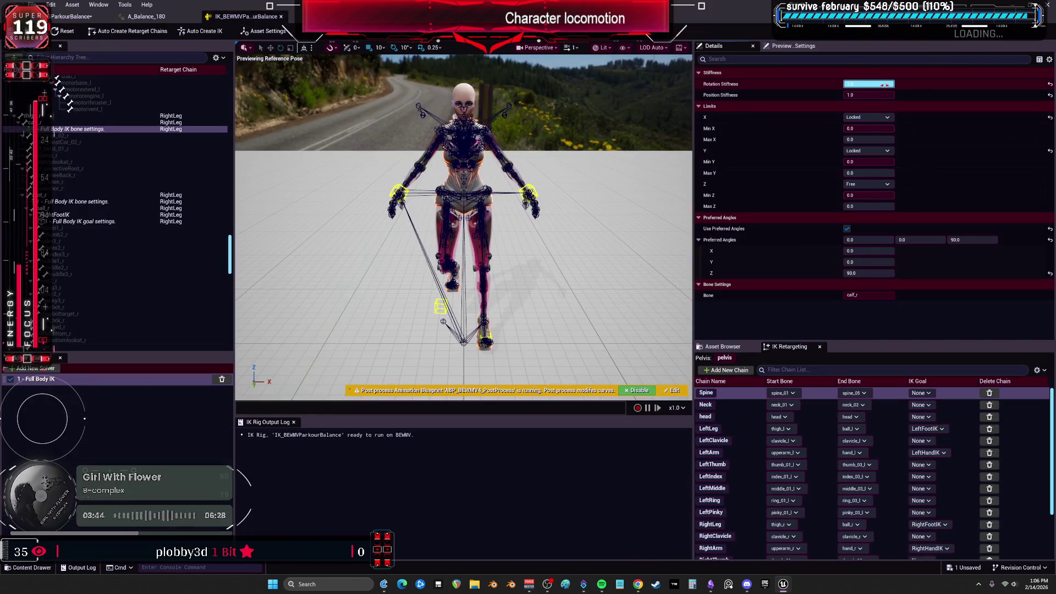
mouse_move(869, 84)
mouse_down()
mouse_move(850, 83)
mouse_move(866, 95)
mouse_move(850, 94)
mouse_up()
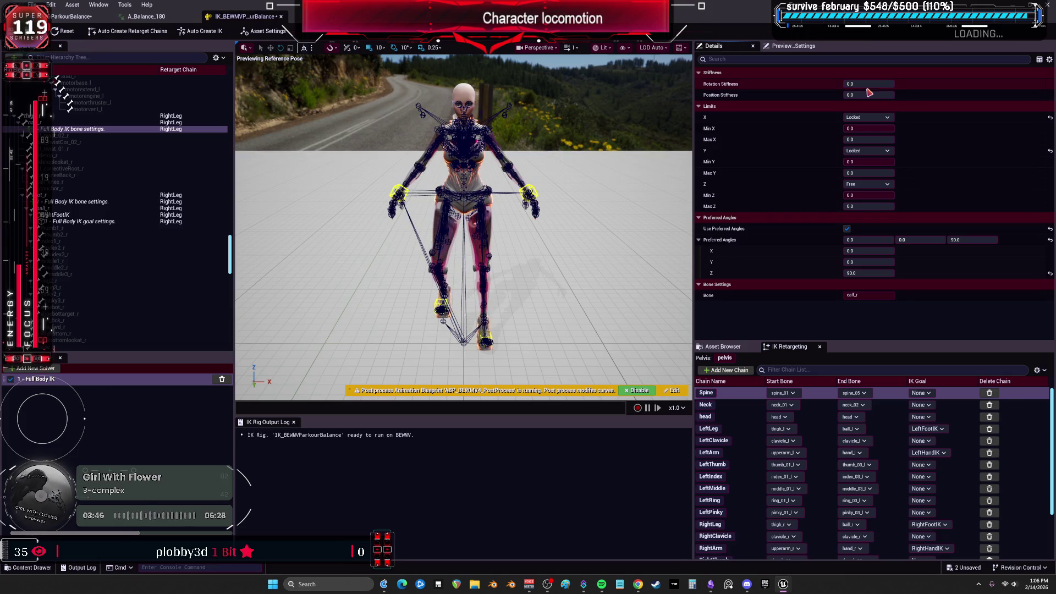
key(ctrl+s)
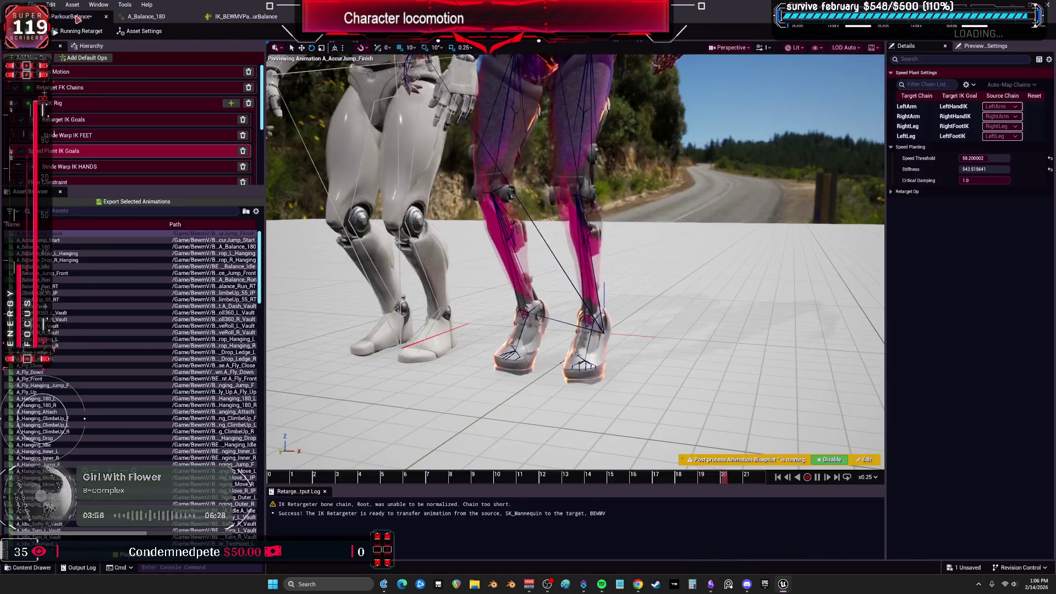
click(71, 16)
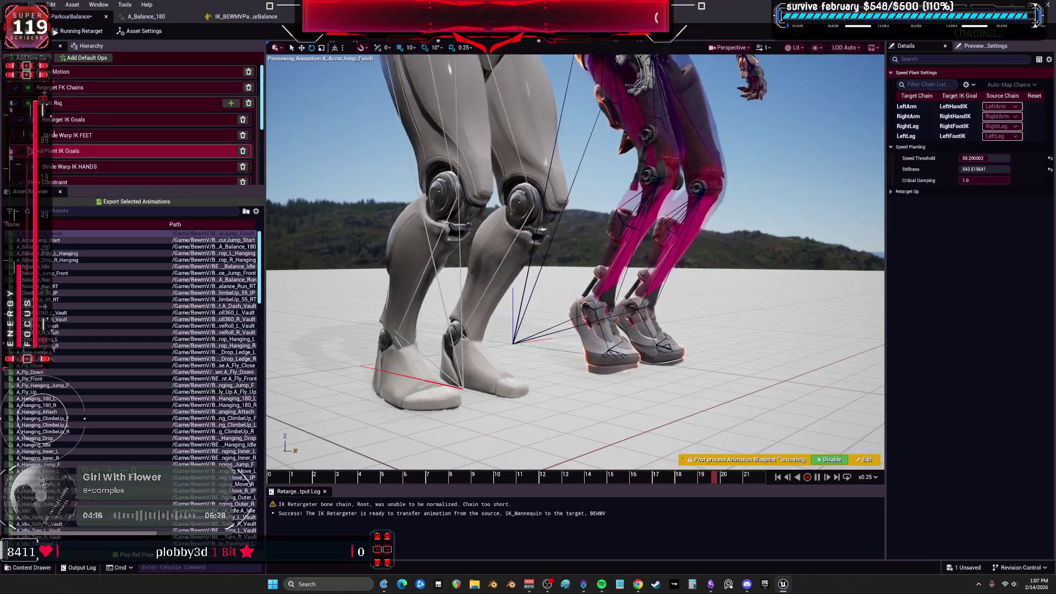
Set Pelvis Motion Floor Constraint Weight to 1.0, reset Source Crotch Offset to 0, expand Pelvis Rotation
click(137, 71)
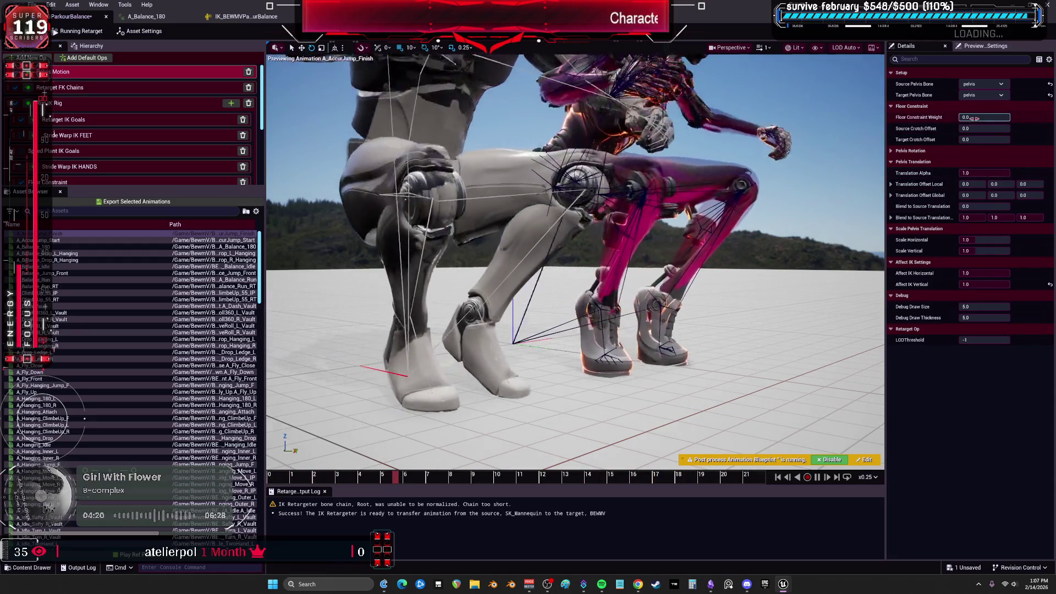
drag(974, 117, 1007, 118)
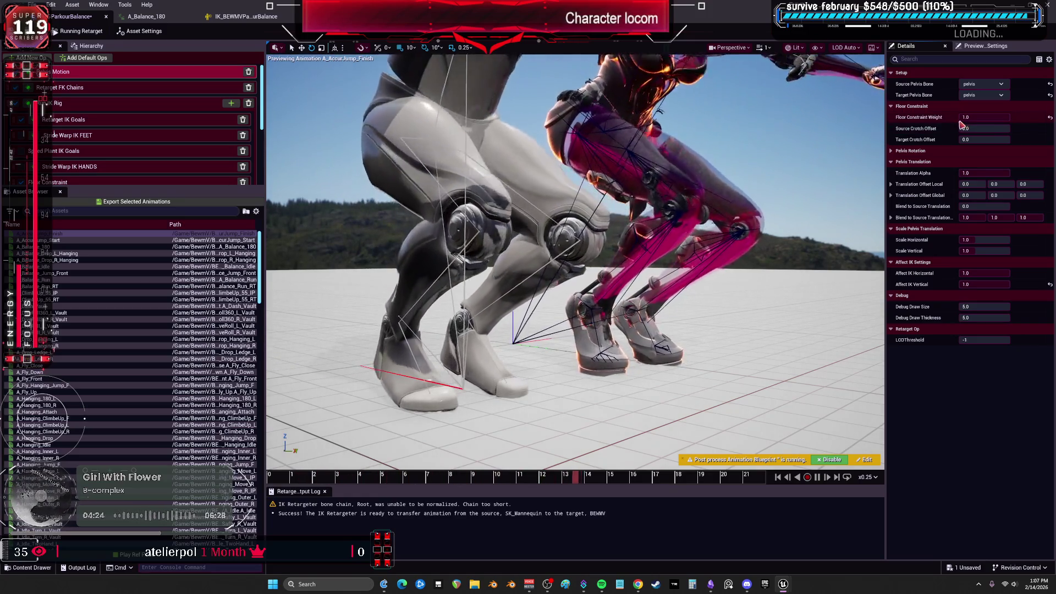
mouse_move(971, 129)
mouse_down()
mouse_move(990, 129)
mouse_move(935, 129)
mouse_up()
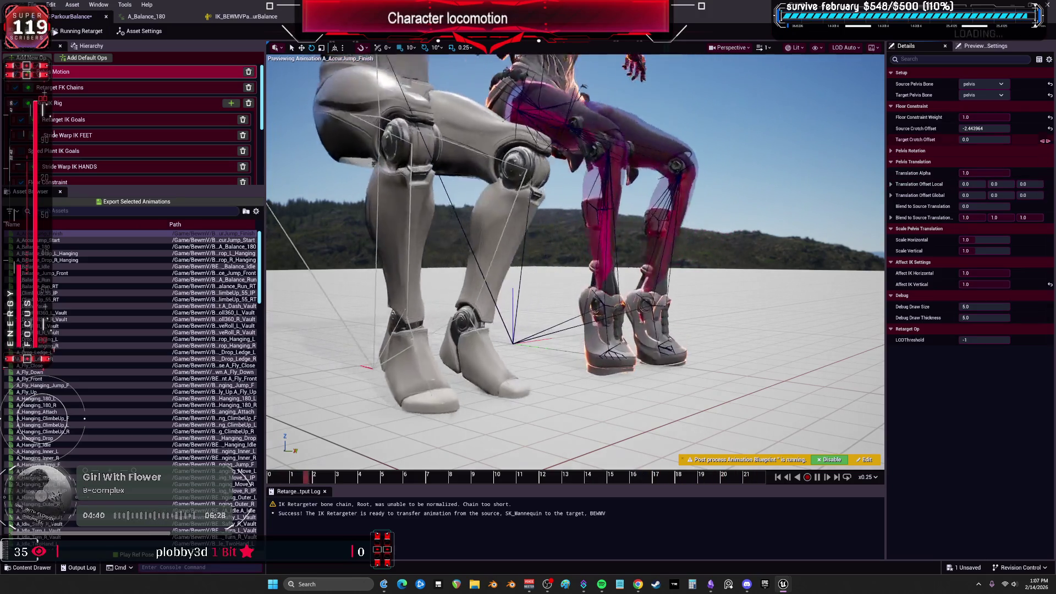
click(1051, 129)
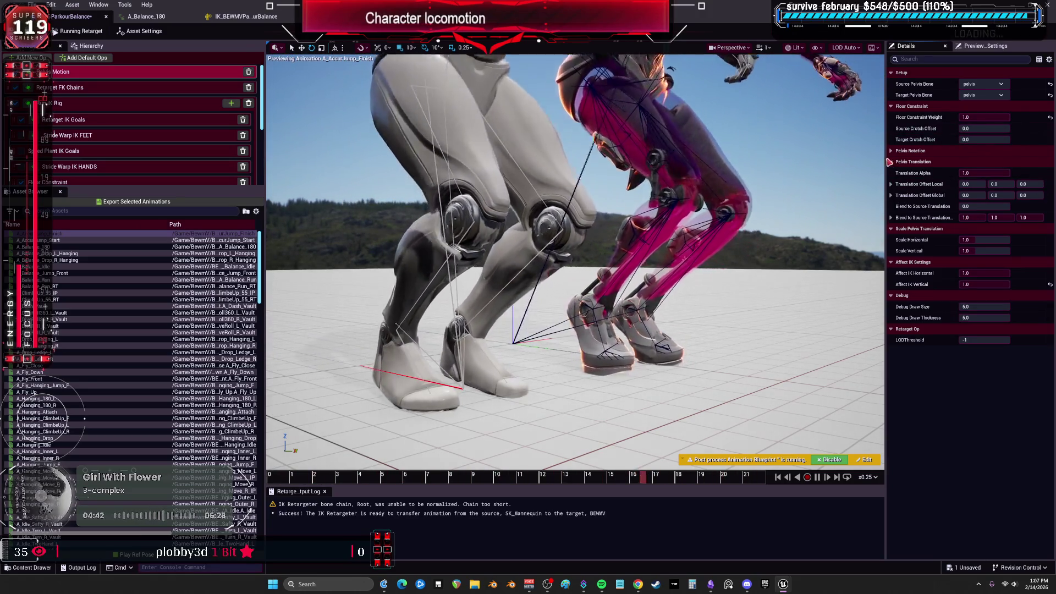
click(890, 151)
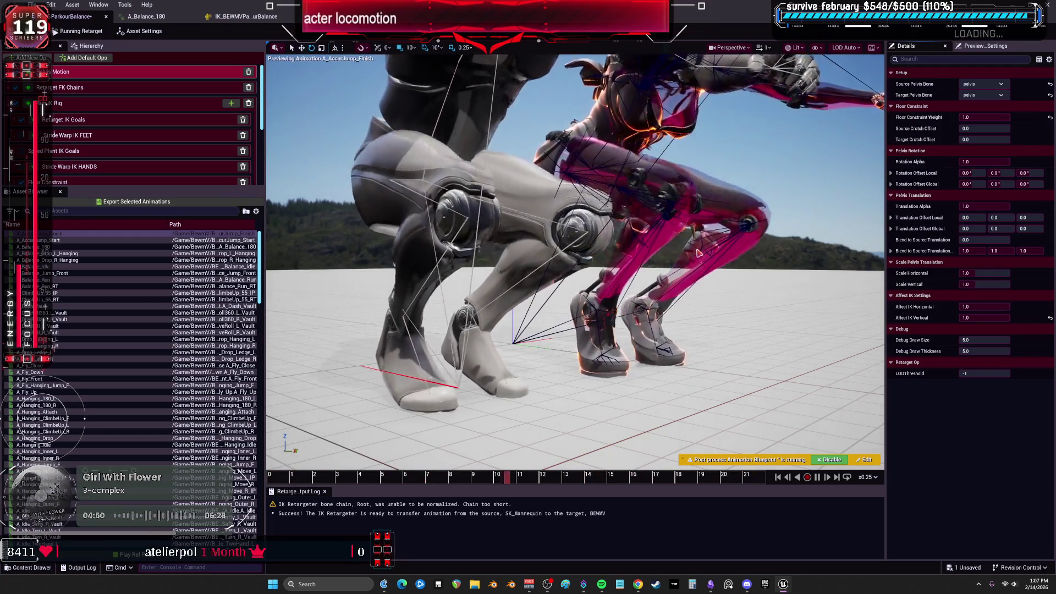
scroll(43, 110, down, 3)
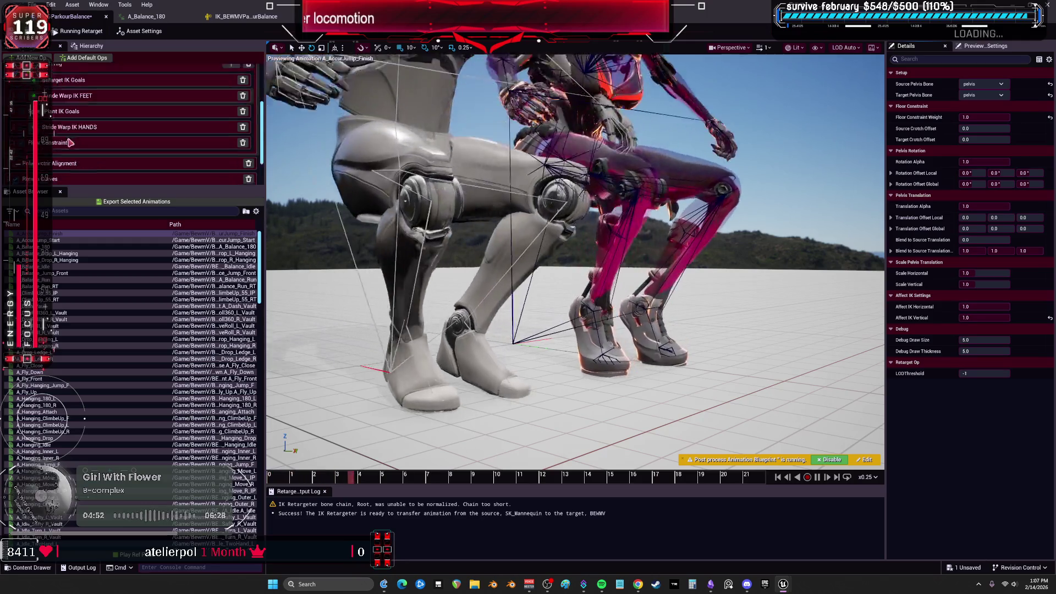
Select the Floor Constraint op and inspect its RightLeg and LeftLeg chain settings
click(44, 161)
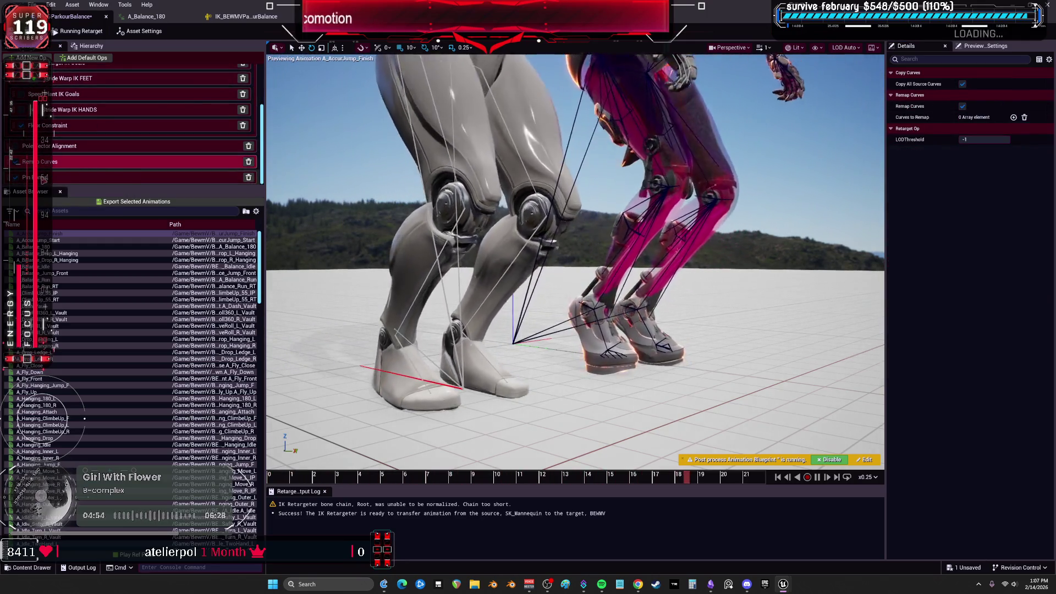
click(44, 177)
click(48, 162)
click(51, 125)
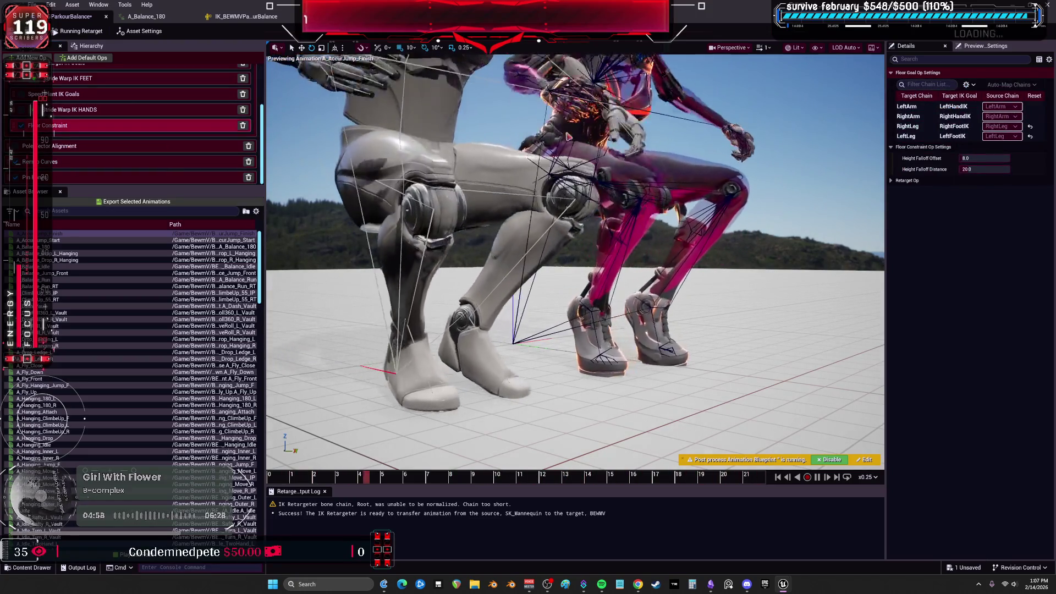
click(907, 136)
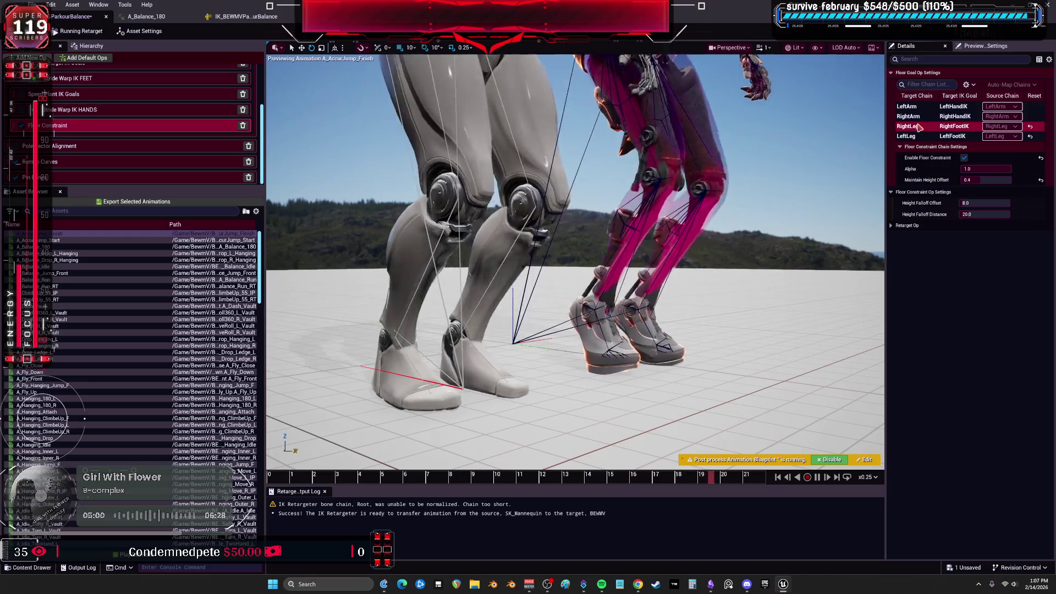
click(916, 137)
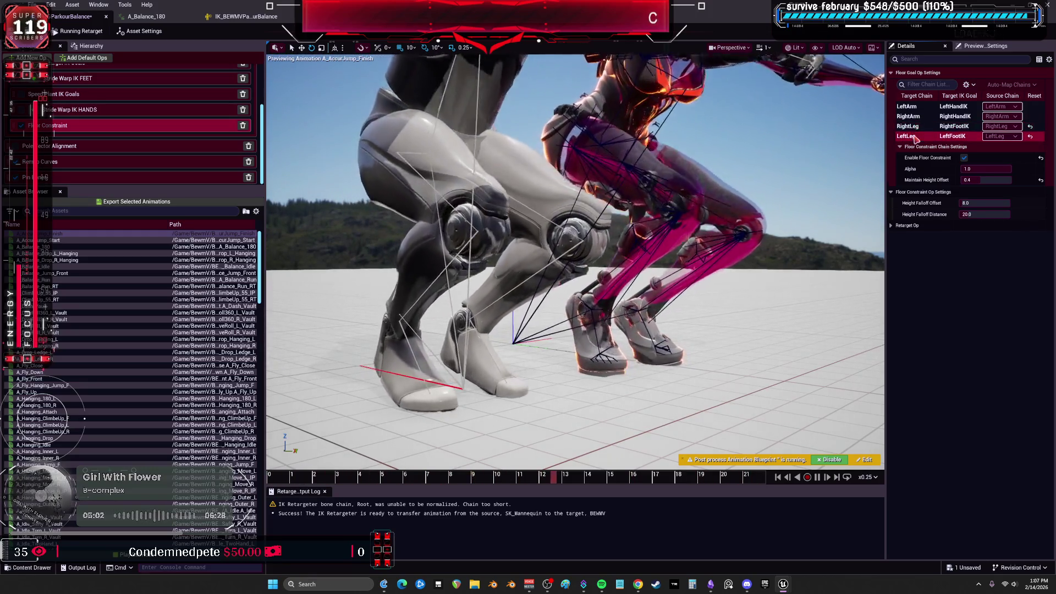
click(909, 127)
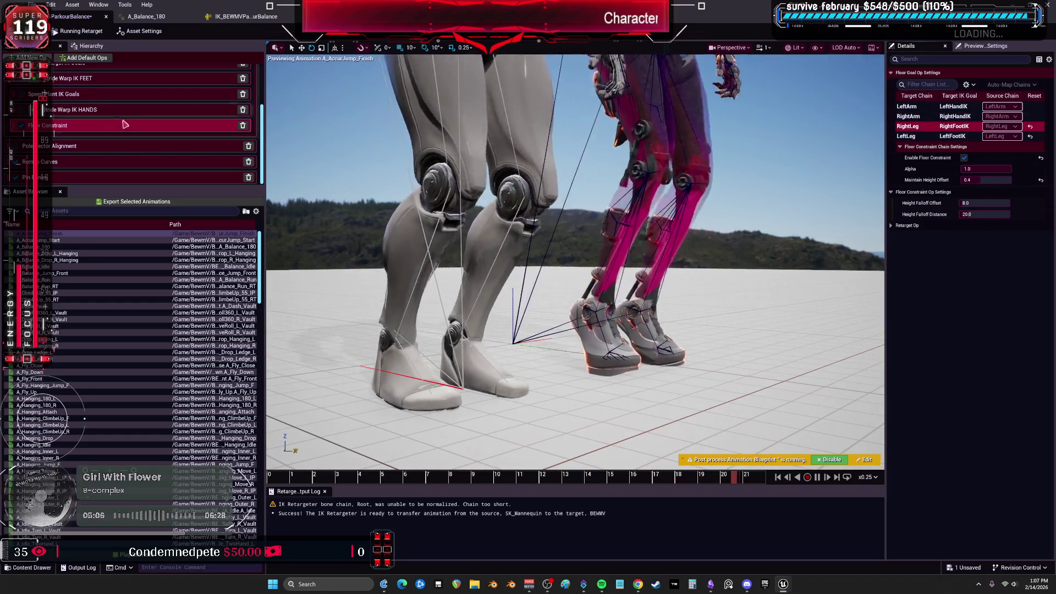
Bring up the Retarget FK Chains op's chain mappings
click(88, 109)
scroll(87, 109, up, 3)
click(90, 90)
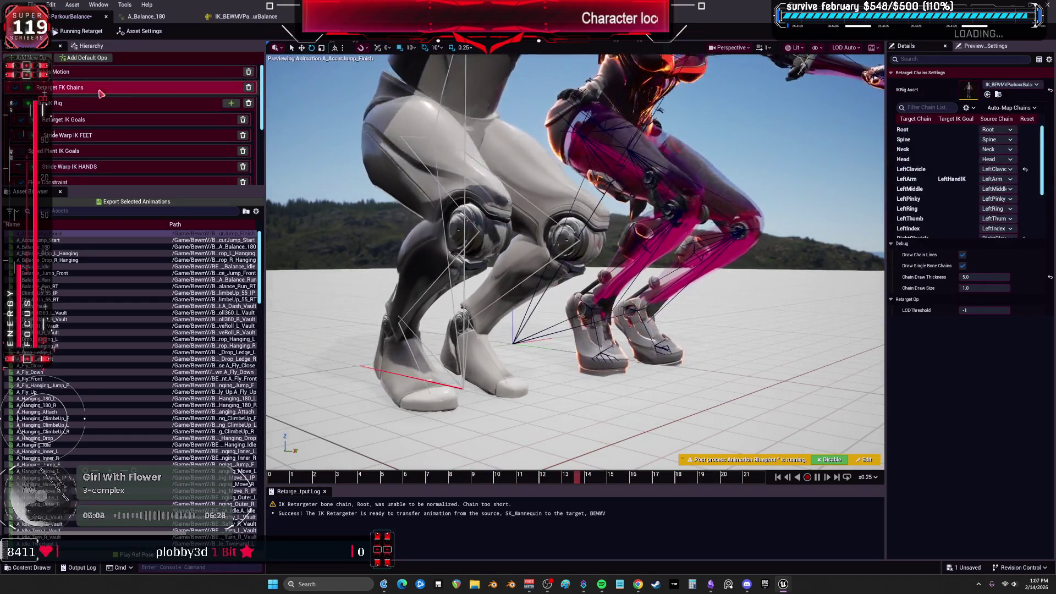
Select the Root chain in the FK chain list
scroll(909, 161, down, 5)
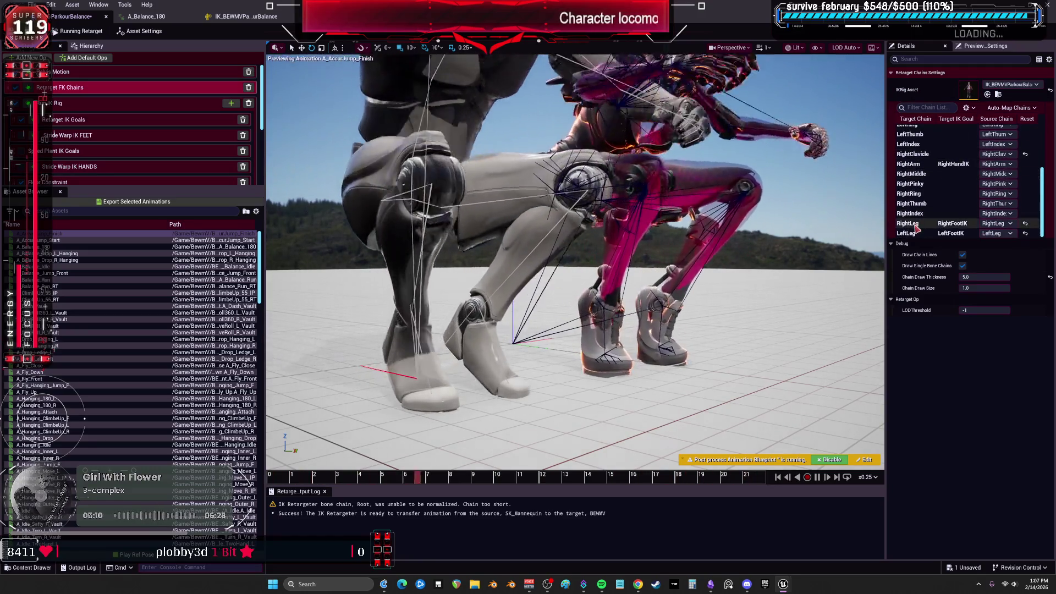
scroll(926, 165, up, 5)
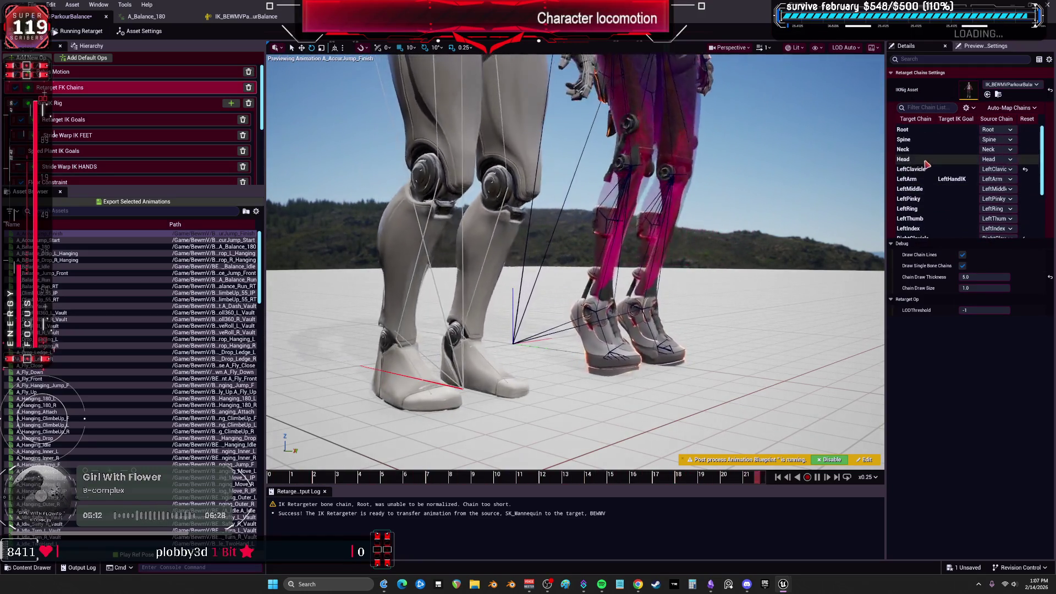
click(924, 141)
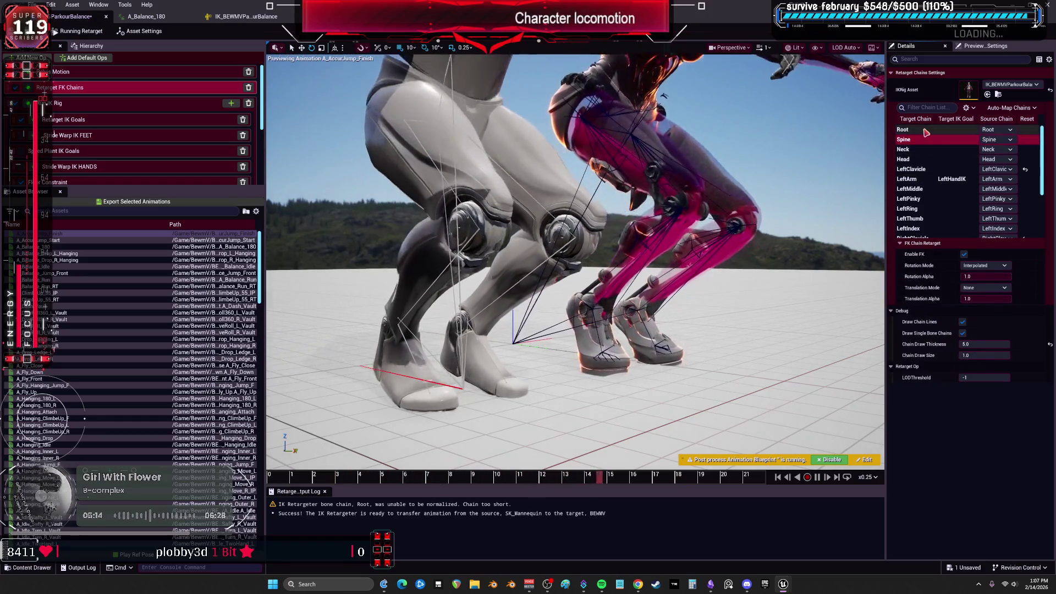
click(926, 131)
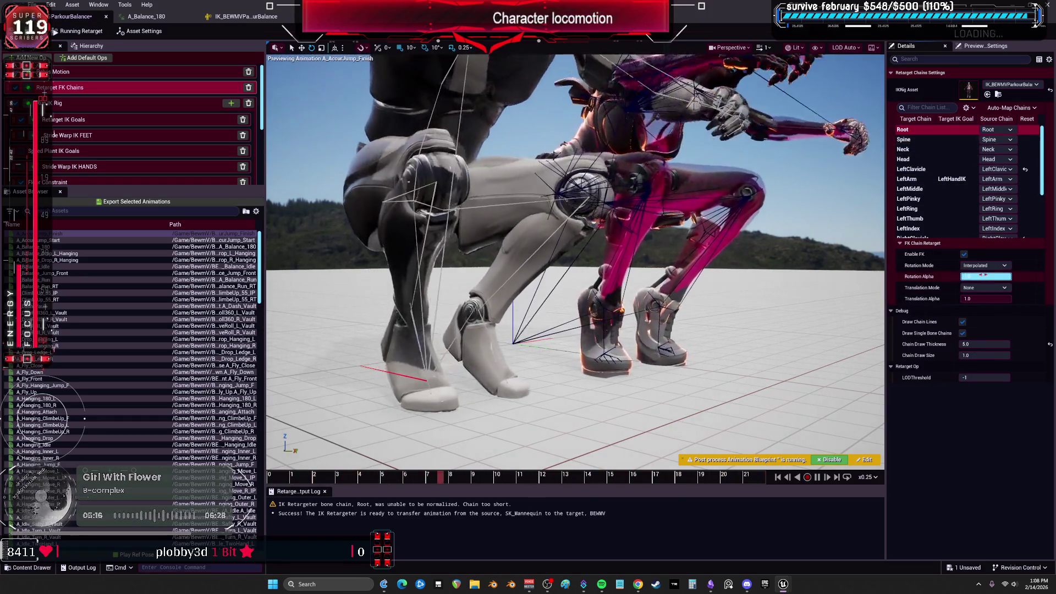
Set the Root chain's rotation mode to Interpolated, keeping Absolute translation
click(985, 265)
click(985, 290)
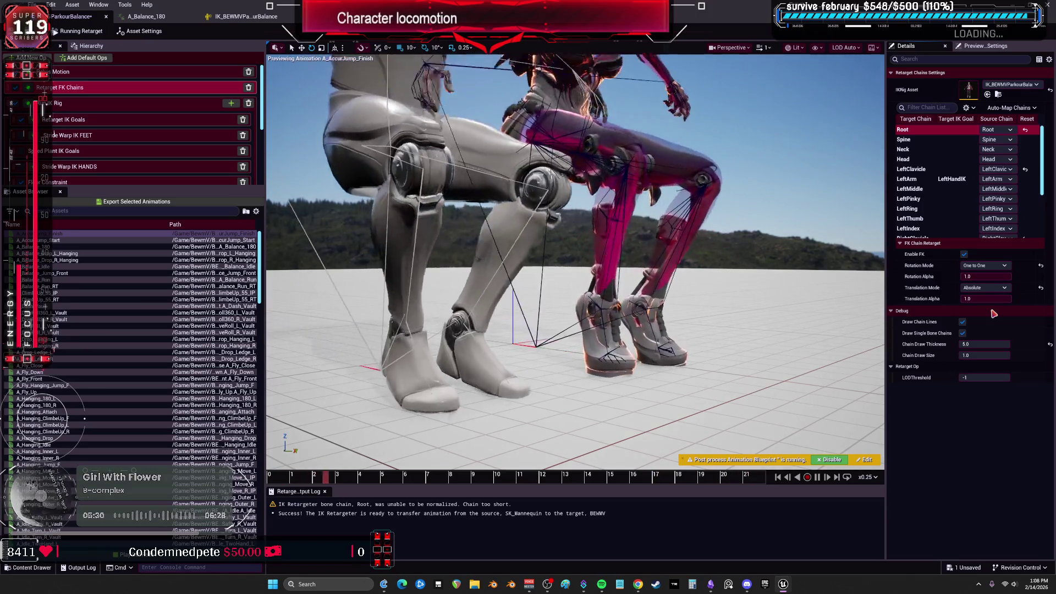
click(985, 266)
click(982, 275)
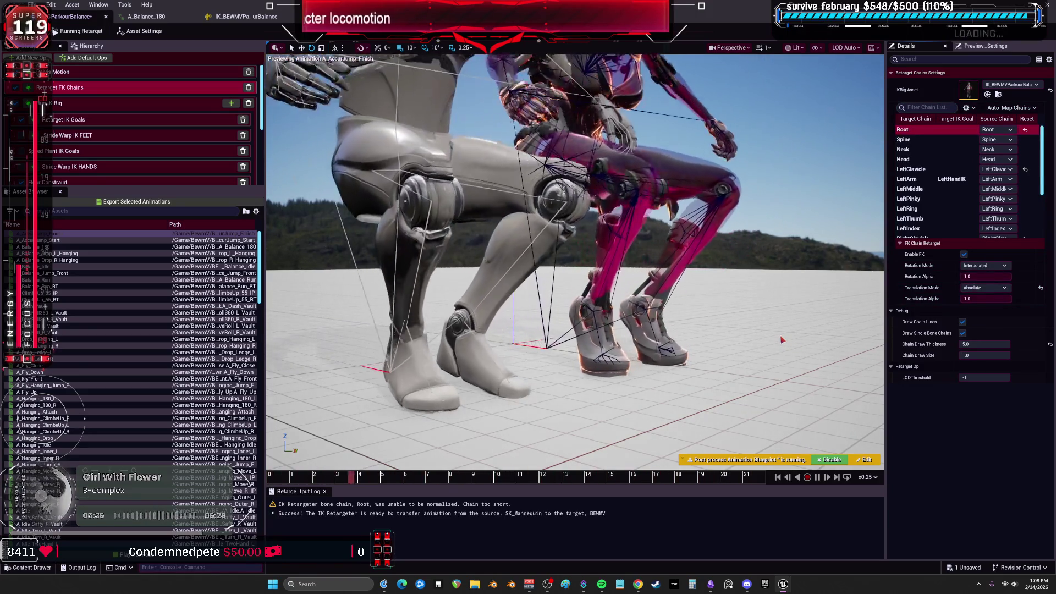
click(986, 265)
click(977, 281)
click(985, 288)
click(992, 310)
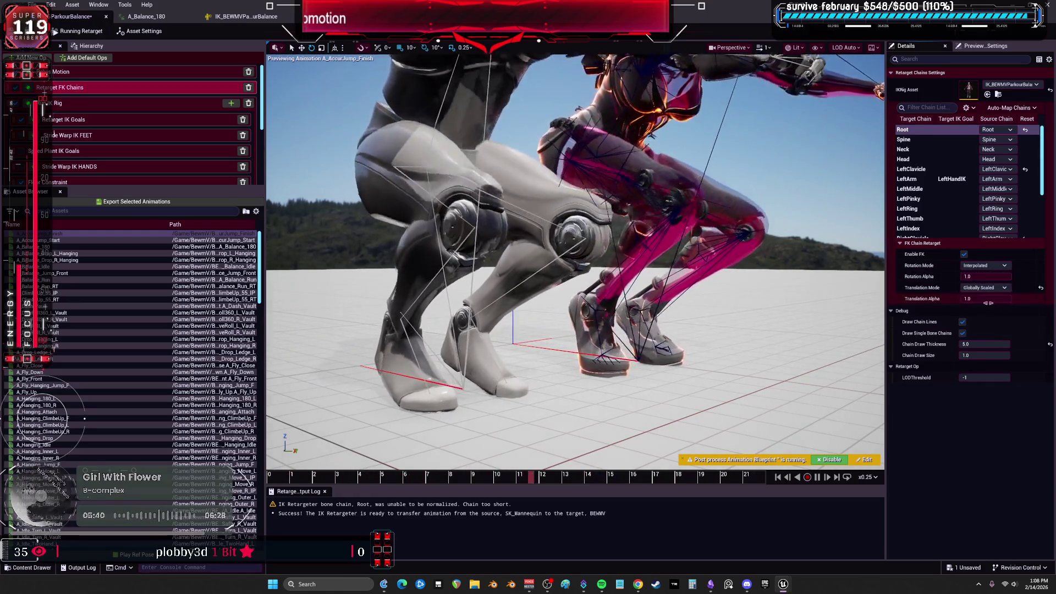
click(986, 266)
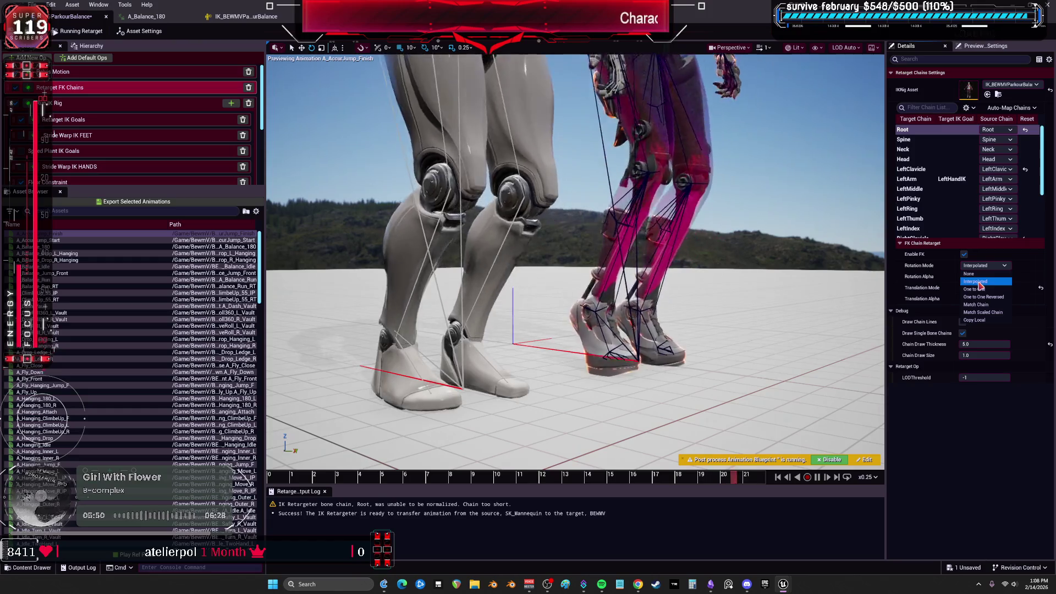
Keep Root on Interpolated and set RightLeg and LeftLeg translation mode to Absolute
click(978, 282)
scroll(961, 202, down, 3)
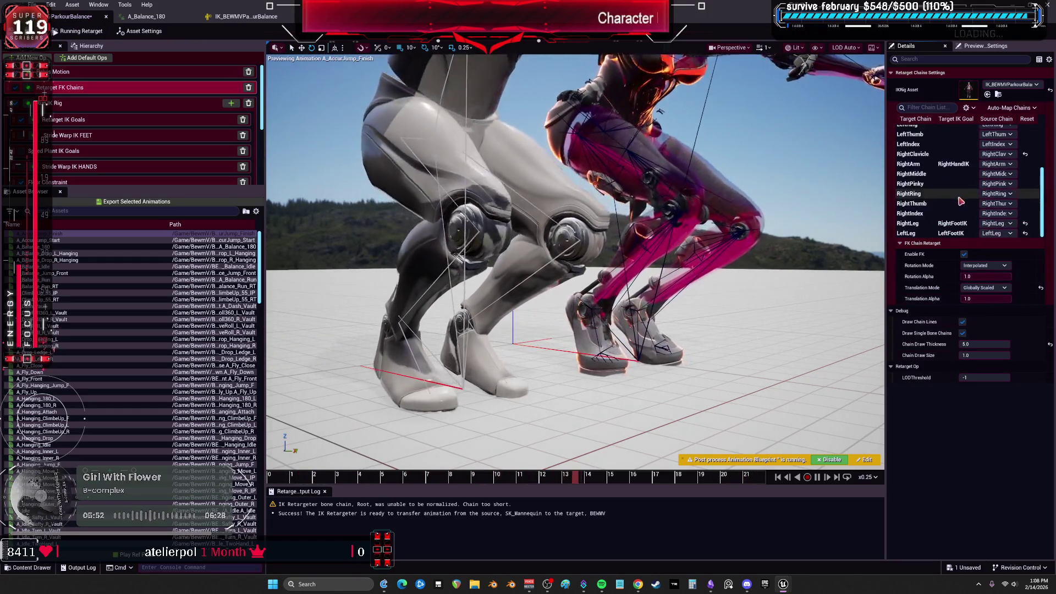
click(985, 288)
click(983, 312)
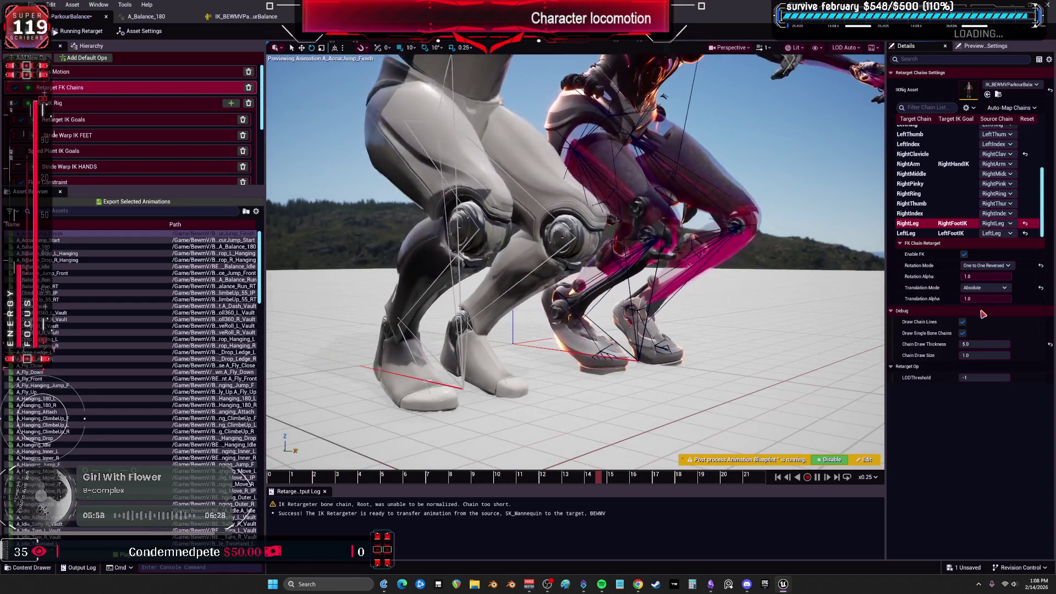
click(906, 233)
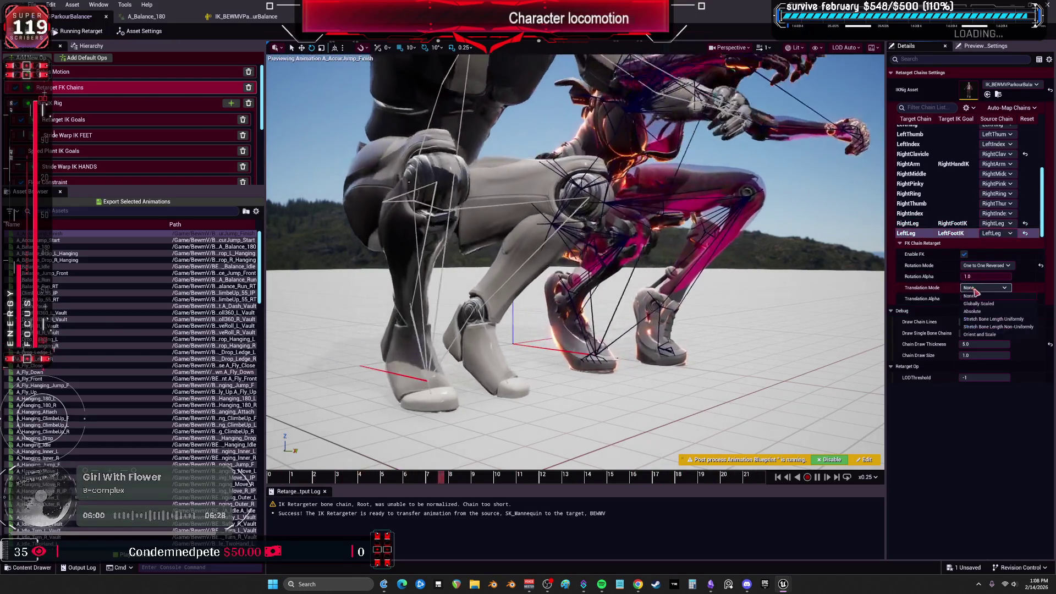
click(985, 288)
click(981, 312)
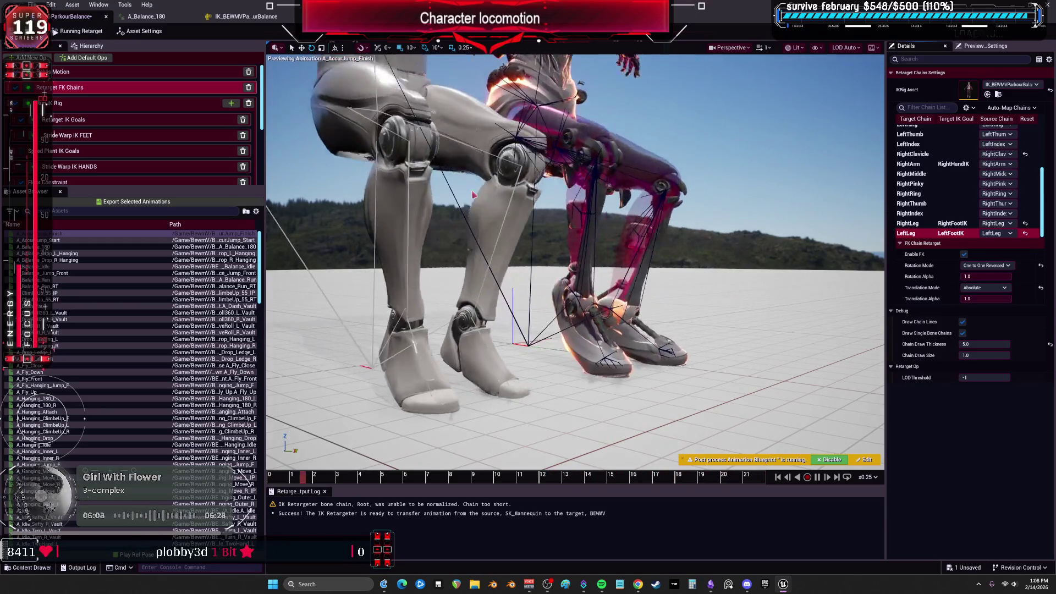
Try LeftLeg rotation modes, landing on Match Scaled Chain with Globally Scaled translation
click(985, 266)
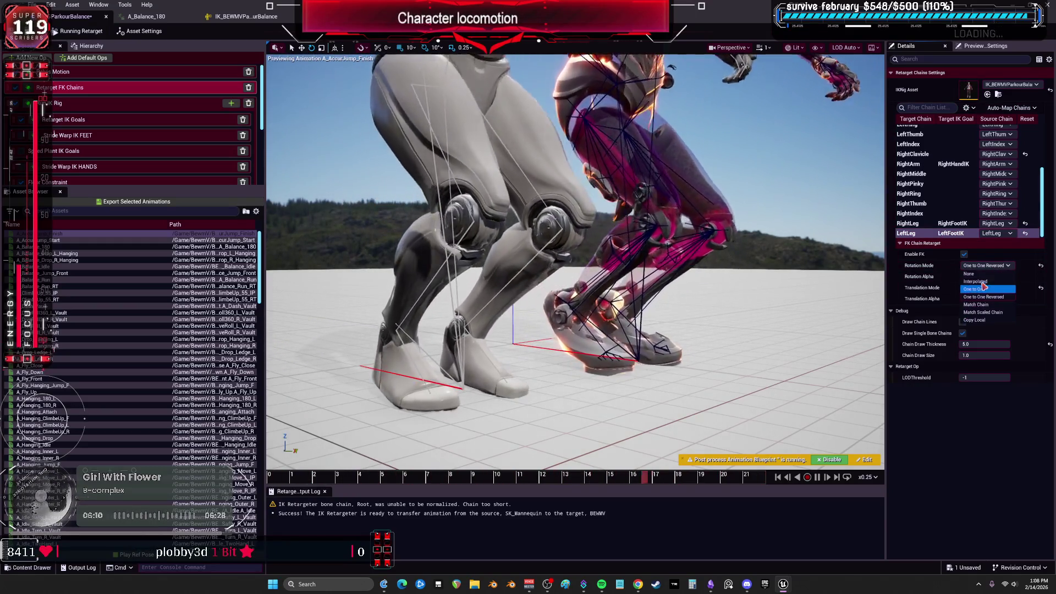
click(984, 281)
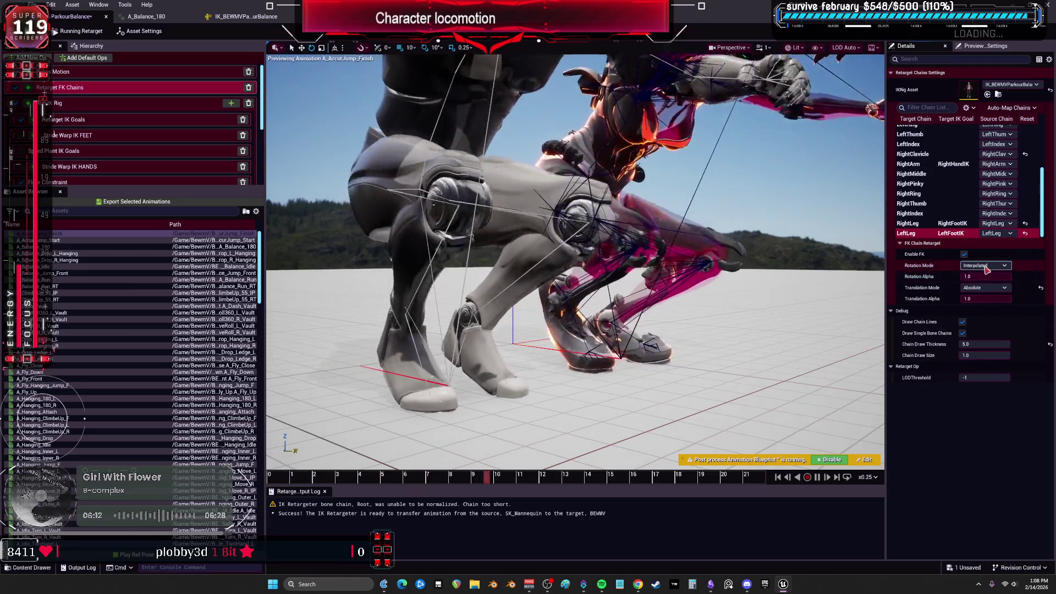
click(988, 268)
click(985, 288)
click(985, 266)
click(985, 305)
click(985, 266)
click(984, 312)
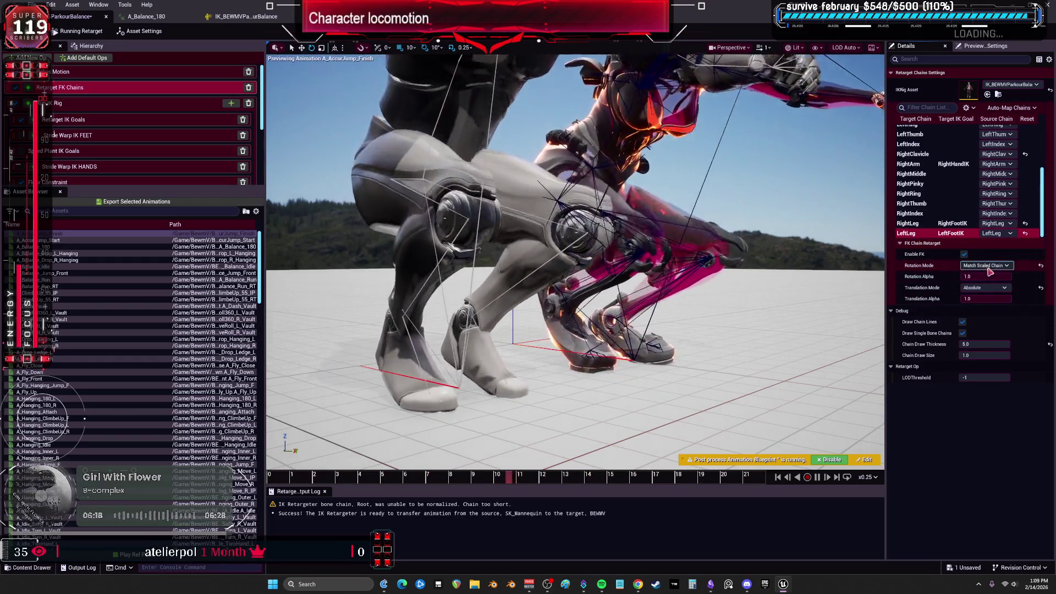
click(985, 287)
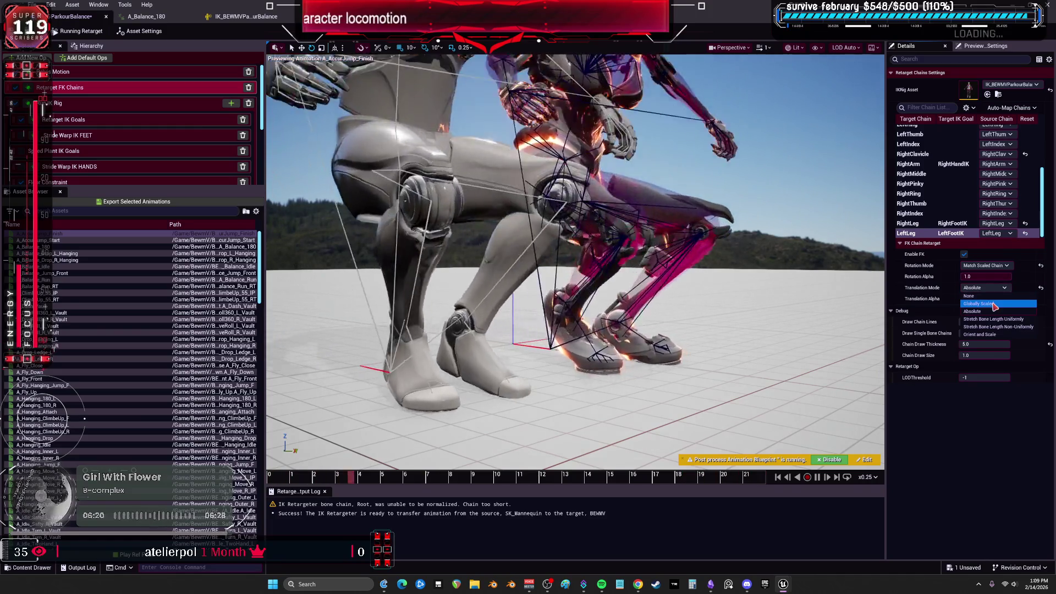
click(996, 304)
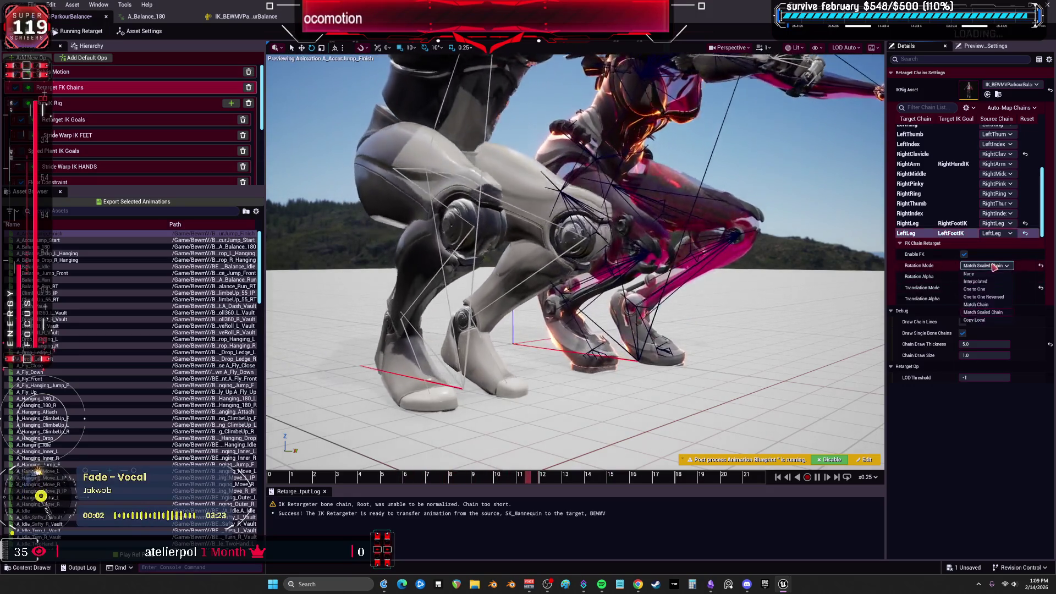
Set LeftLeg to Interpolated rotation with translation mode None
click(993, 266)
click(991, 277)
click(1000, 288)
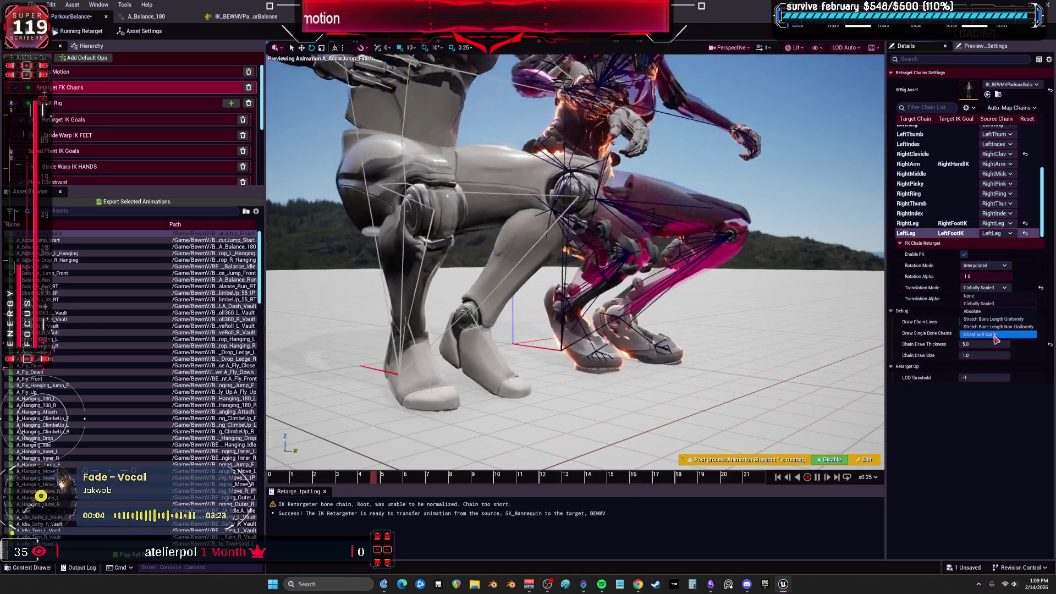
click(996, 337)
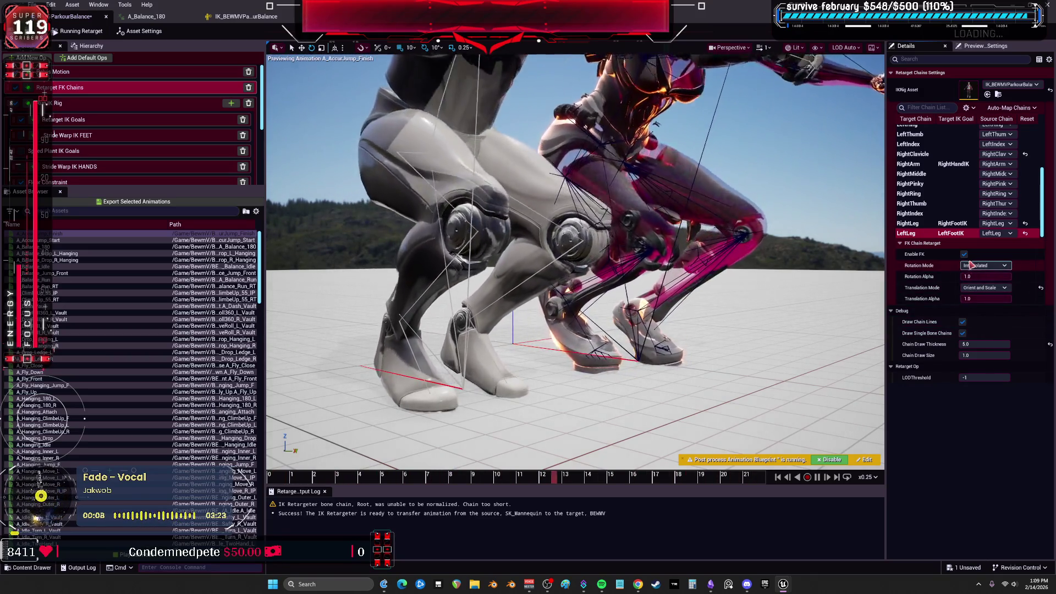
click(988, 296)
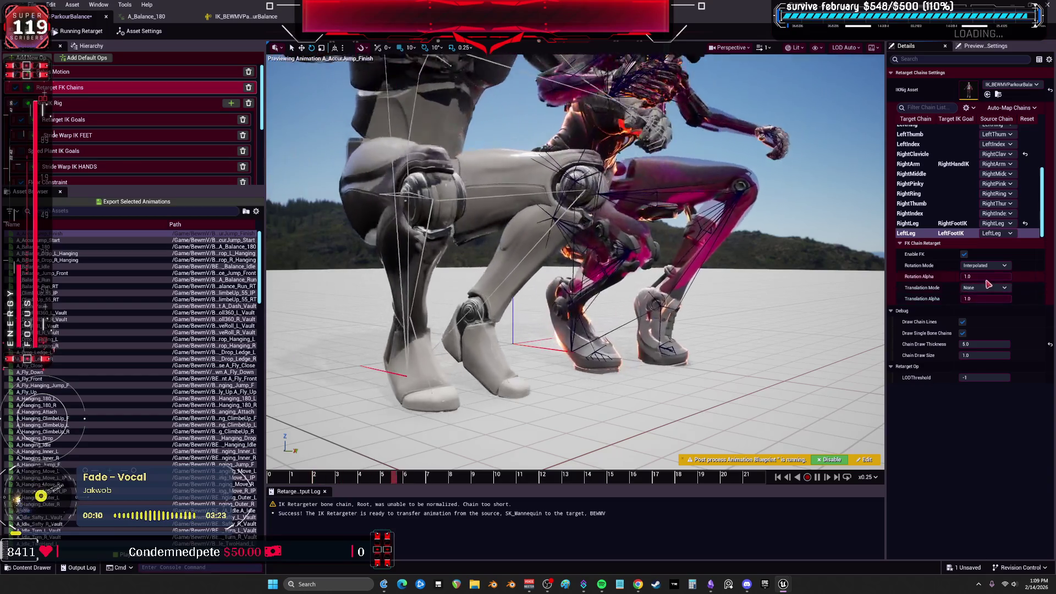
Set RightLeg to Interpolated rotation with translation None, then save the retargeter
key(Up)
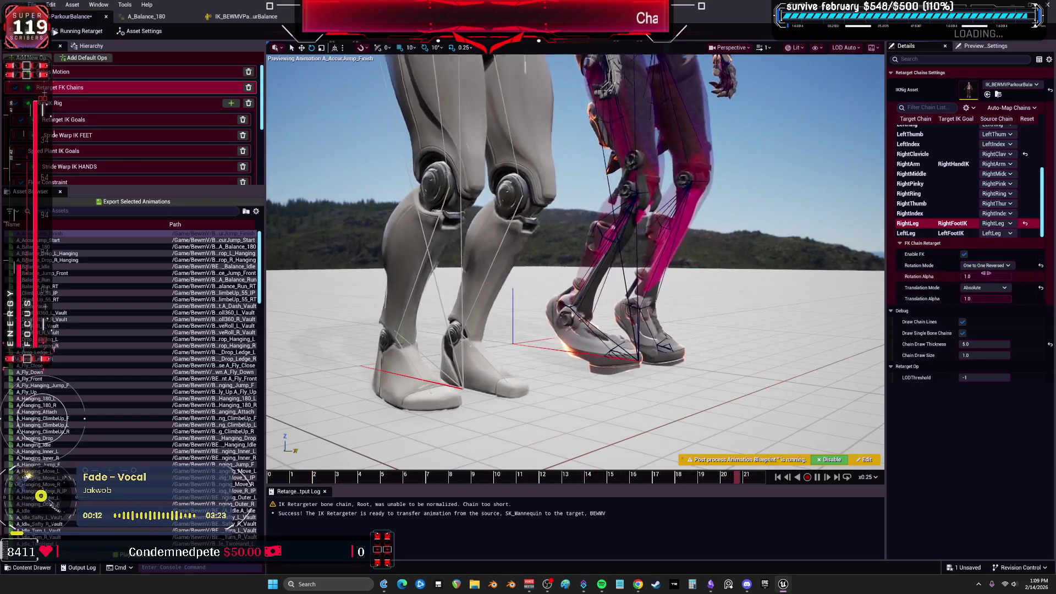
click(986, 287)
click(989, 296)
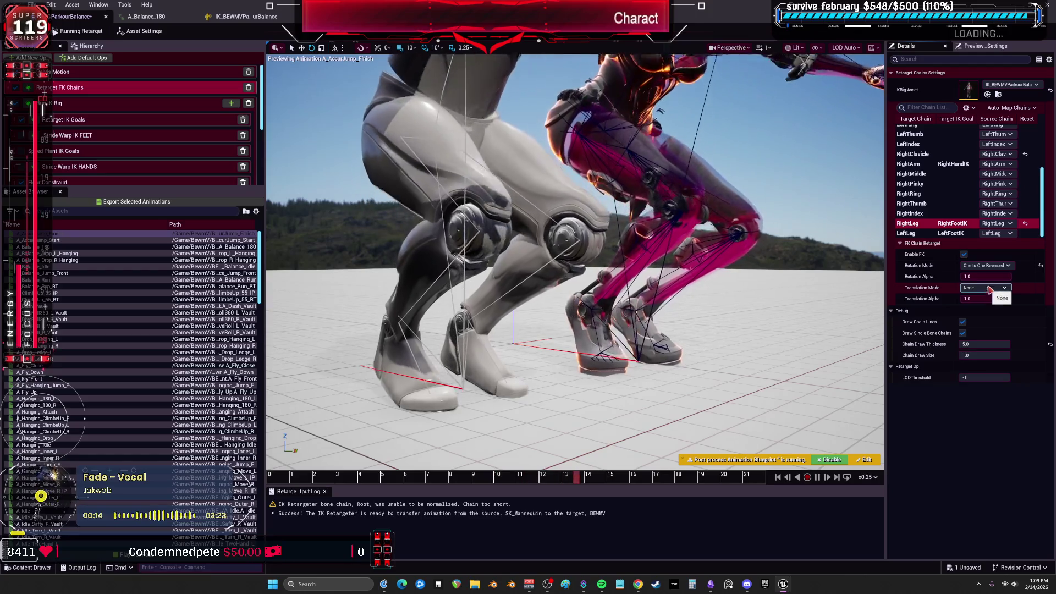
click(985, 265)
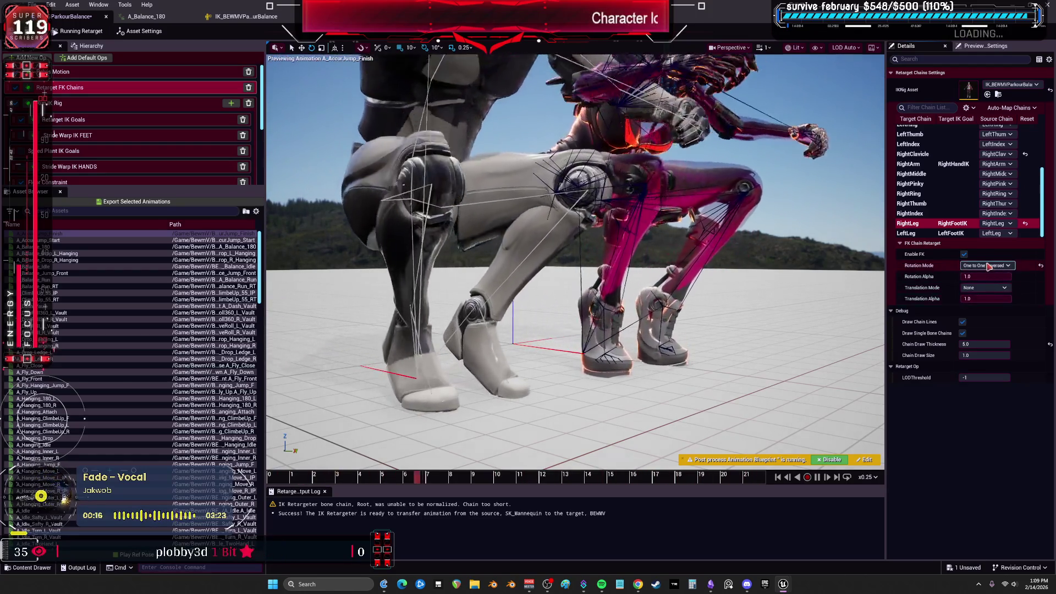
click(979, 278)
click(922, 233)
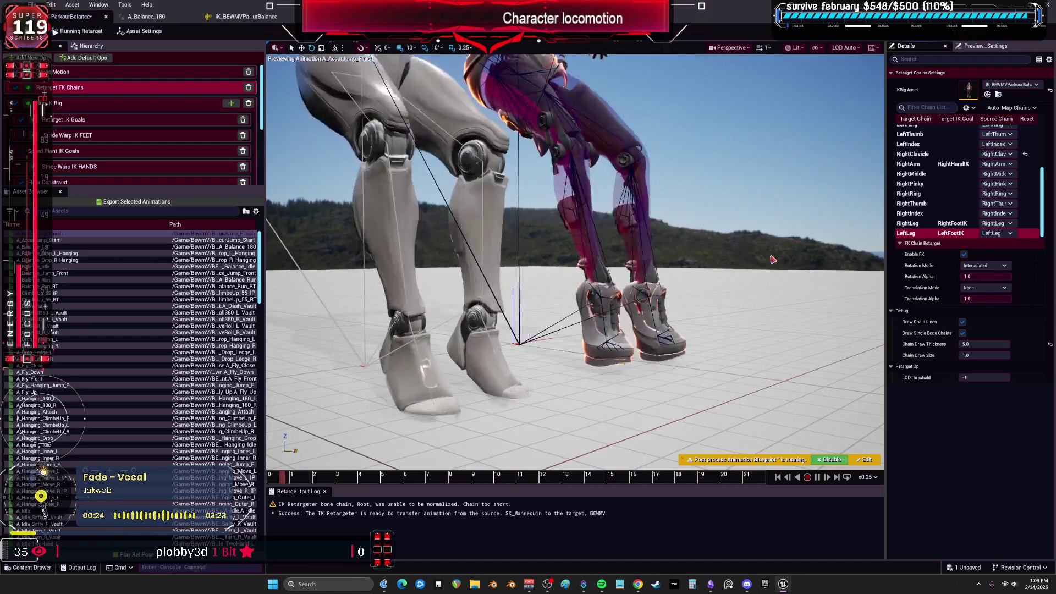
key(ctrl+s)
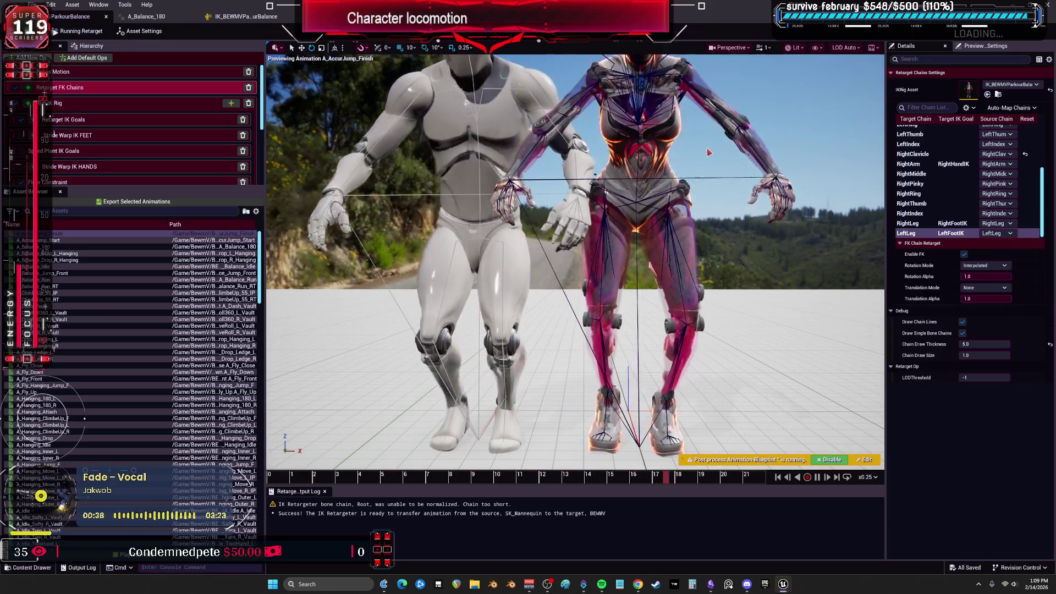
Review the IK Rig op goals and the RightArm and LeftLeg FK chain settings
click(83, 102)
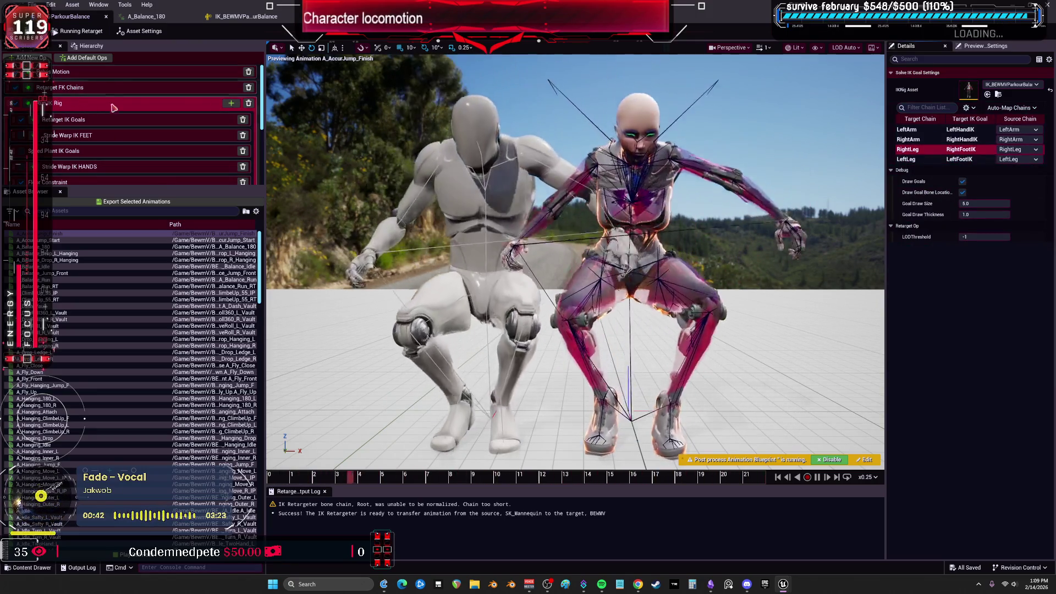
click(109, 88)
scroll(947, 182, down, 3)
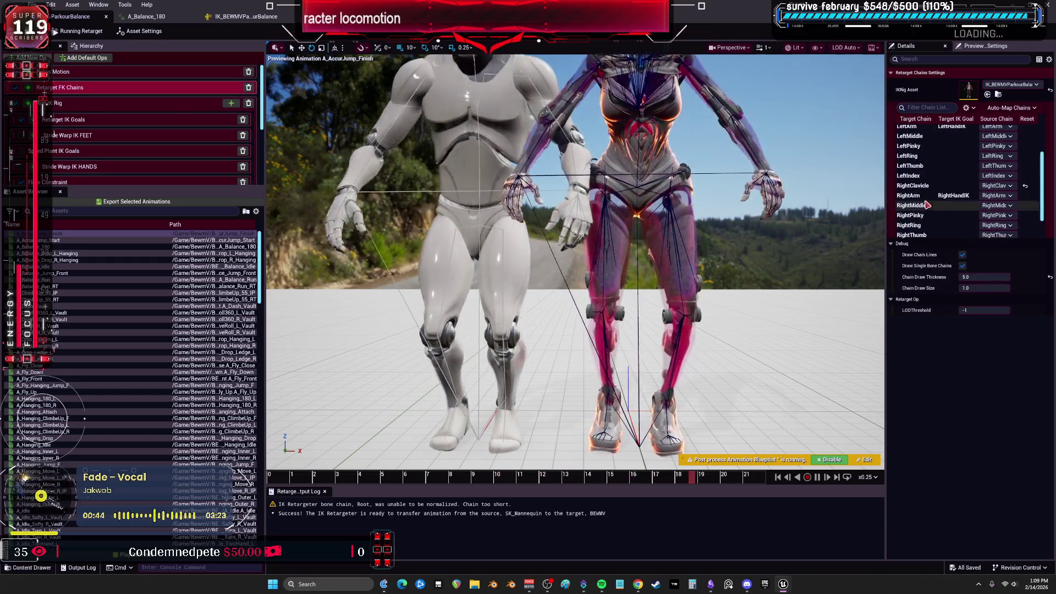
click(929, 165)
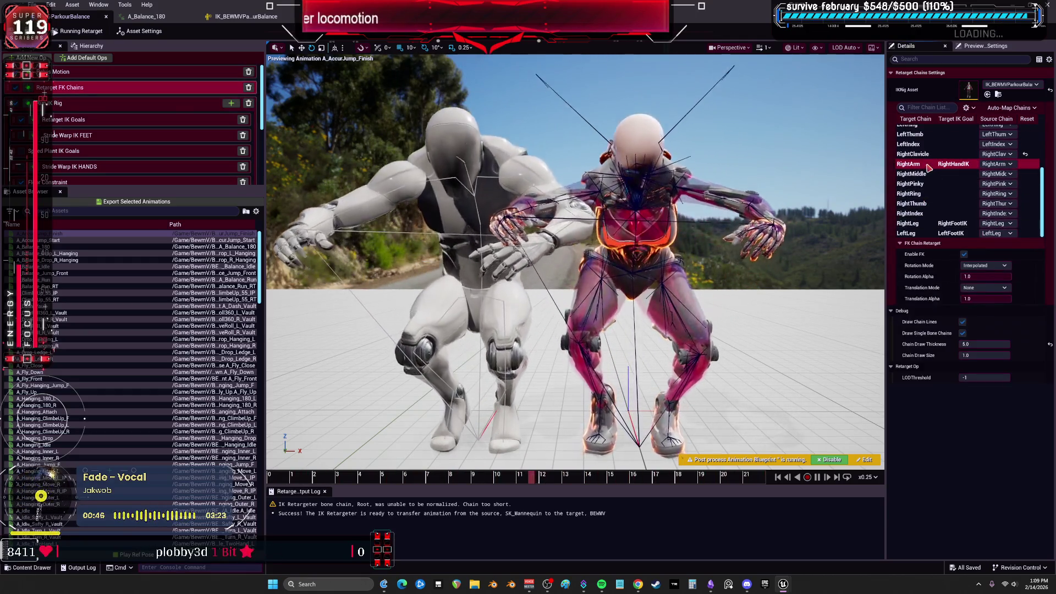
click(924, 233)
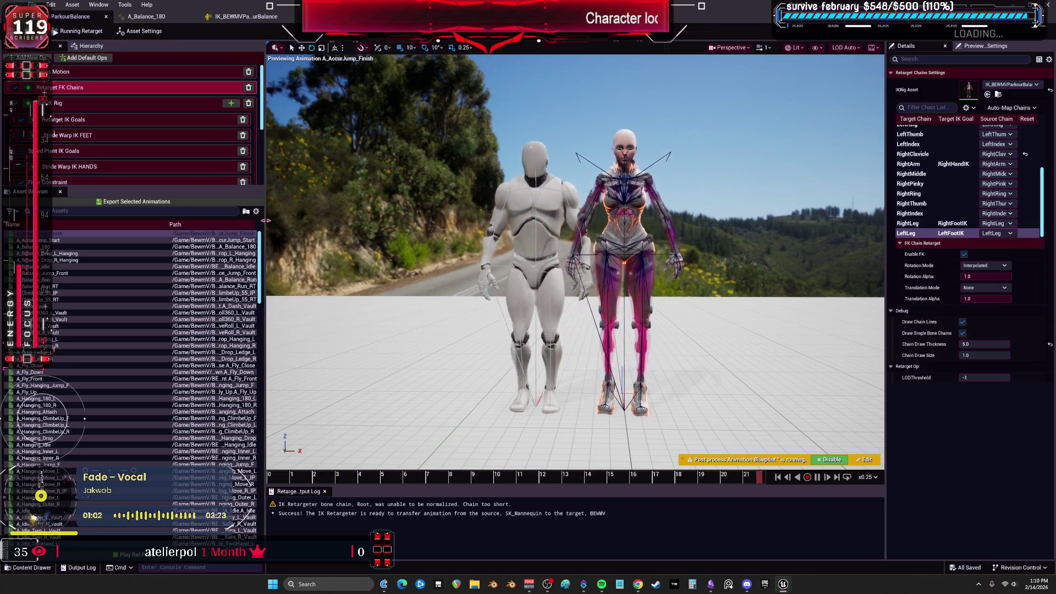
scroll(49, 112, down, 4)
scroll(50, 112, up, 4)
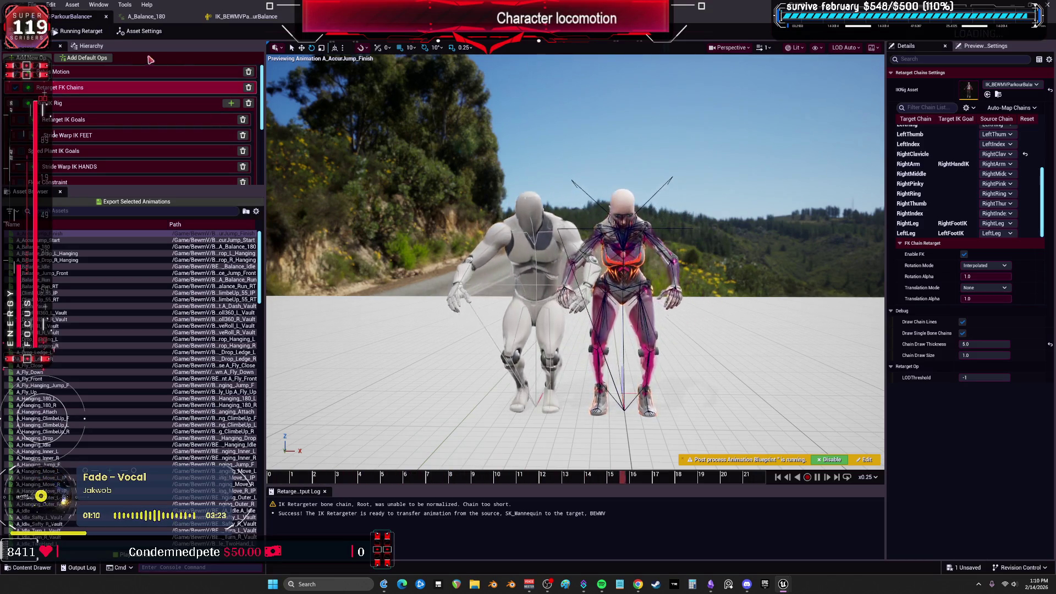
Set Pelvis Motion's Floor Constraint Weight to 0.0, then open the IK Rig asset
click(138, 71)
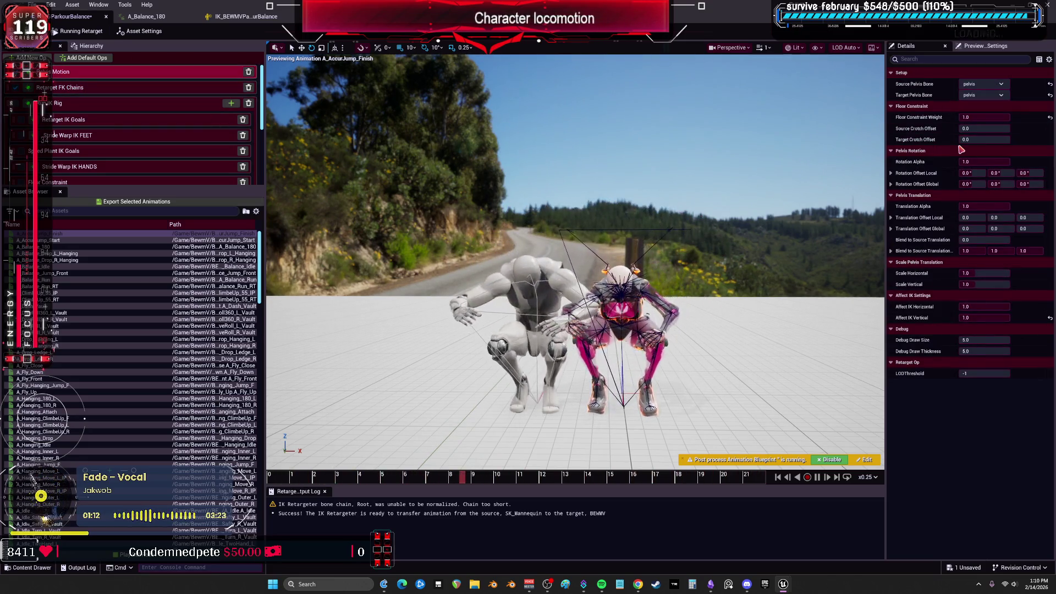
click(984, 117)
text(0)
key(Return)
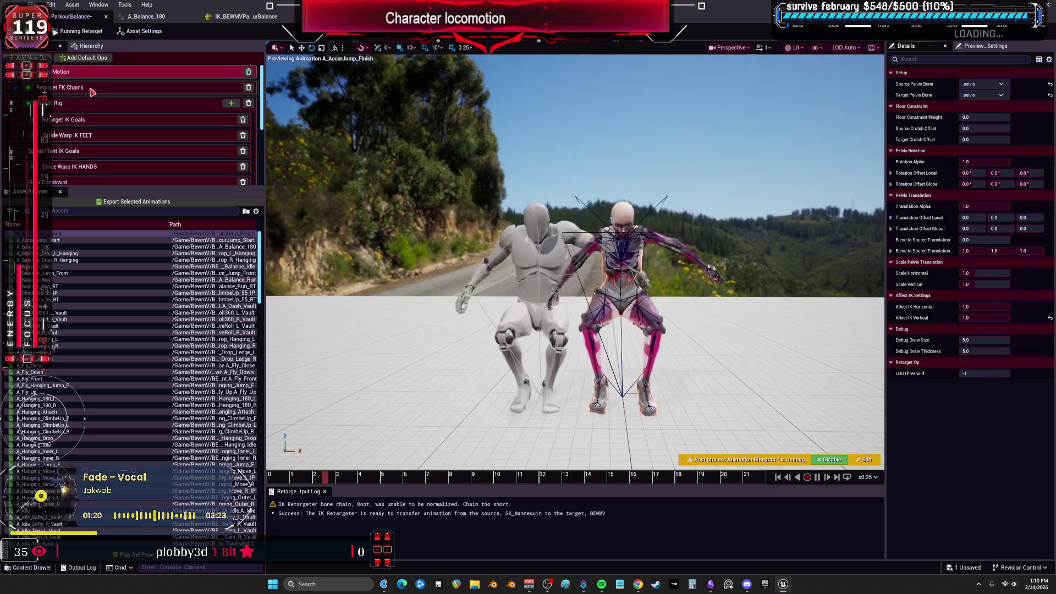
click(238, 87)
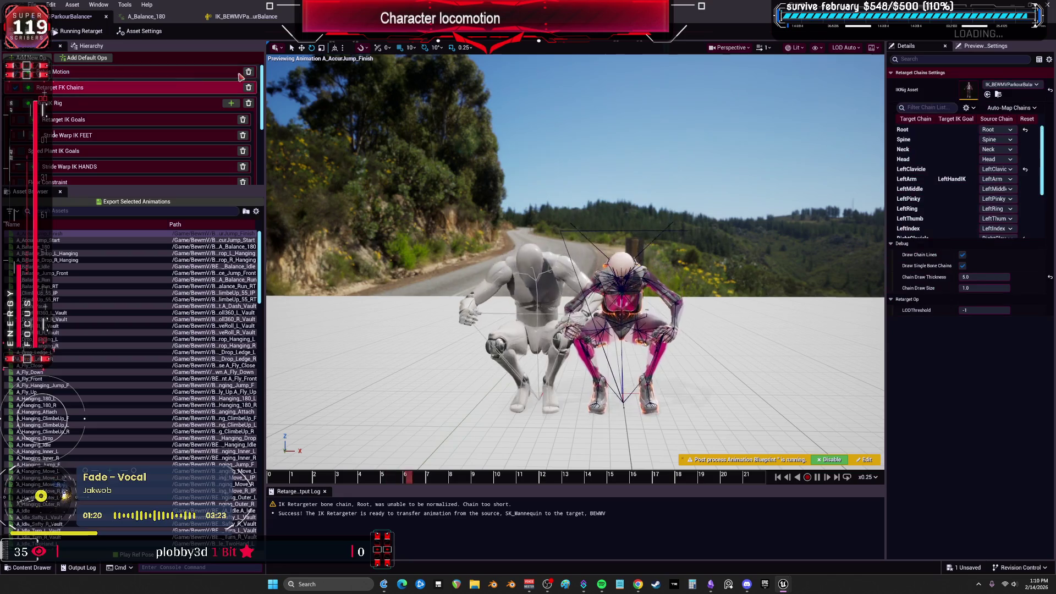
double_click(967, 89)
Delete the IK bone settings on spine_01 through head and save the IK Rig
scroll(124, 153, up, 5)
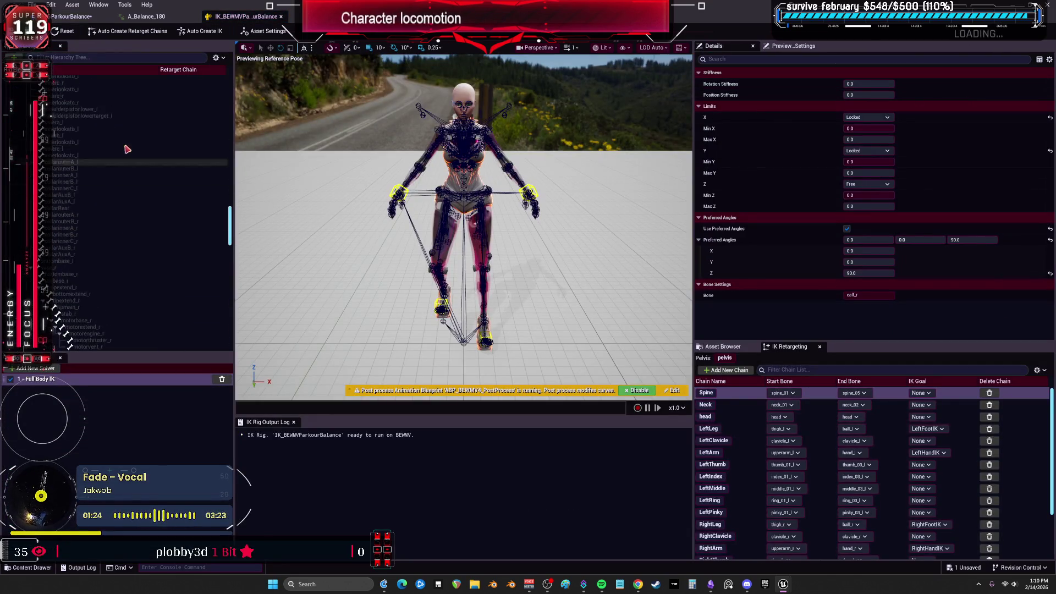
scroll(124, 153, up, 5)
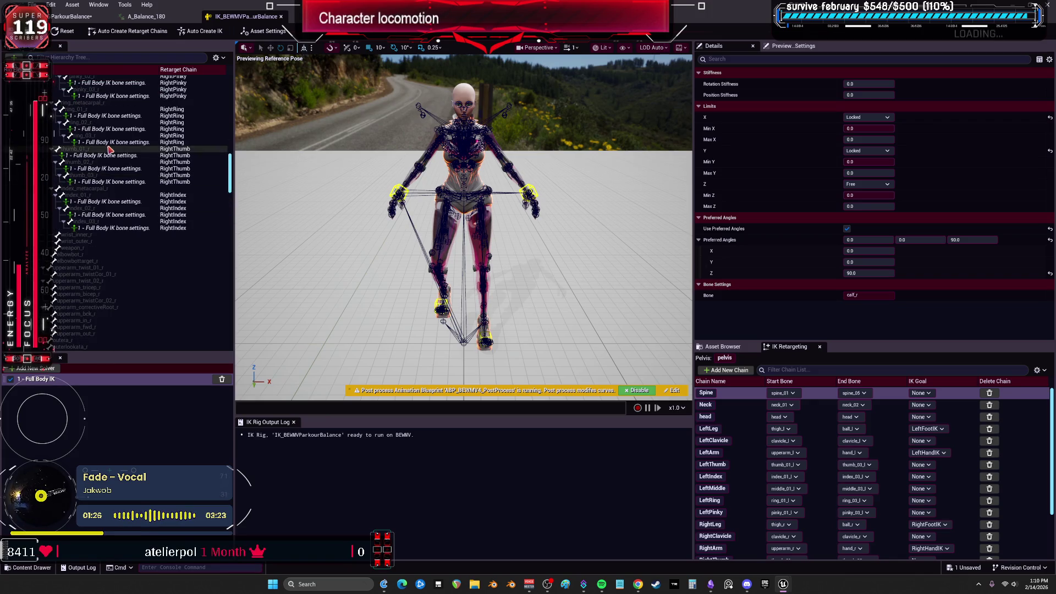
scroll(108, 150, up, 5)
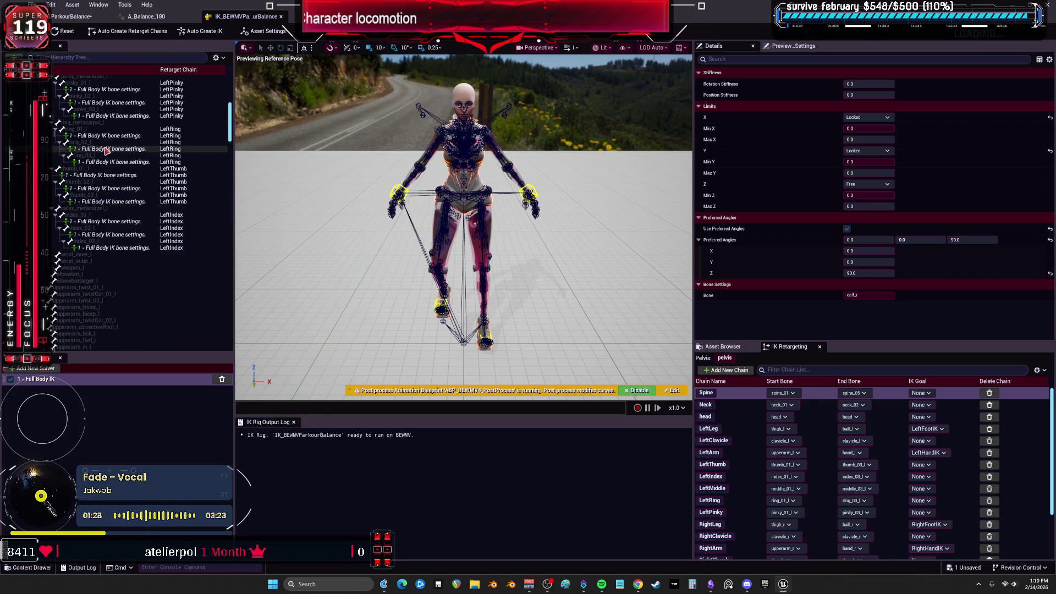
scroll(108, 150, up, 10)
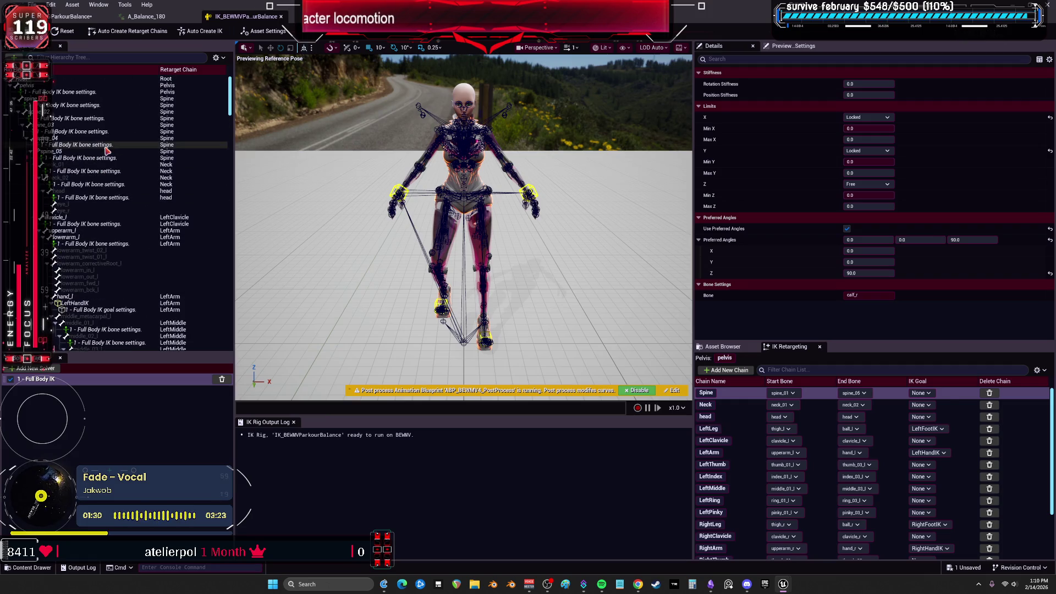
drag(81, 199, 77, 107)
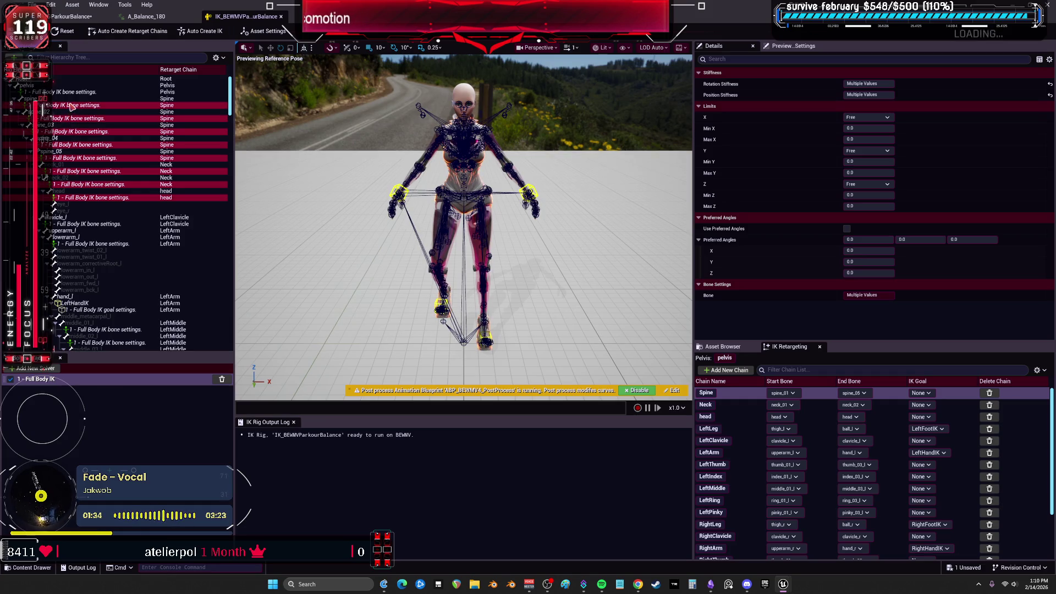
key(Delete)
click(77, 92)
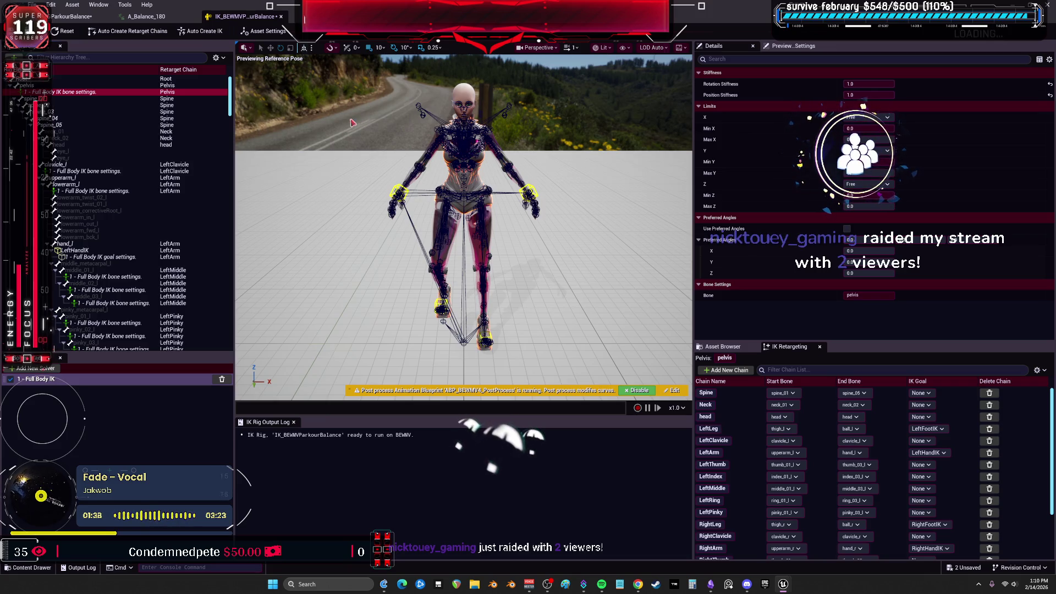
key(ctrl+s)
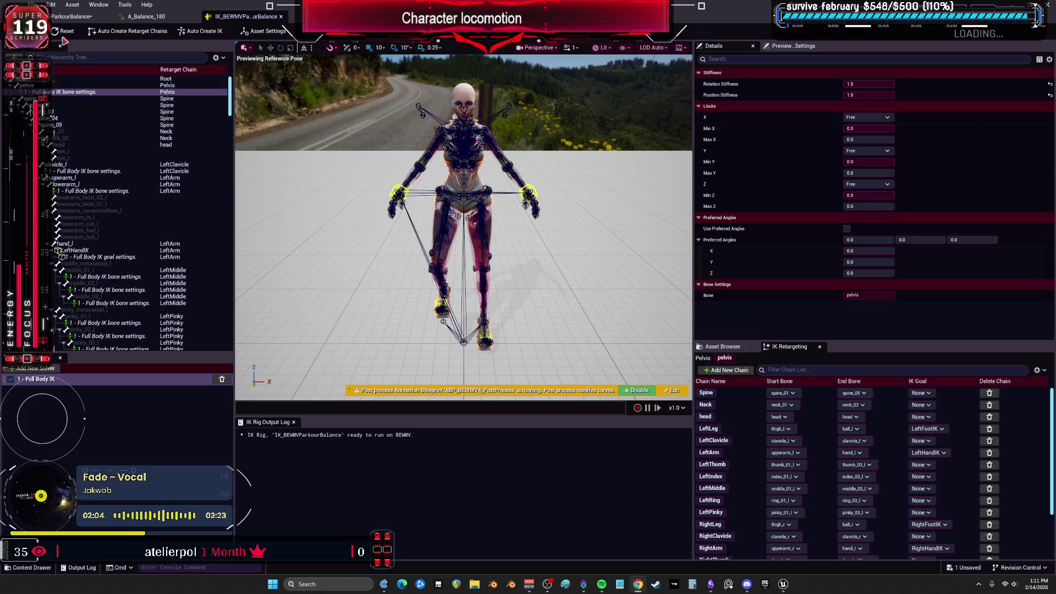
click(144, 17)
Back in the ParkourBalance retargeter, check the RightLeg FK chain and IK Rig op goal settings
click(62, 18)
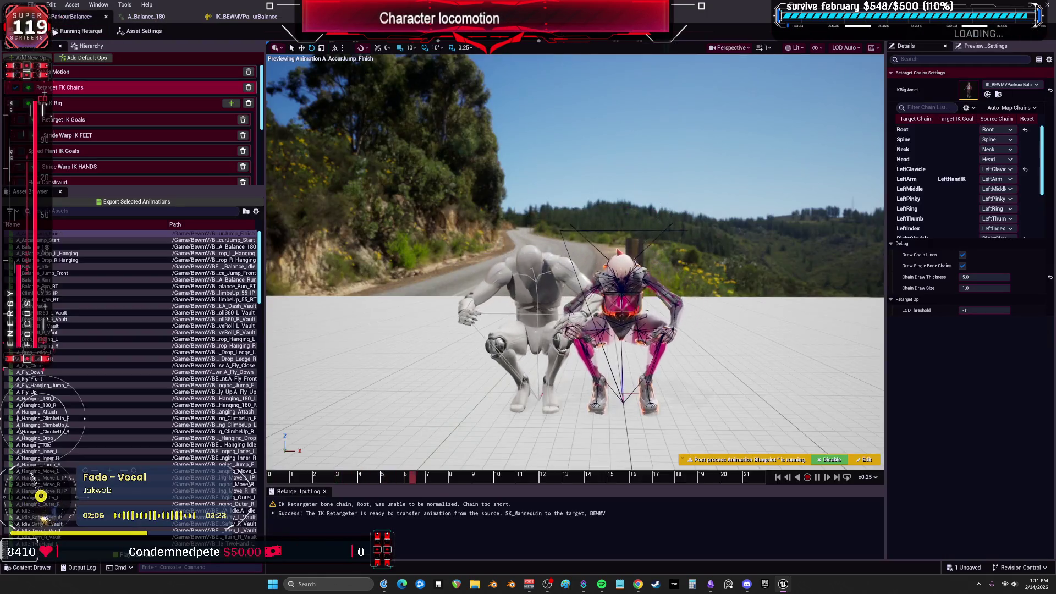
scroll(663, 303, up, 5)
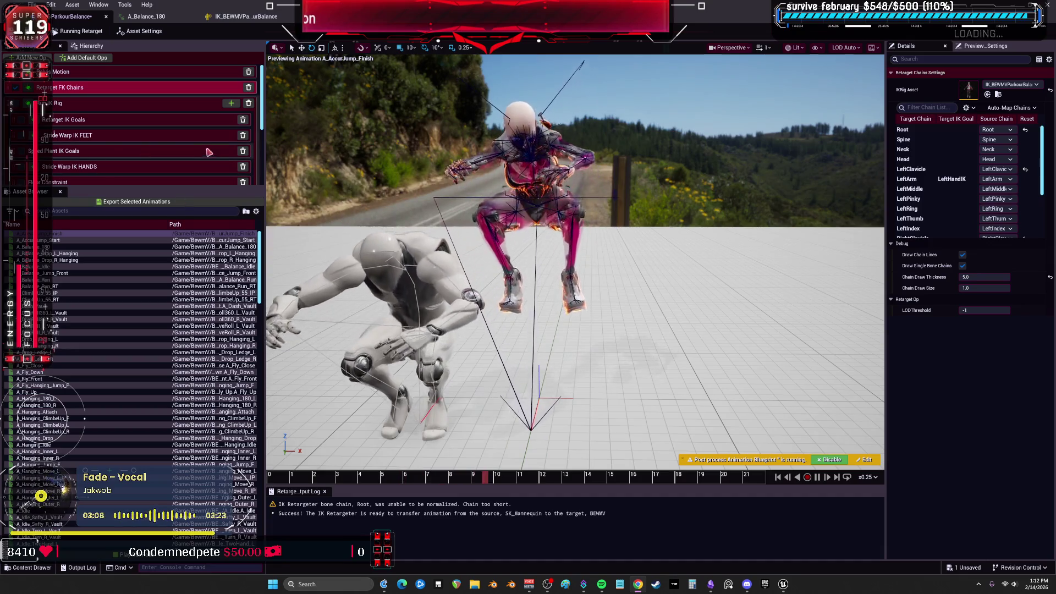
scroll(924, 220, down, 3)
click(918, 223)
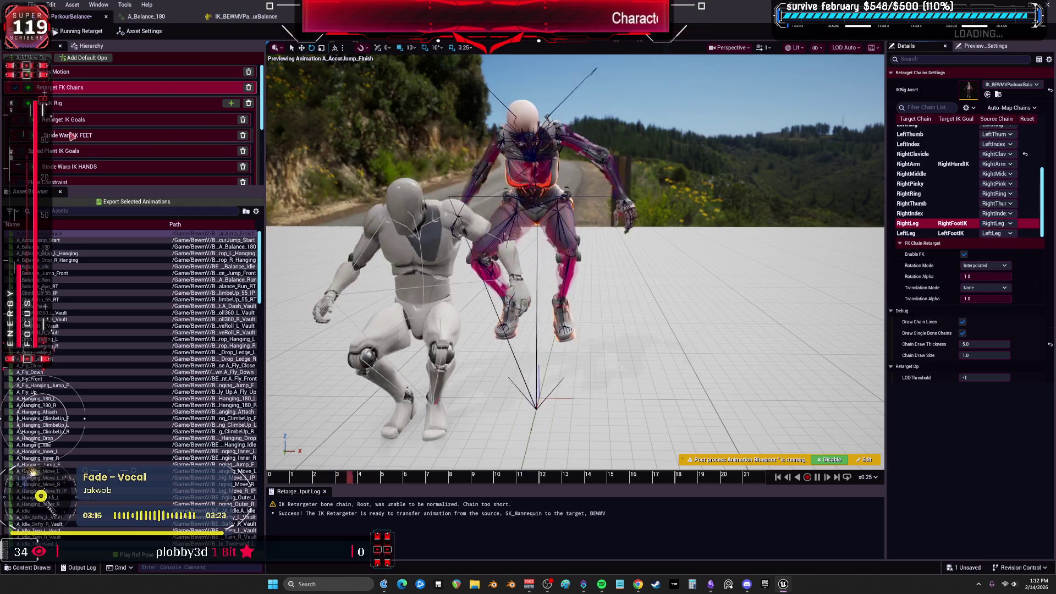
click(66, 103)
scroll(82, 146, down, 1)
Drag LeftLeg's Maintain Height Offset in Floor Constraint, then undo it back to 0.0
scroll(82, 146, down, 3)
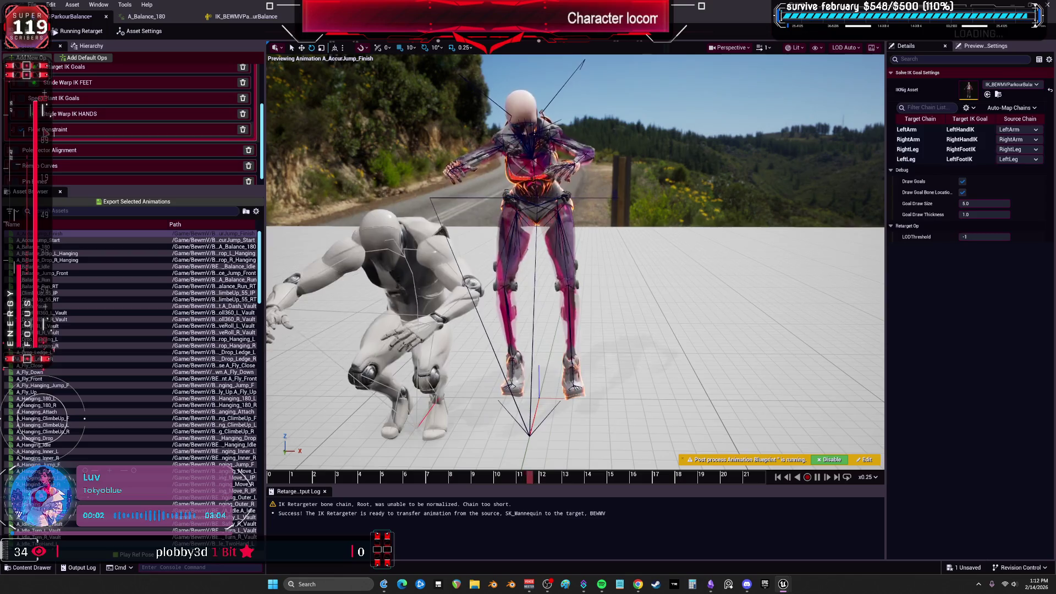
click(66, 129)
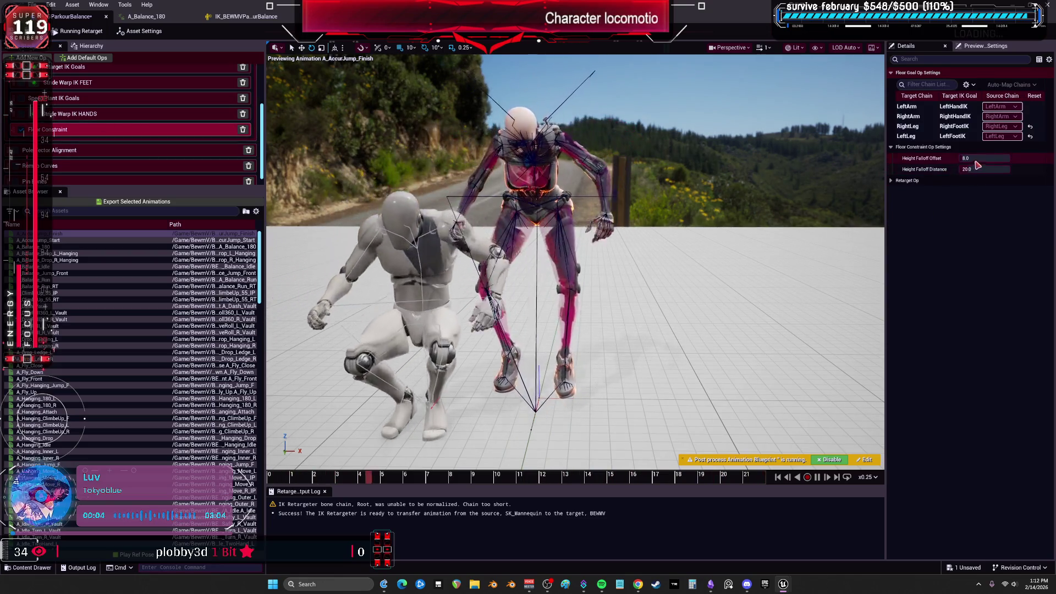
click(942, 127)
click(942, 136)
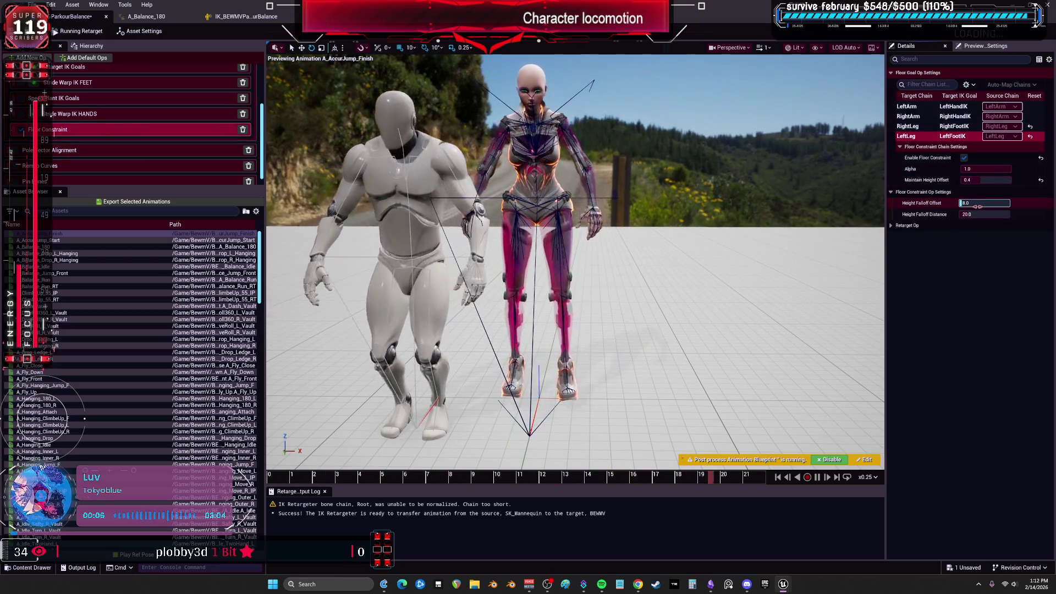
drag(982, 180, 999, 180)
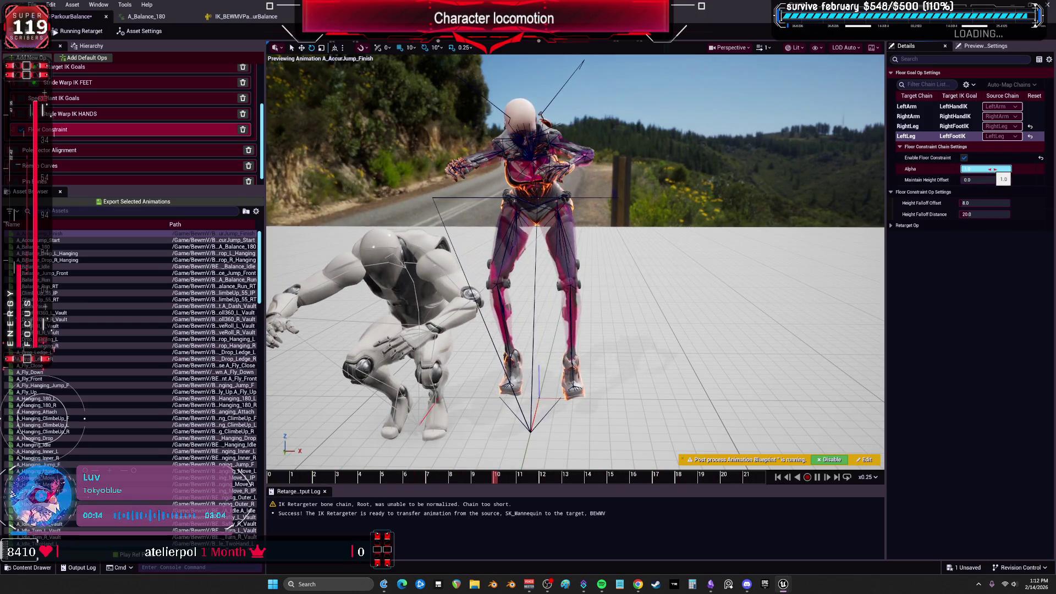
key(ctrl+z)
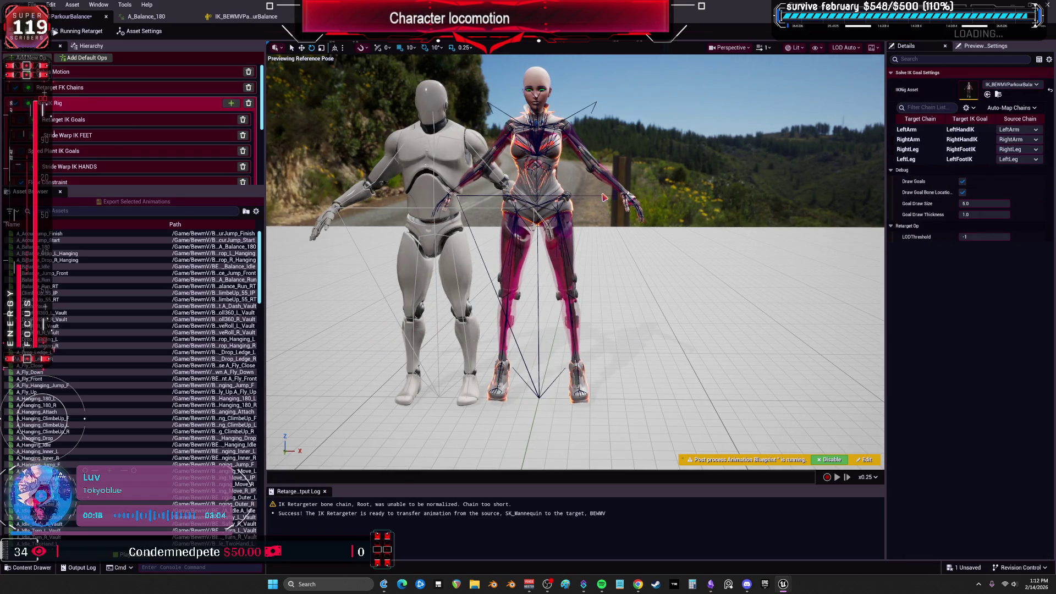
Reopen the Pelvis Motion op settings and preview A_ClimbeUp_55_RT
click(71, 72)
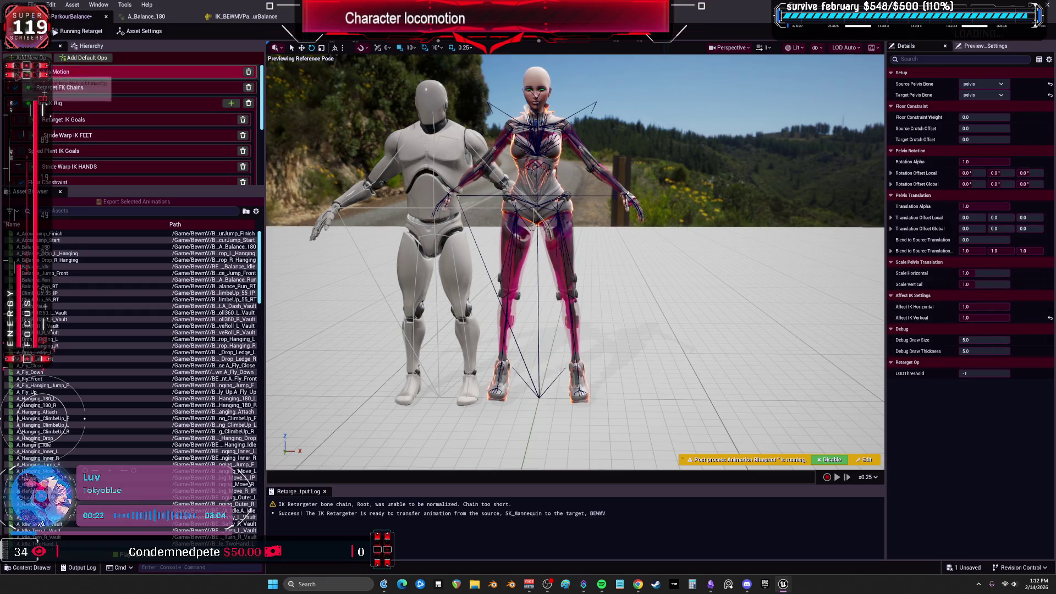
key(Return)
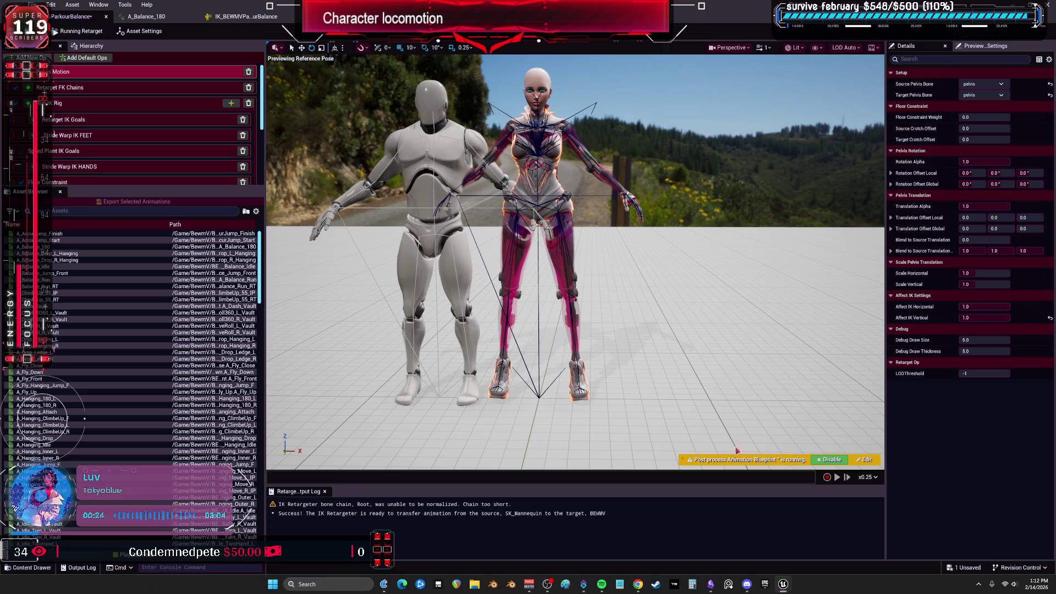
click(77, 300)
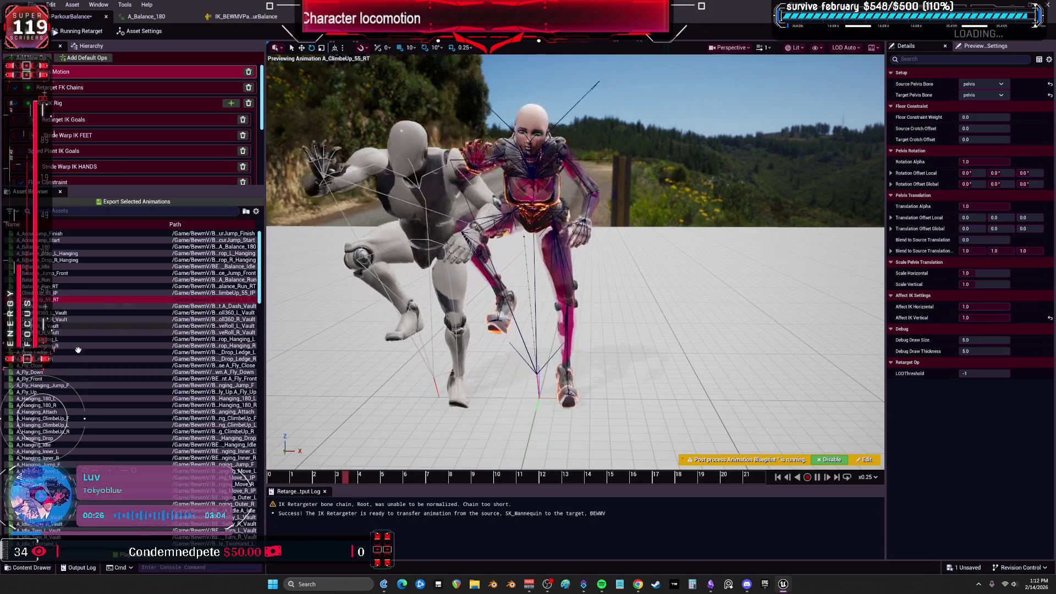
mouse_move(80, 362)
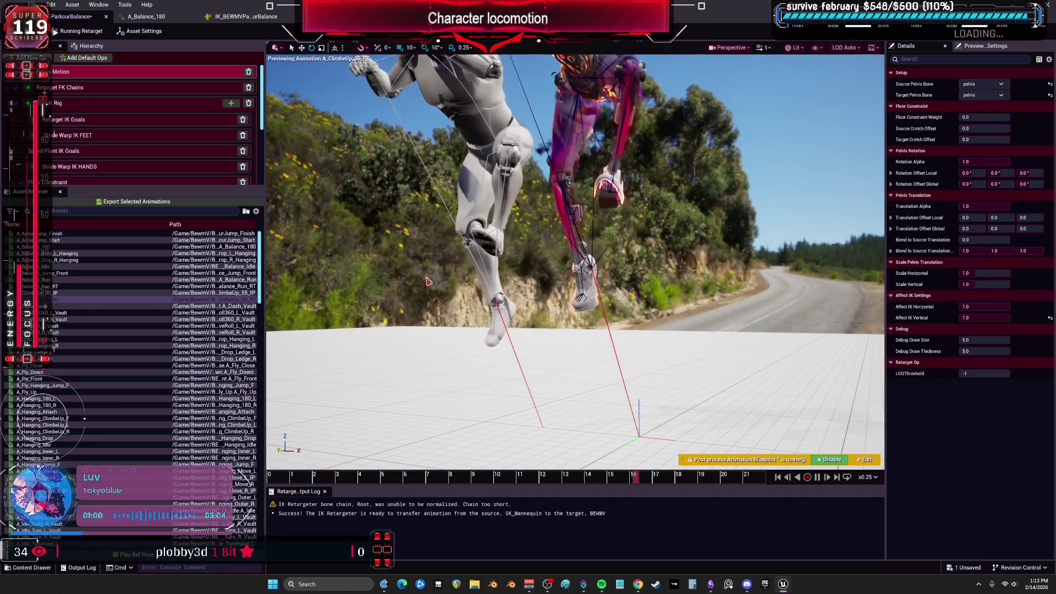
Preview A_Balance_180, A_Balance_Drop_L_Hanging and A_Balance_Idle, then remove an op from the stack
click(39, 247)
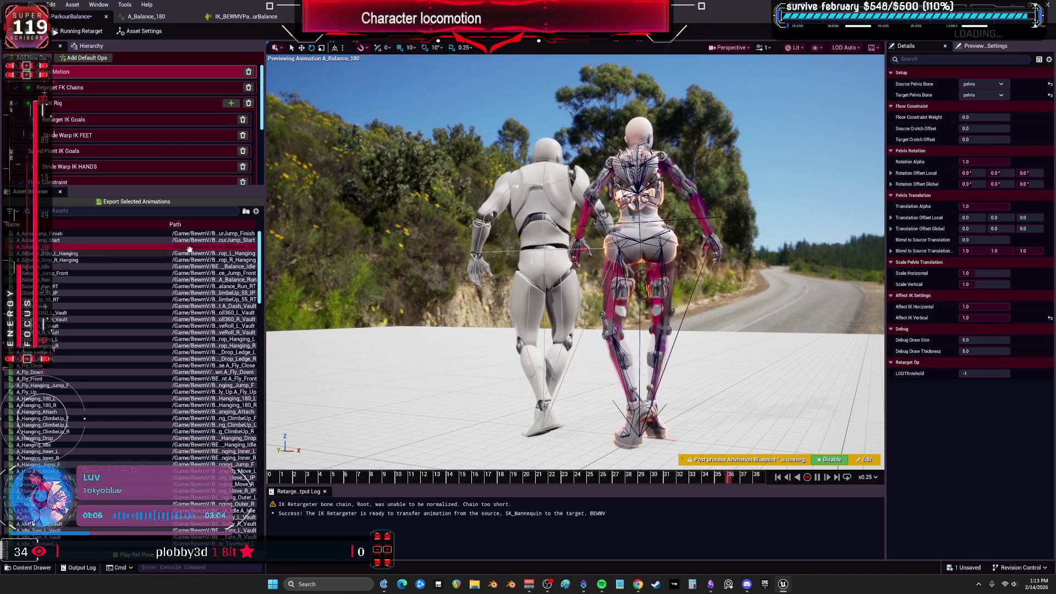
click(57, 254)
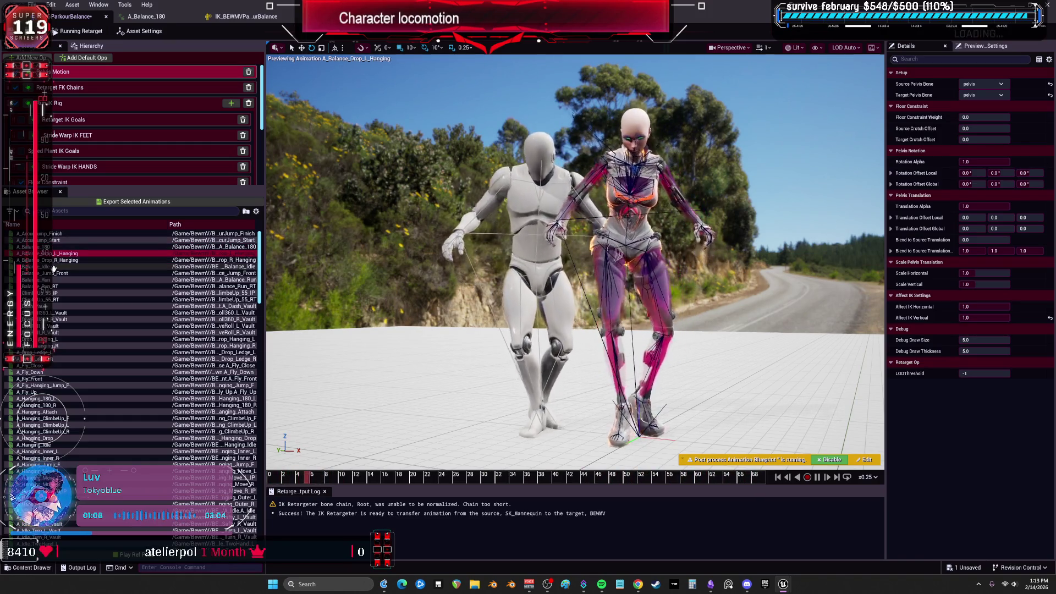
click(53, 268)
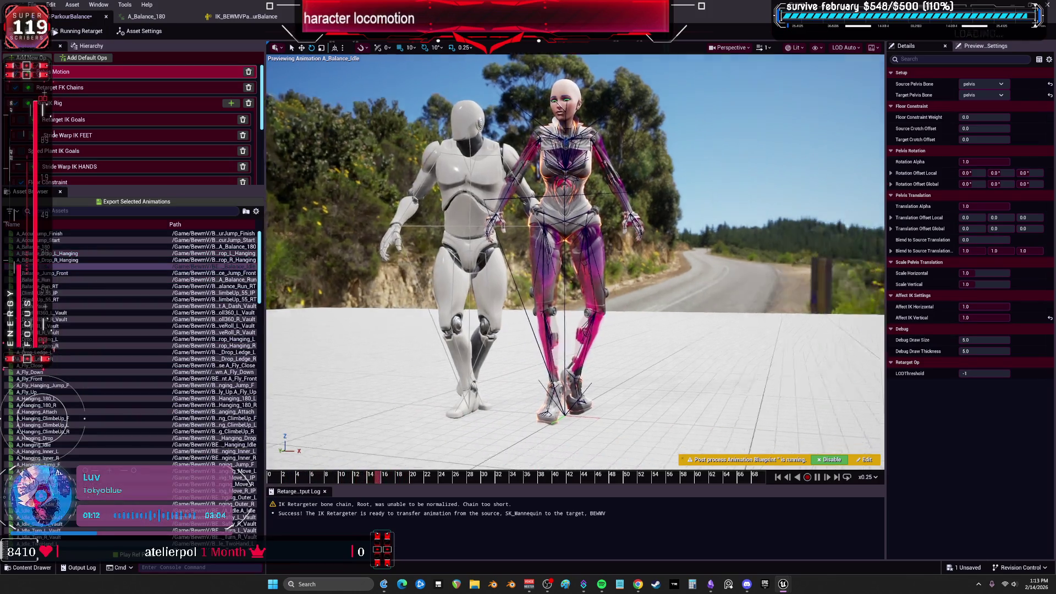
mouse_move(685, 325)
mouse_down()
mouse_move(715, 341)
mouse_move(715, 308)
mouse_move(685, 308)
mouse_up()
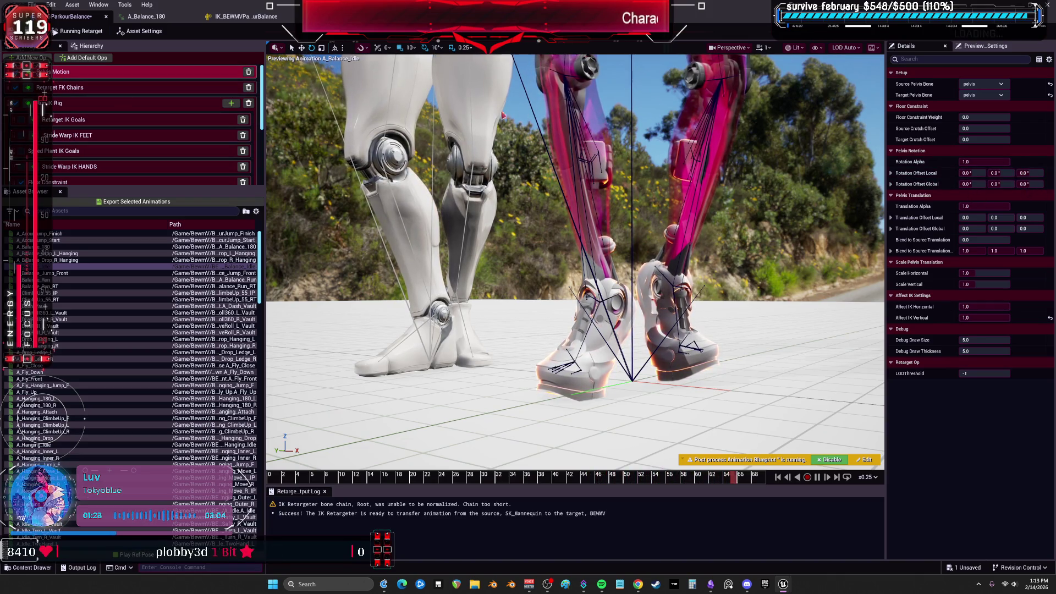
click(249, 87)
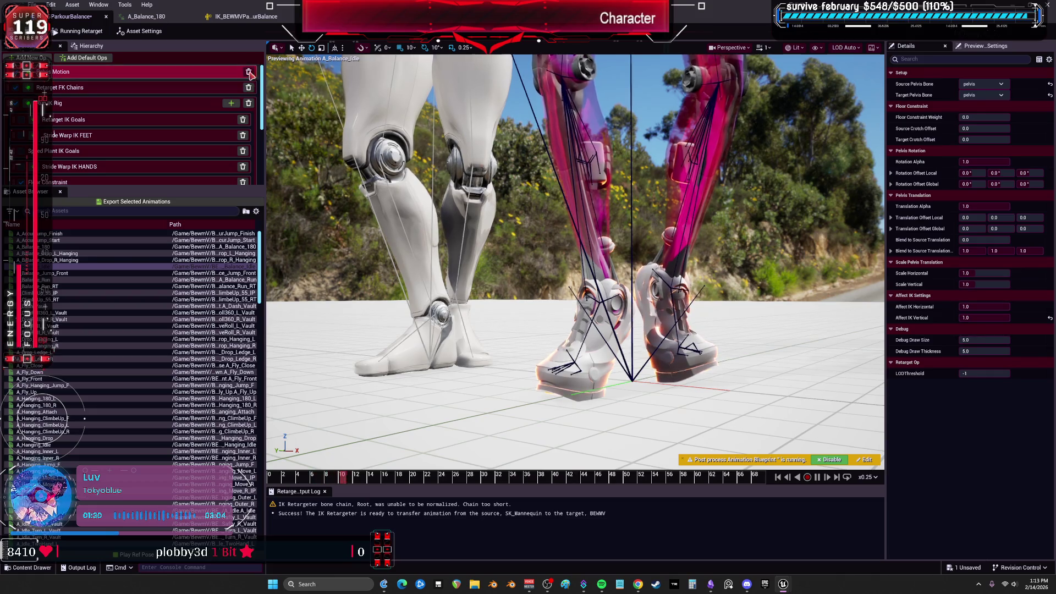
Clear the old ops, add the default retarget ops, and move Root Motion to the top
click(248, 72)
click(252, 73)
click(252, 72)
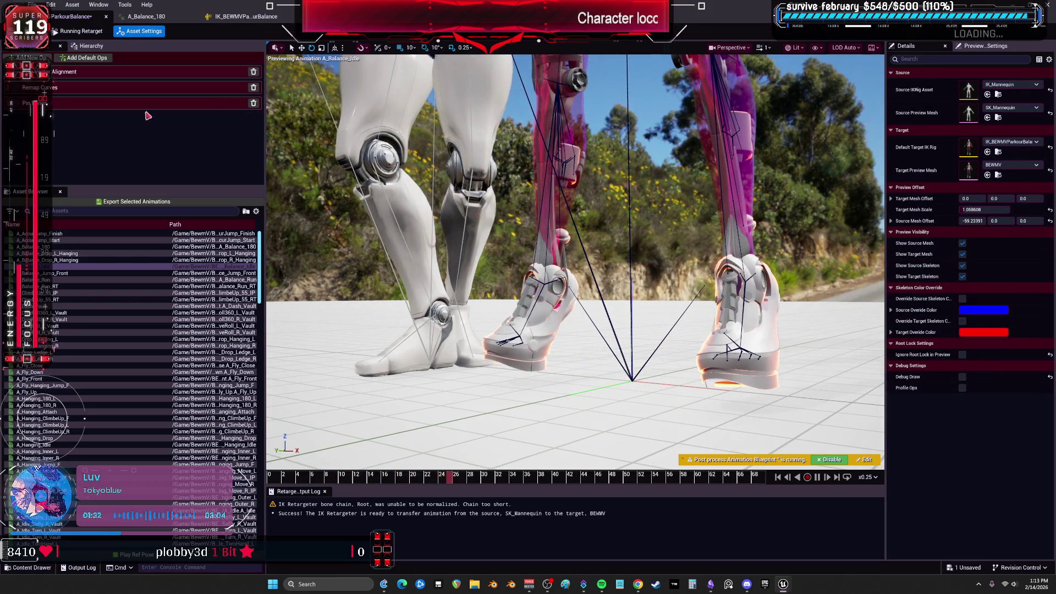
click(30, 57)
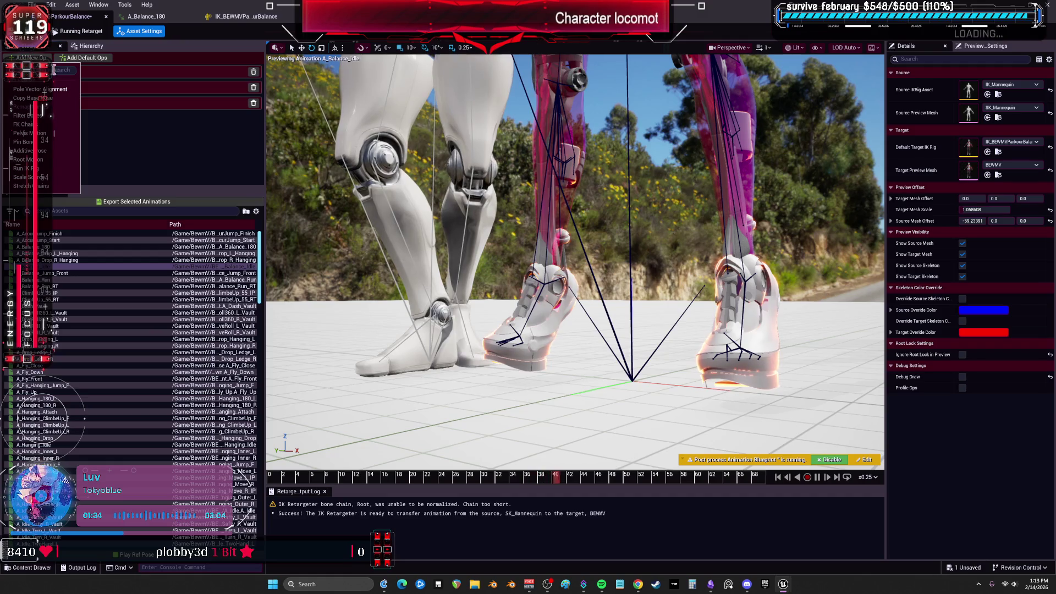
click(87, 57)
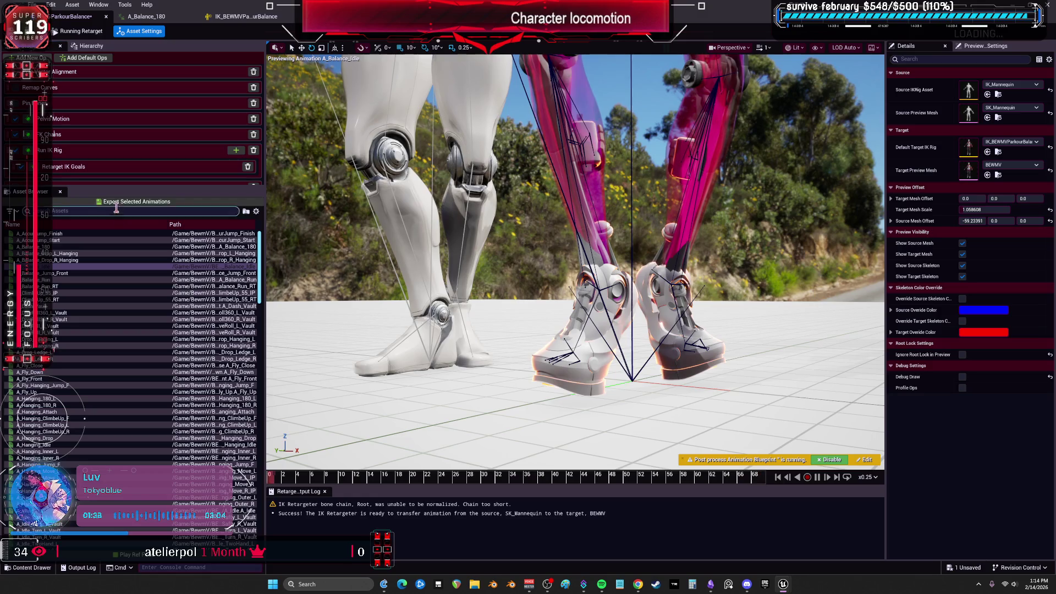
drag(119, 186, 119, 269)
click(66, 190)
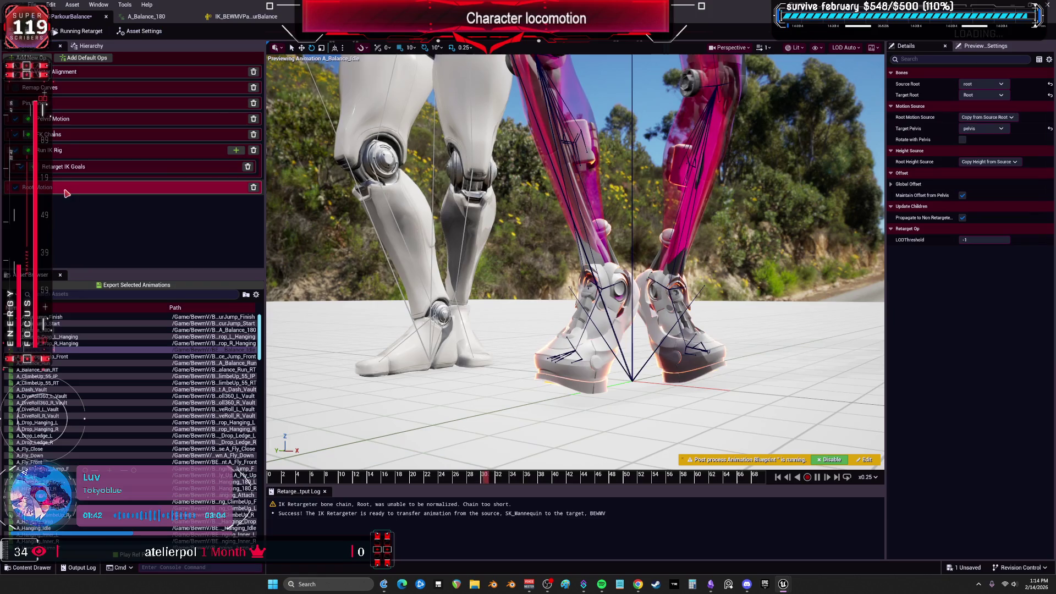
drag(66, 170, 77, 76)
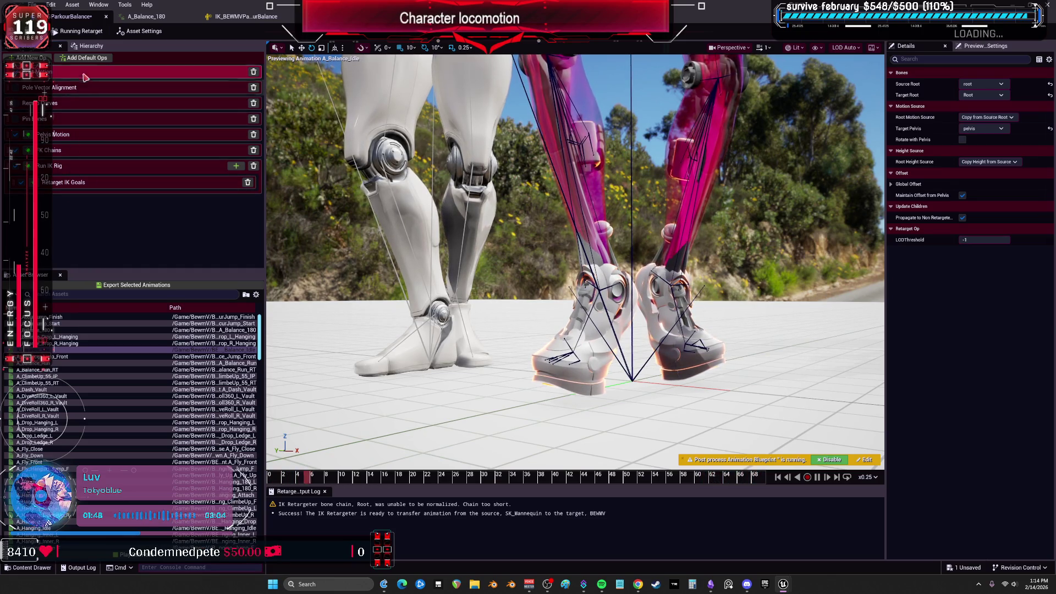
Delete ops, restore the six-op default stack, and preview A_Balance_Drop_L_Hanging and A_Balance_180
click(254, 73)
click(253, 72)
click(254, 72)
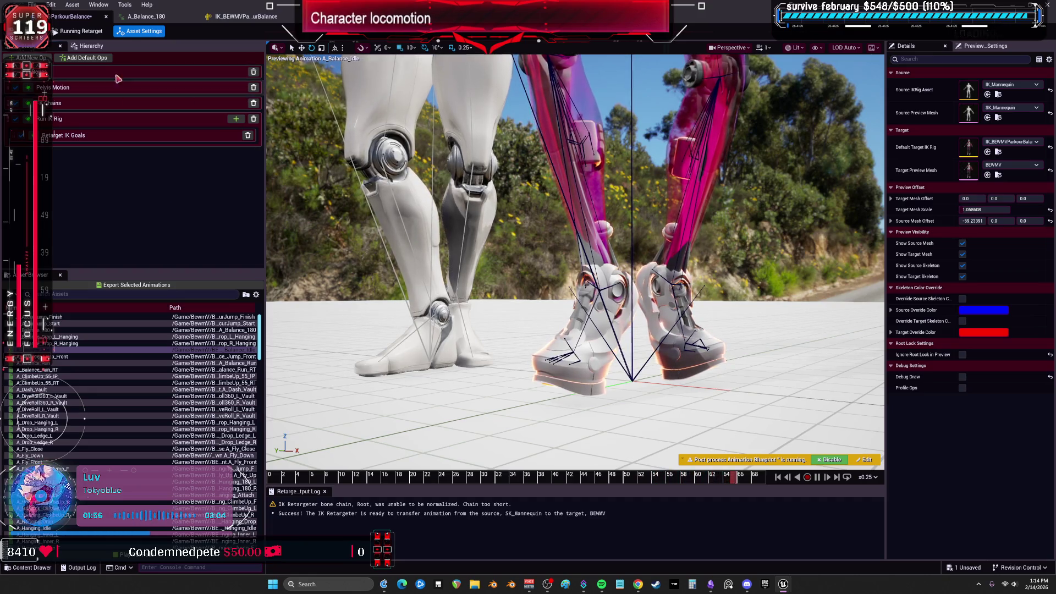
click(253, 72)
click(253, 72)
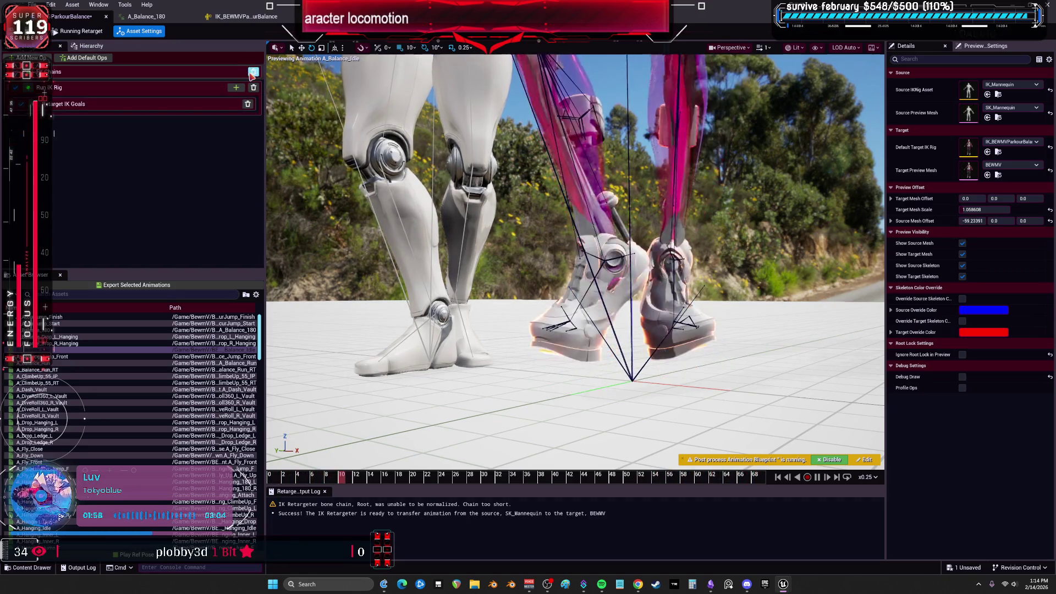
click(89, 58)
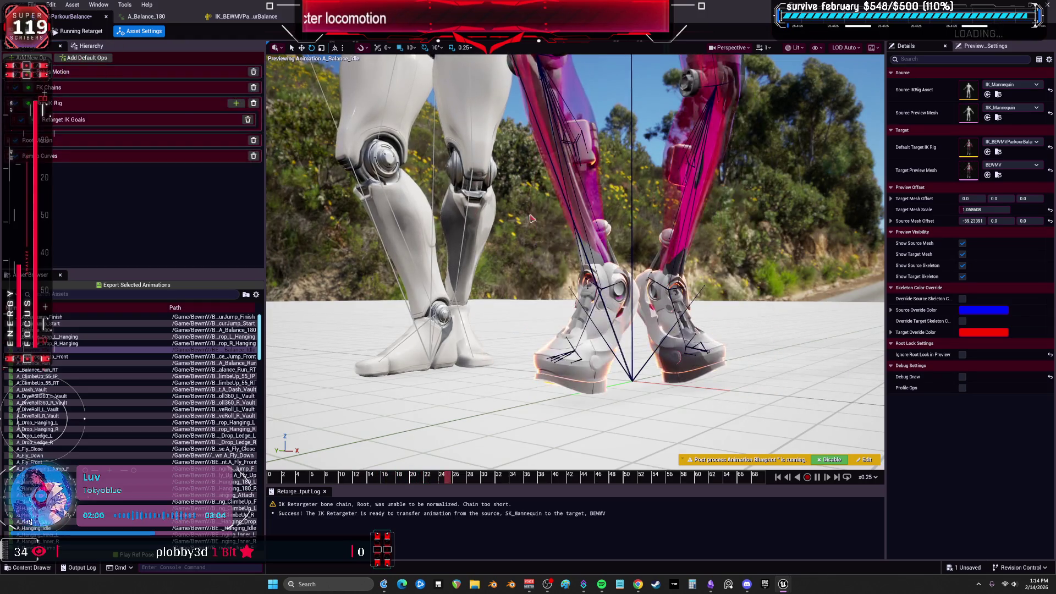
click(66, 337)
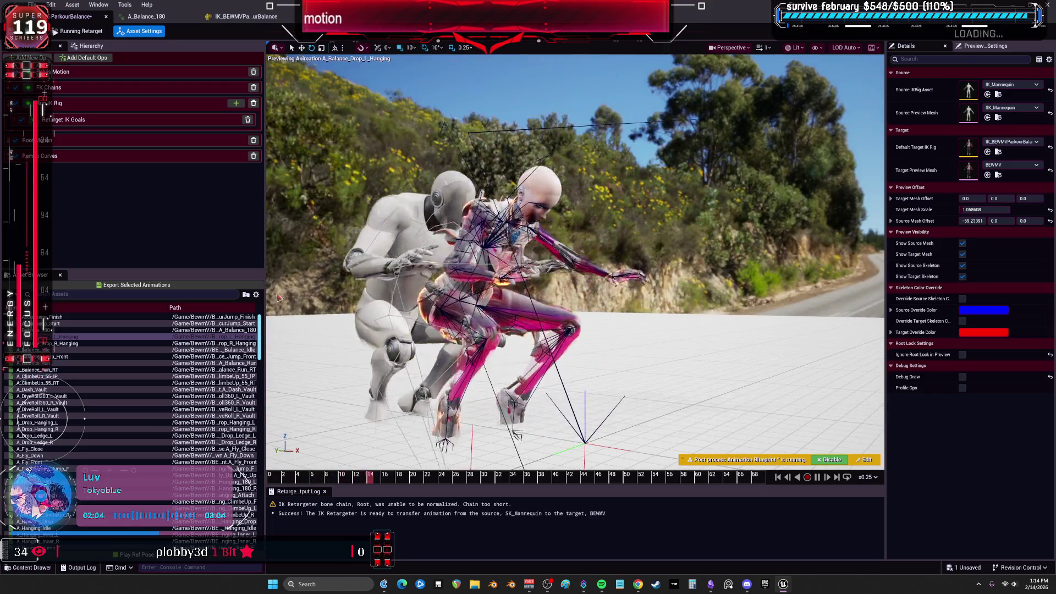
click(71, 330)
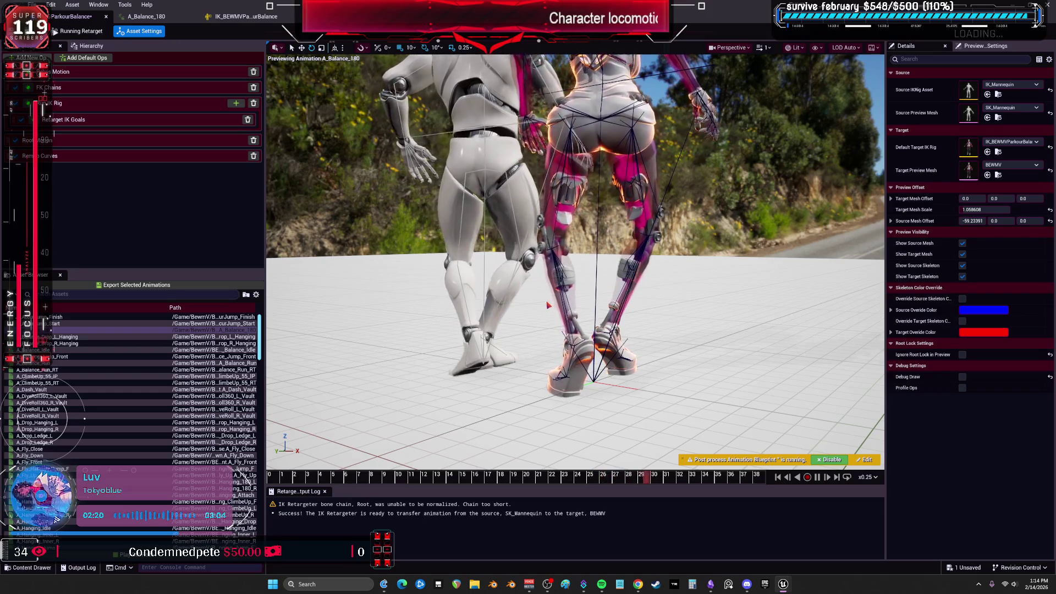
In FK Chains, set the RightLeg rotation mode to One to One, then select LeftLeg
click(87, 89)
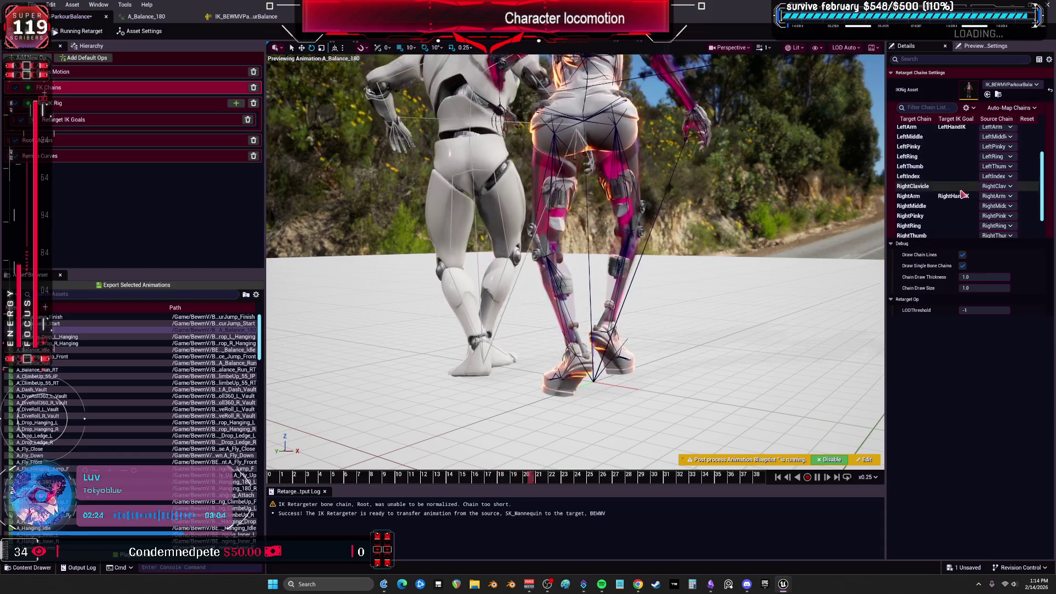
scroll(930, 198, down, 3)
click(917, 224)
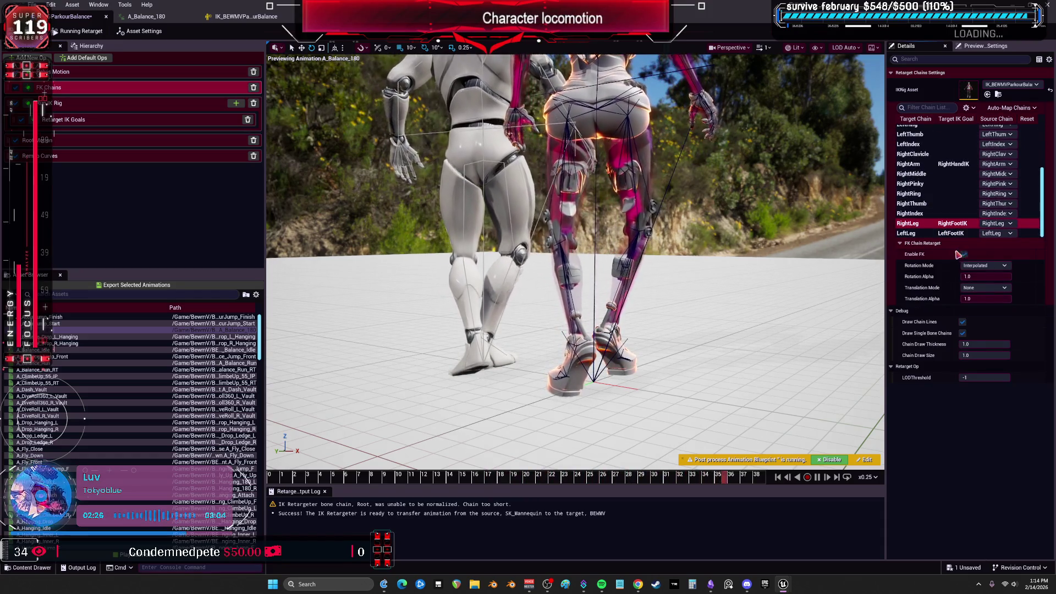
click(982, 272)
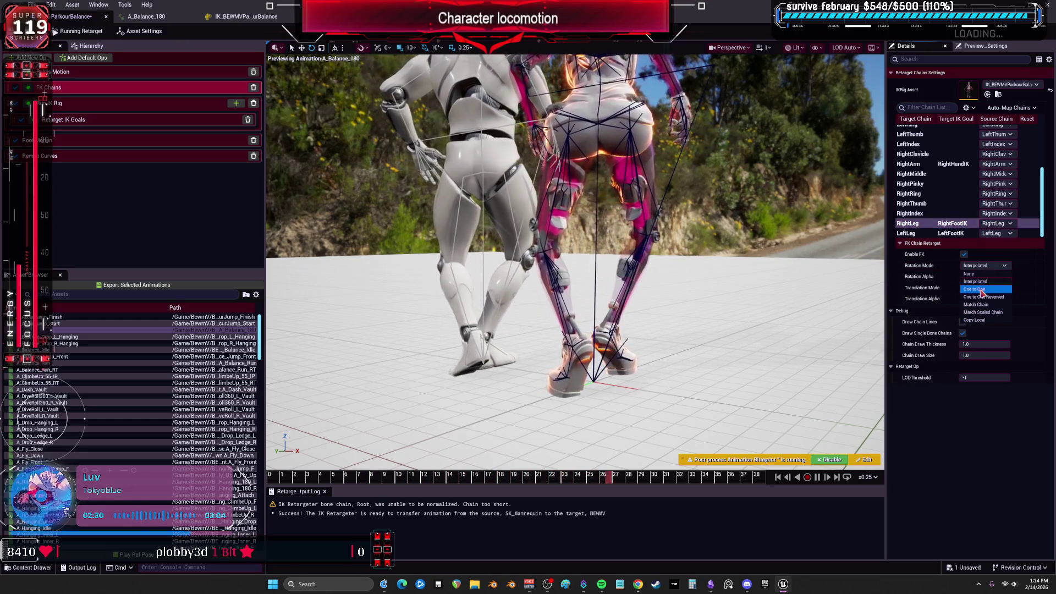
click(983, 290)
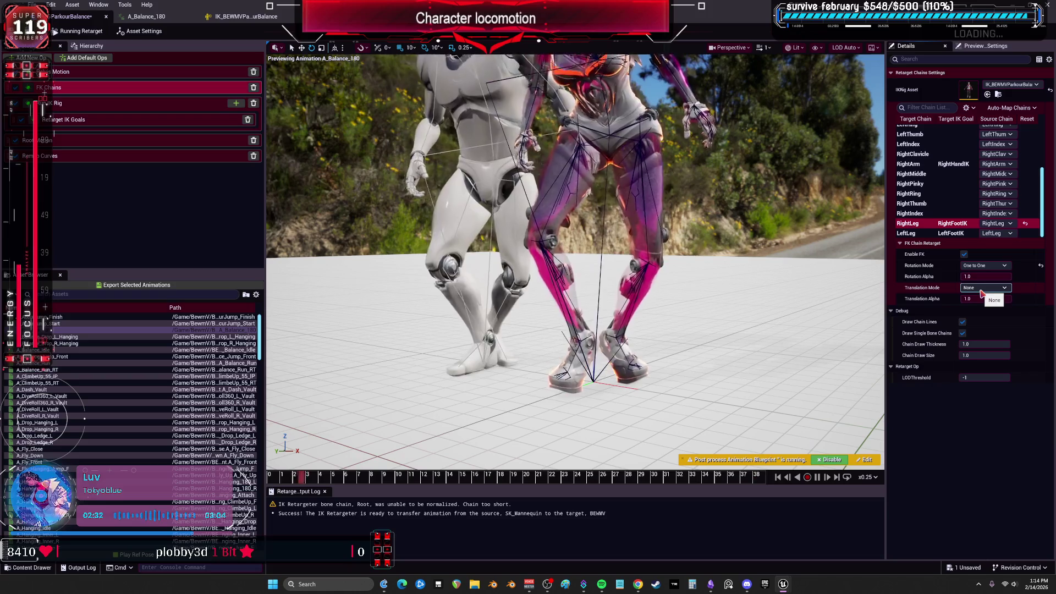
click(908, 233)
mouse_move(928, 268)
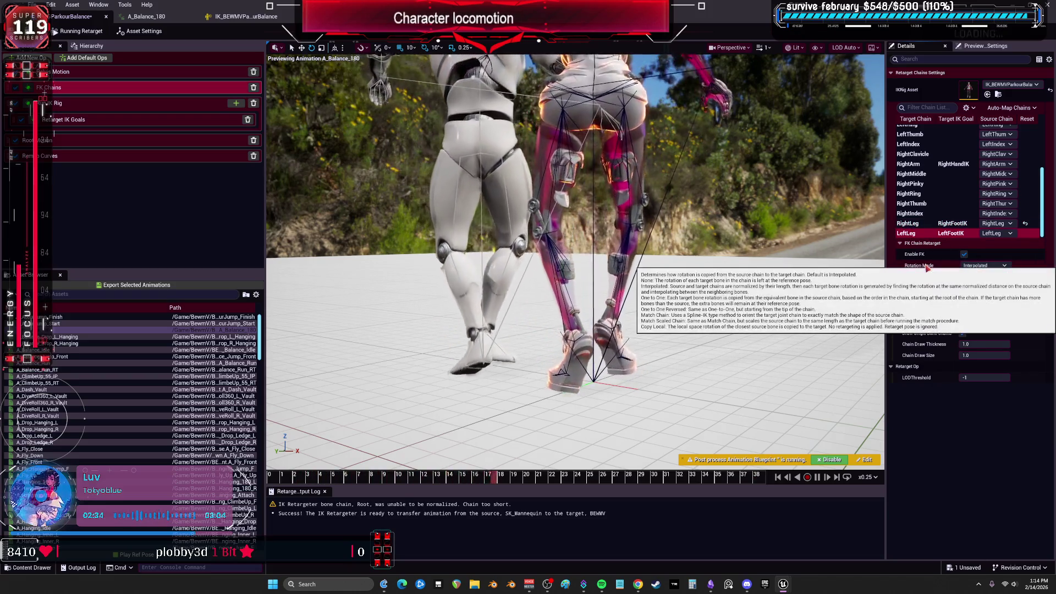
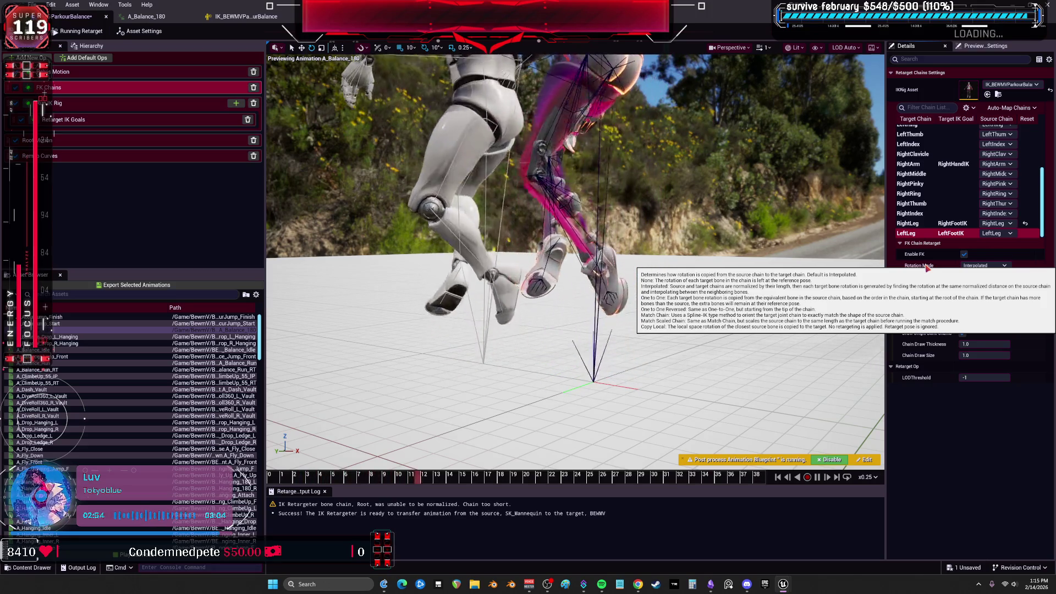
Try One to One Reversed, then One to One rotation mode on the leg chains
click(985, 265)
click(988, 295)
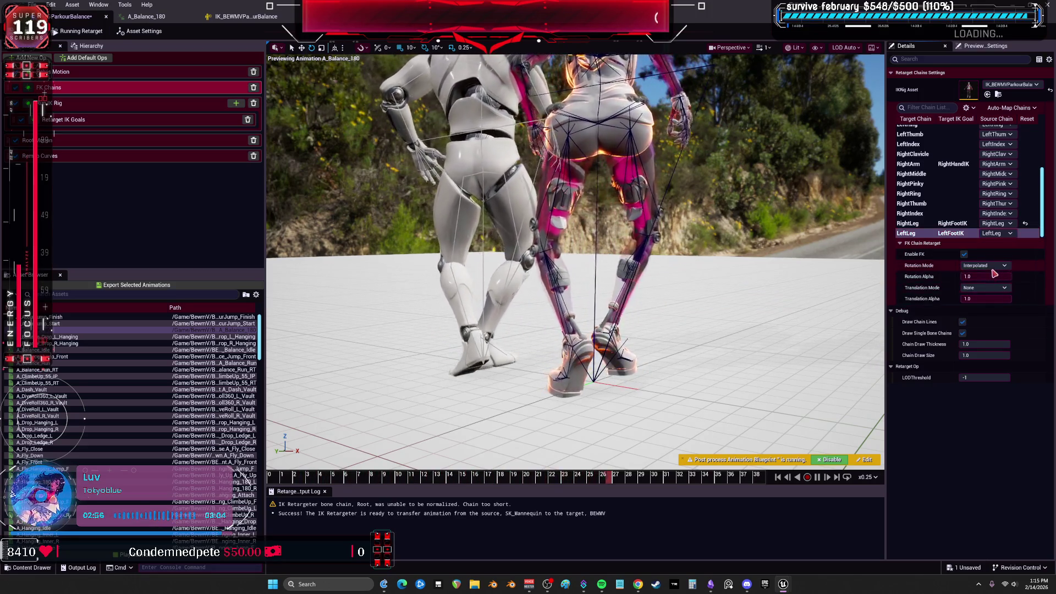
drag(992, 299, 969, 299)
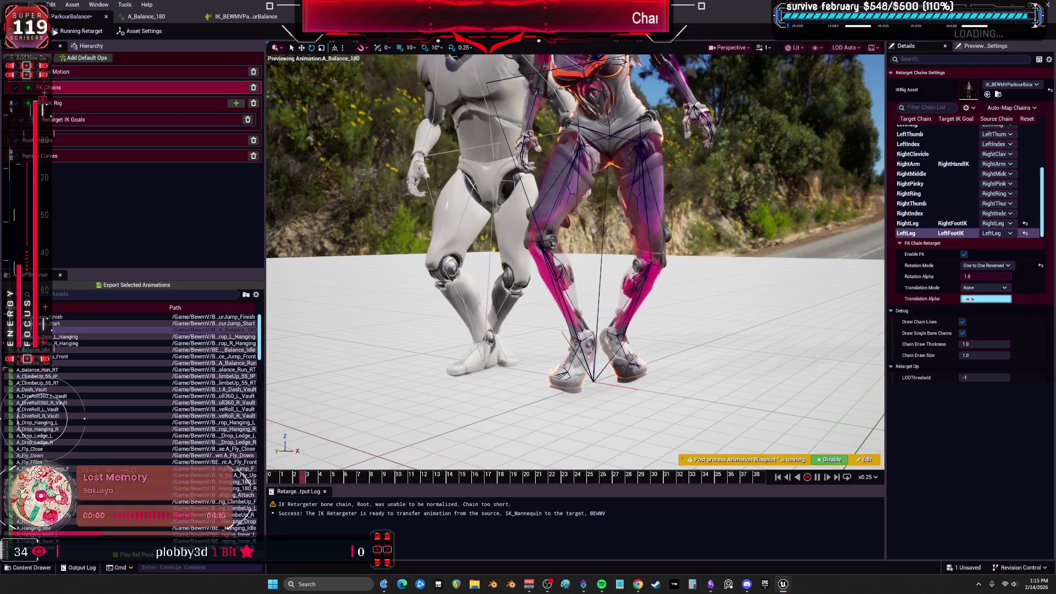
click(985, 265)
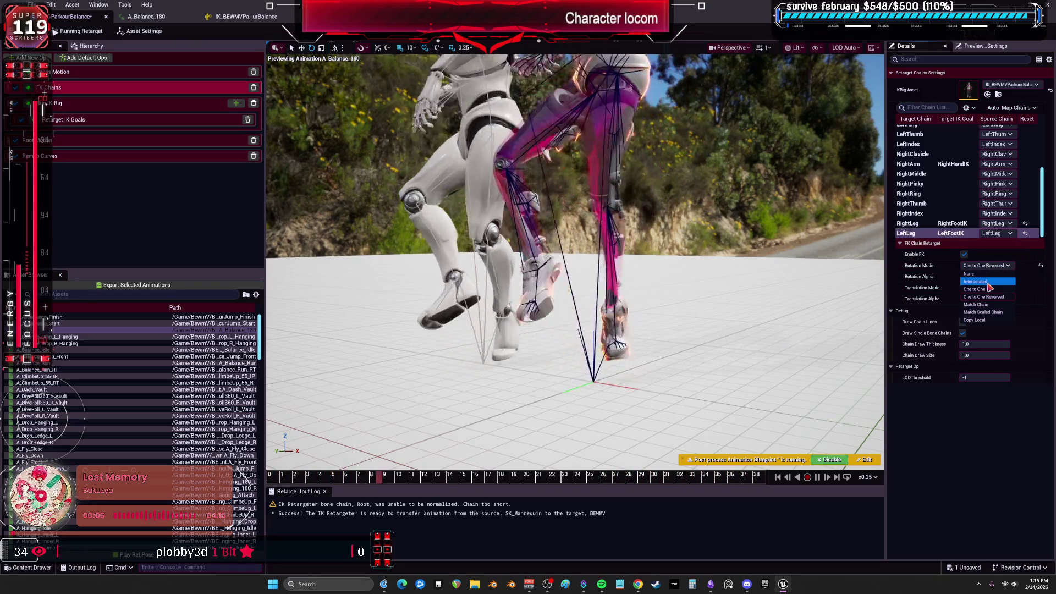
click(989, 289)
Return the leg chains to Interpolated rotation and preview the A_AccurJump_Start animation
click(908, 223)
click(972, 267)
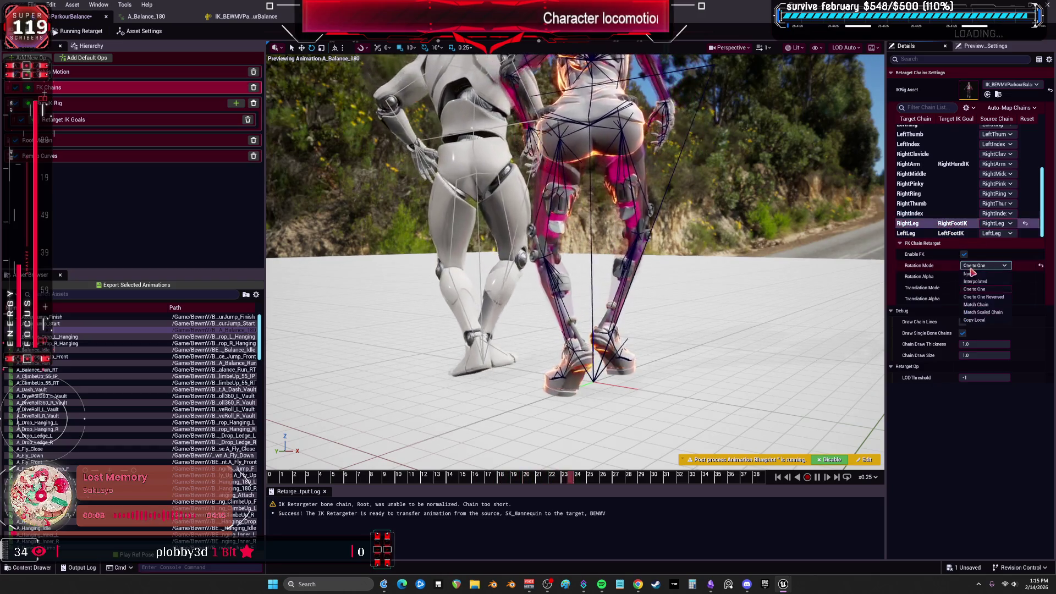
click(975, 282)
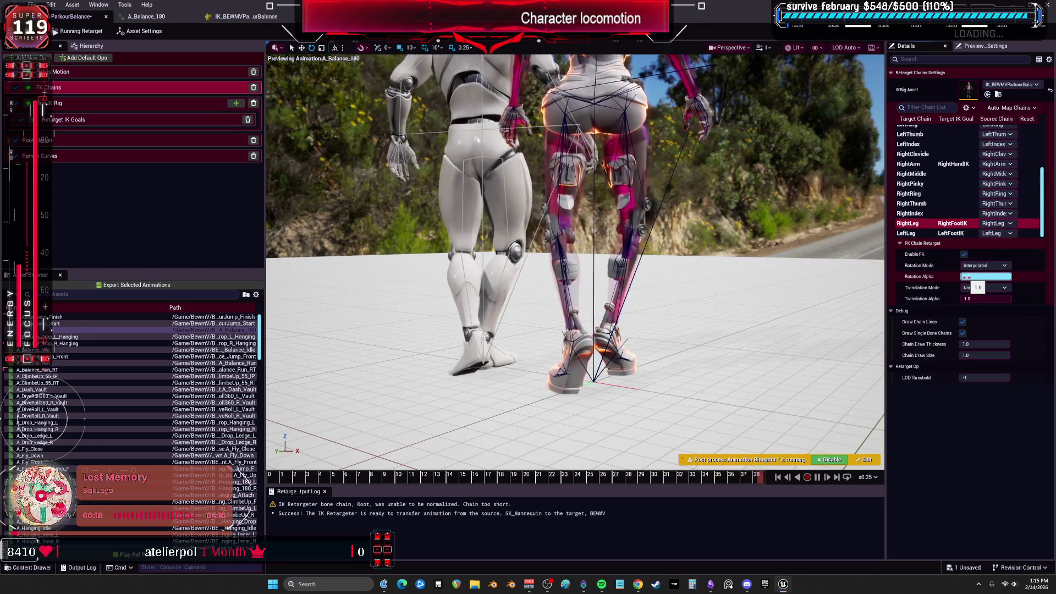
click(908, 233)
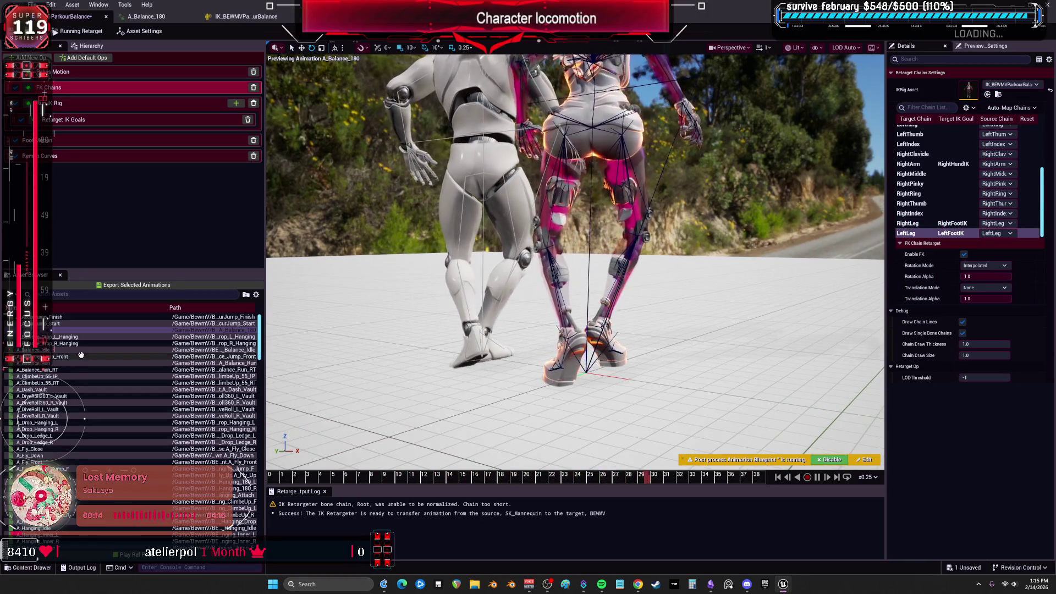
click(110, 324)
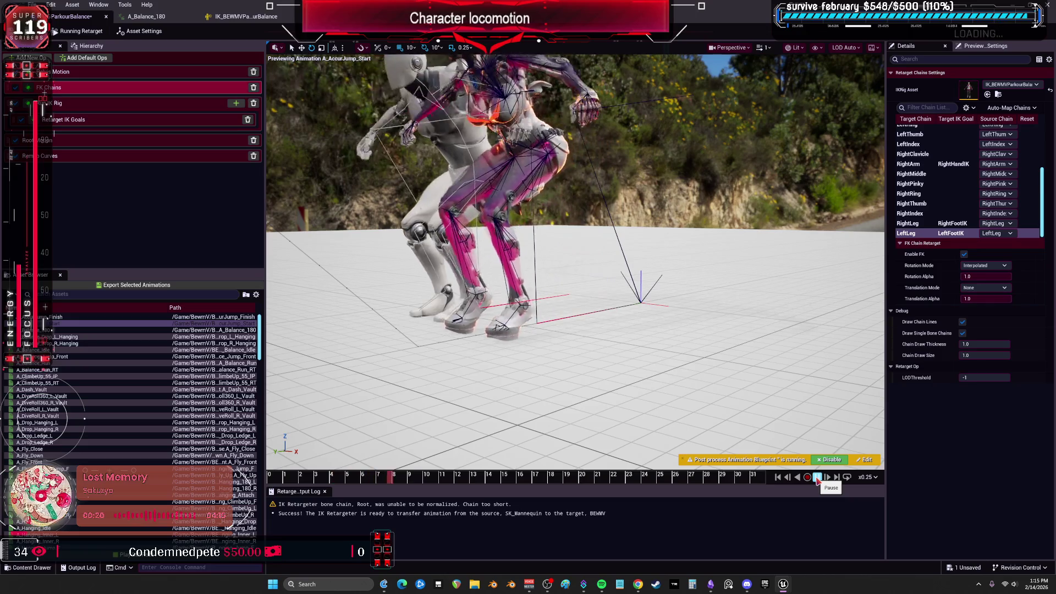
Pause the jump preview at frame 13 and zoom in on the character's legs
click(819, 478)
mouse_move(497, 480)
mouse_down()
mouse_move(451, 486)
mouse_move(470, 487)
mouse_up()
drag(550, 331, 594, 286)
drag(579, 454, 551, 449)
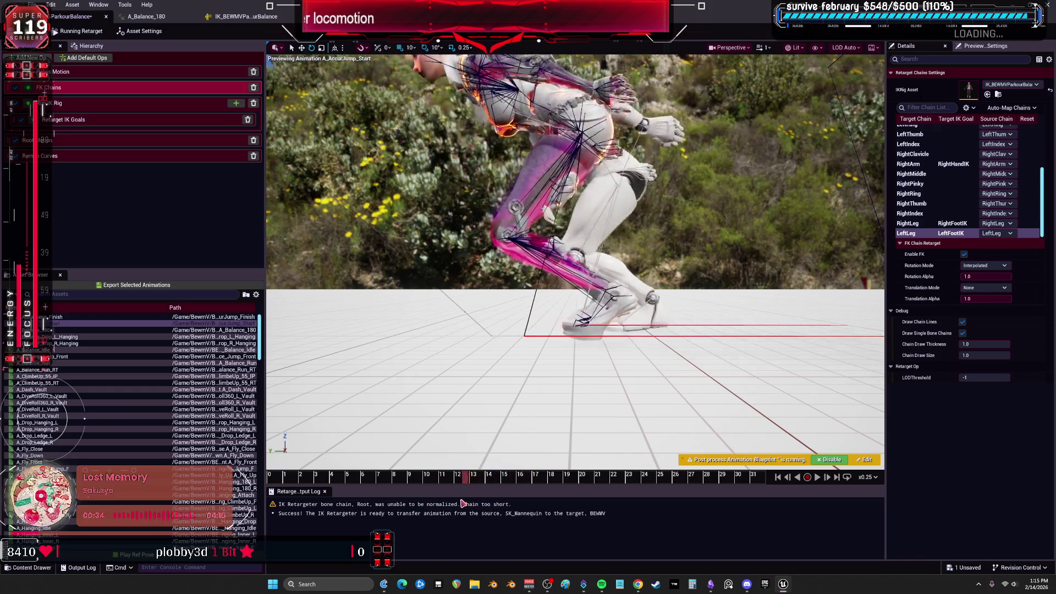
Review the Pelvis Motion, IK Rig, Retarget IK Goals and FK Chains op settings
click(55, 72)
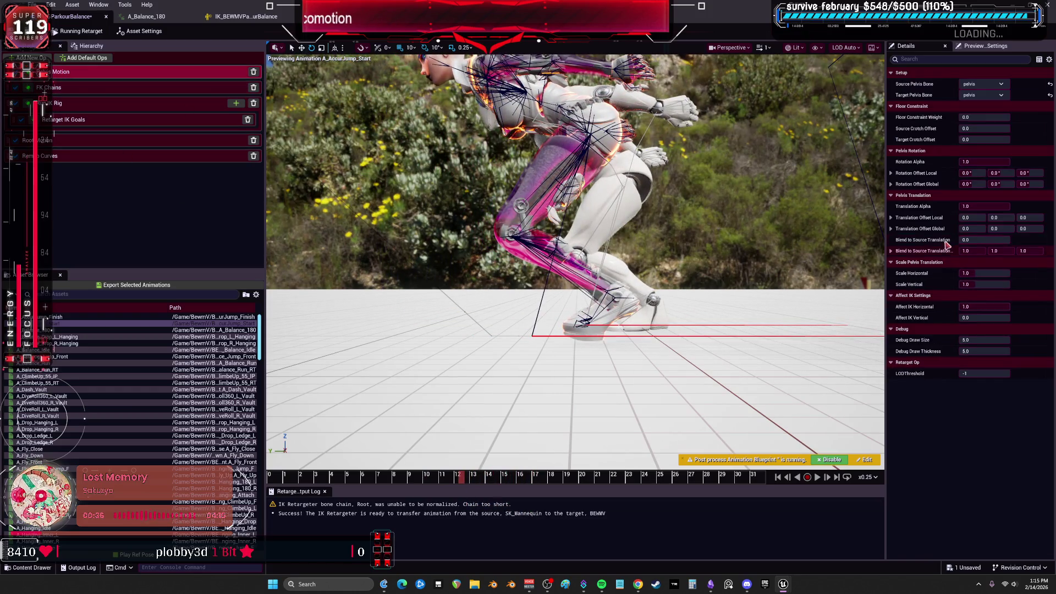
click(55, 103)
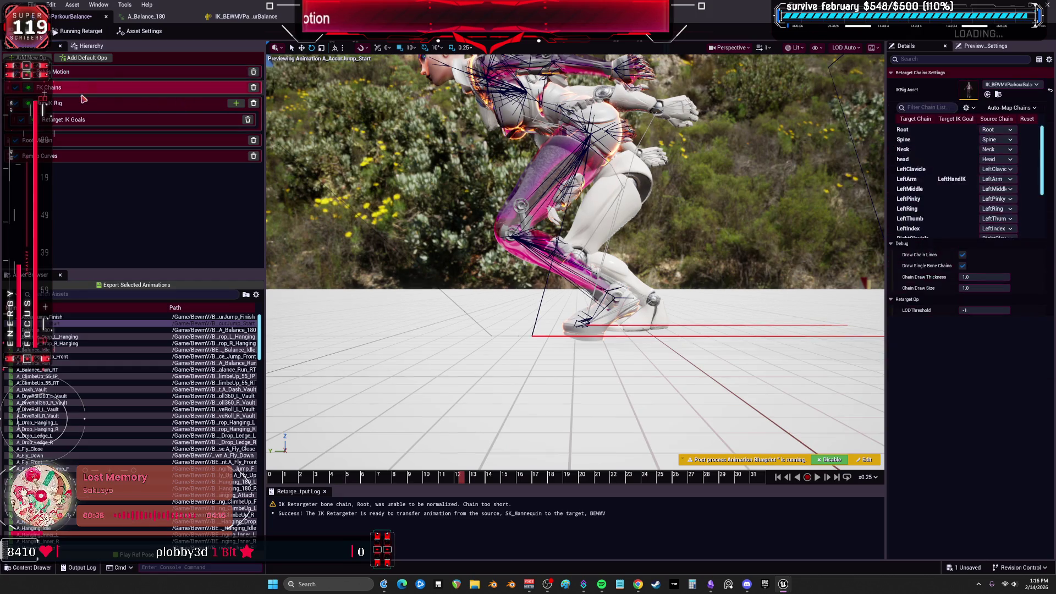
click(83, 119)
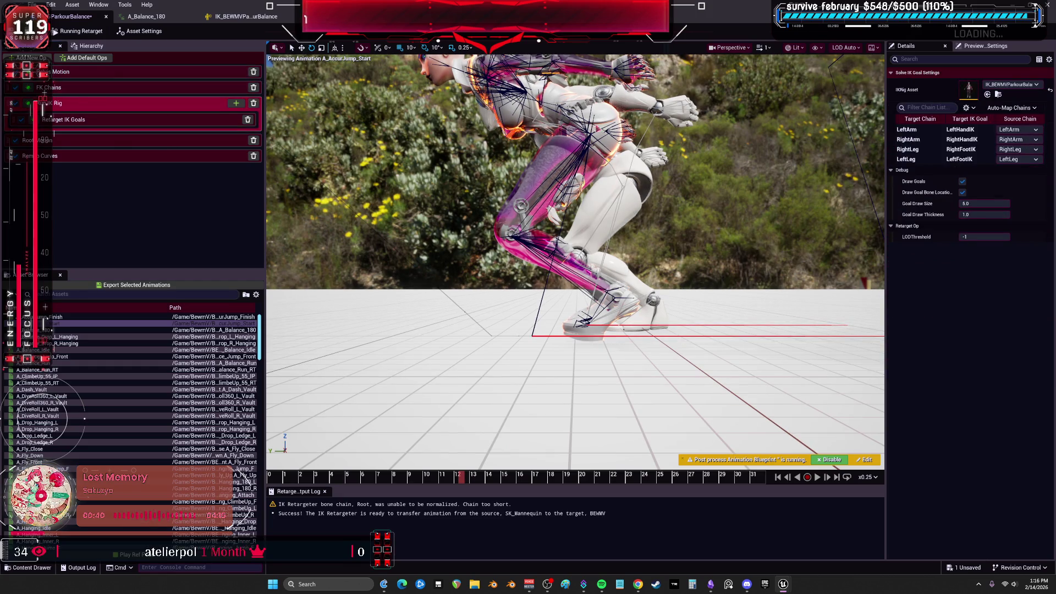
click(73, 122)
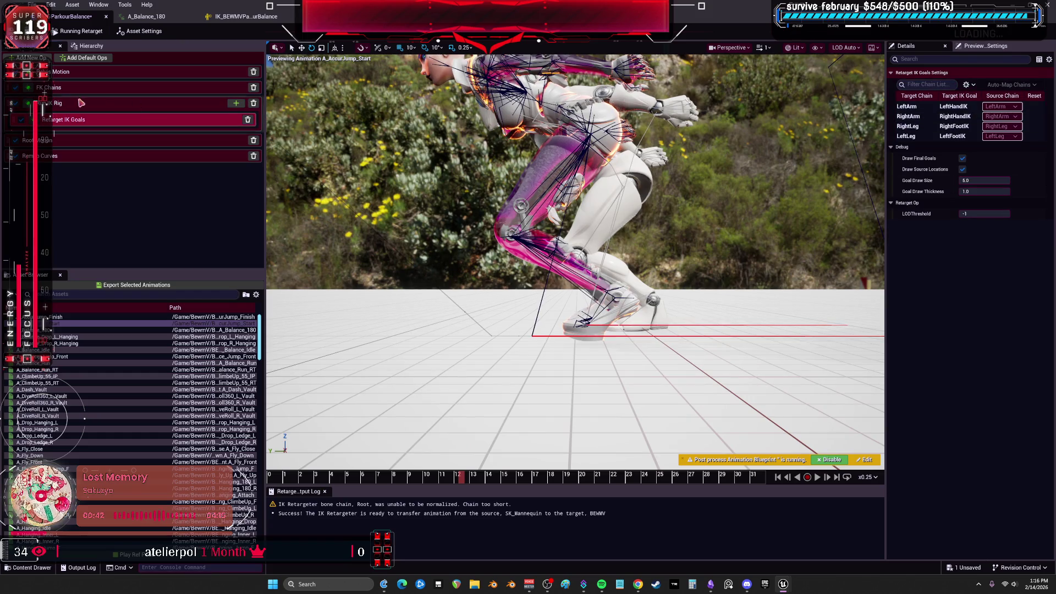
click(55, 90)
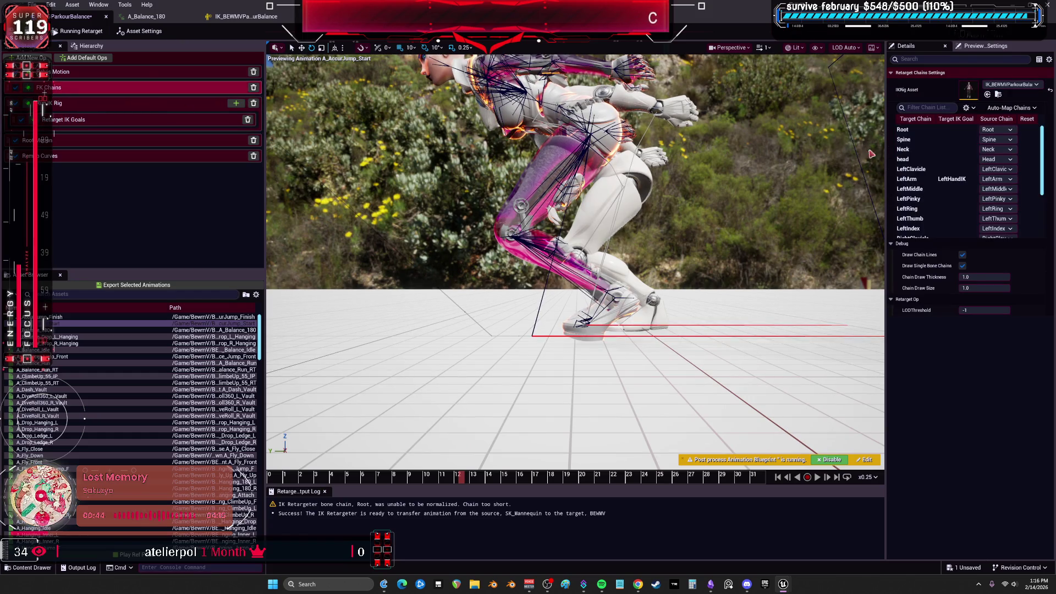
click(920, 132)
Set the Root chain's translation mode to Globally Scaled after briefly trying Absolute
click(985, 288)
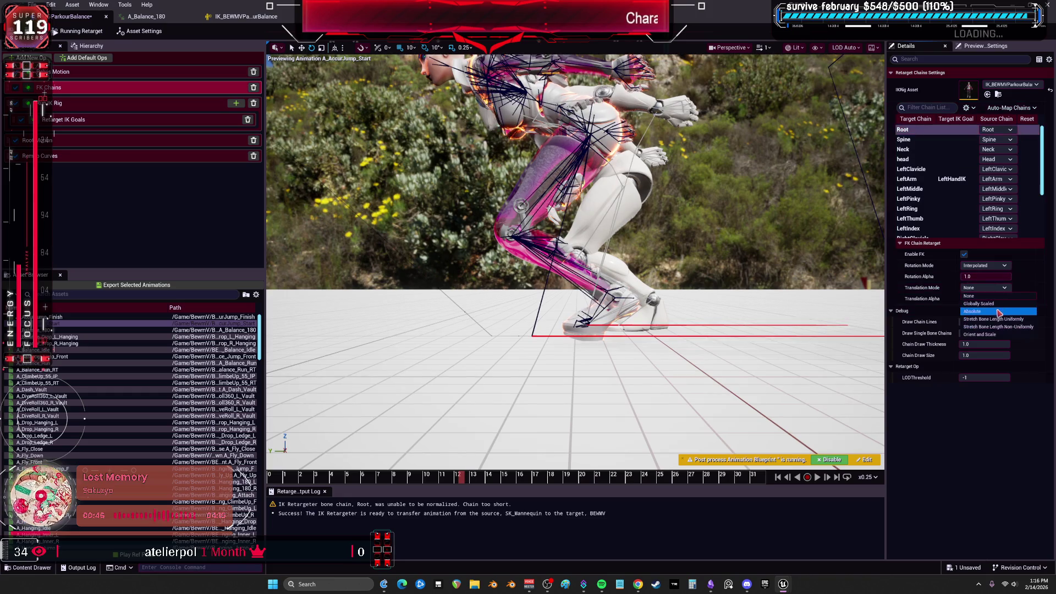
click(985, 304)
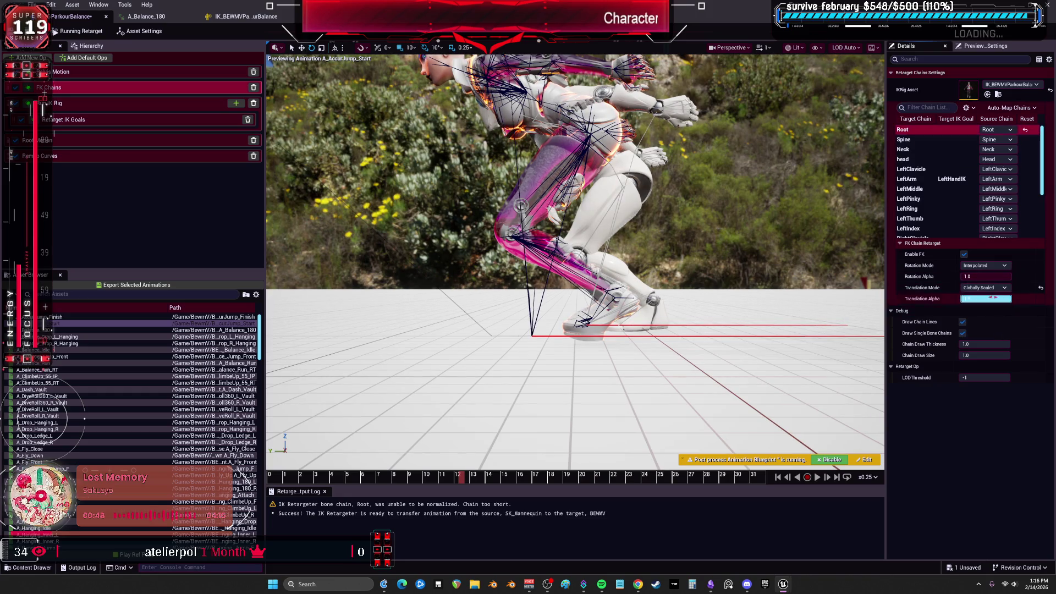
click(994, 314)
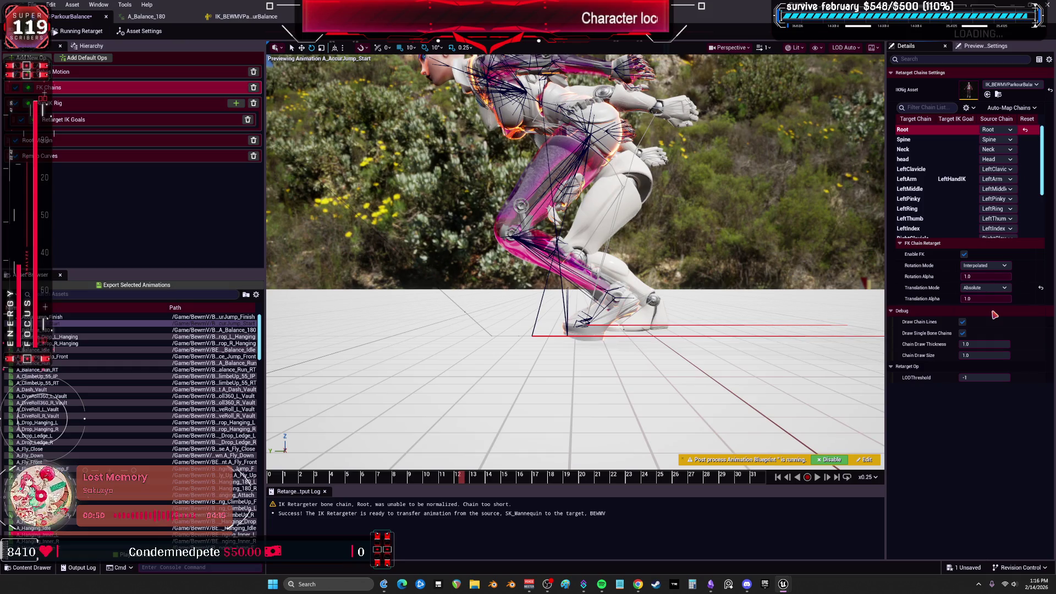
click(985, 288)
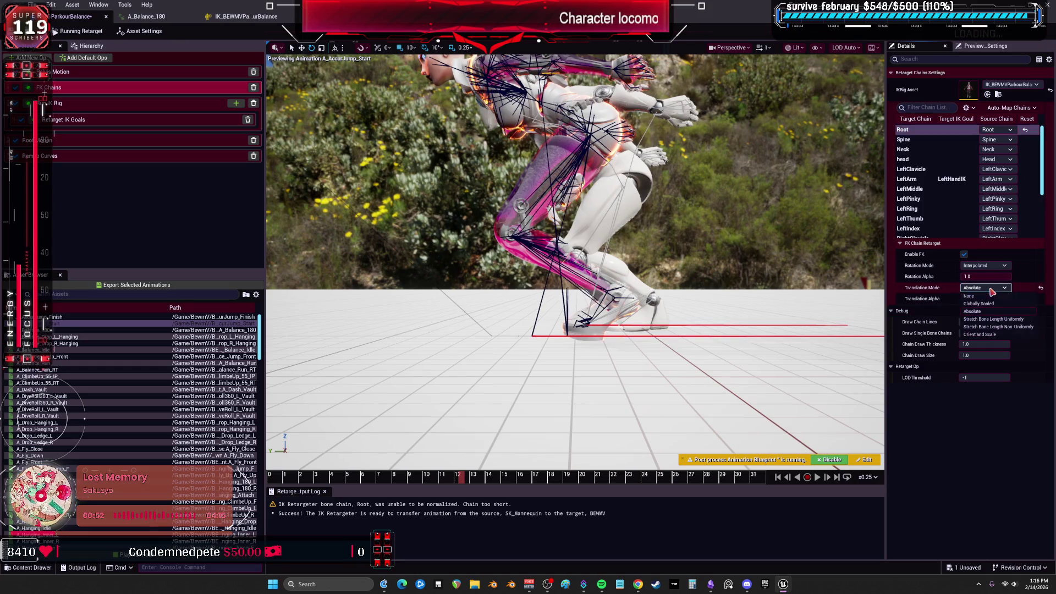
click(990, 305)
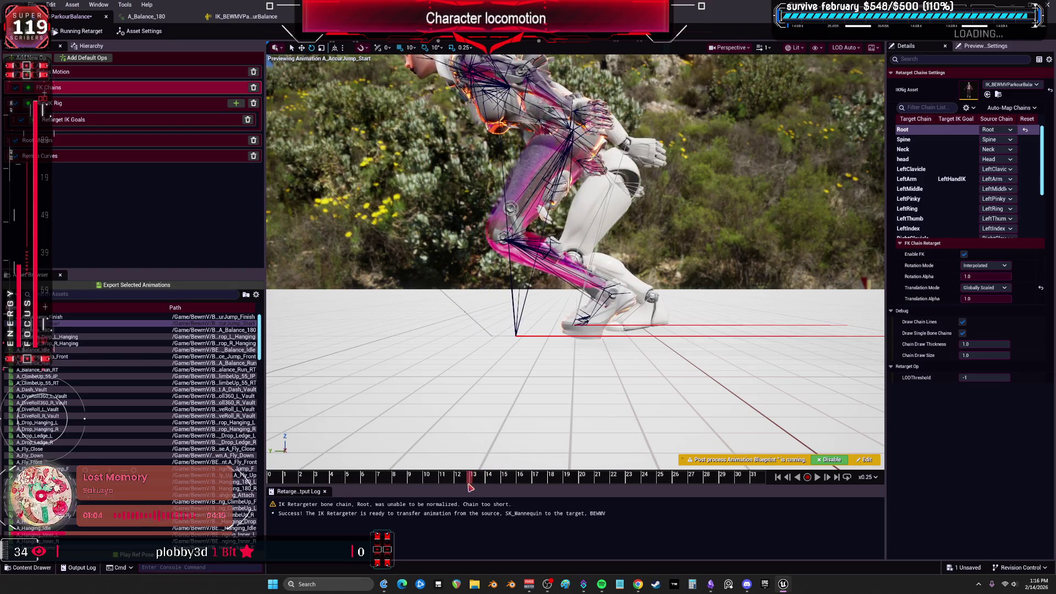
Scrub the jump between frames 14 and about 15.5 to check the root motion
mouse_move(493, 494)
mouse_down()
mouse_move(507, 498)
mouse_move(476, 493)
mouse_move(528, 489)
mouse_up()
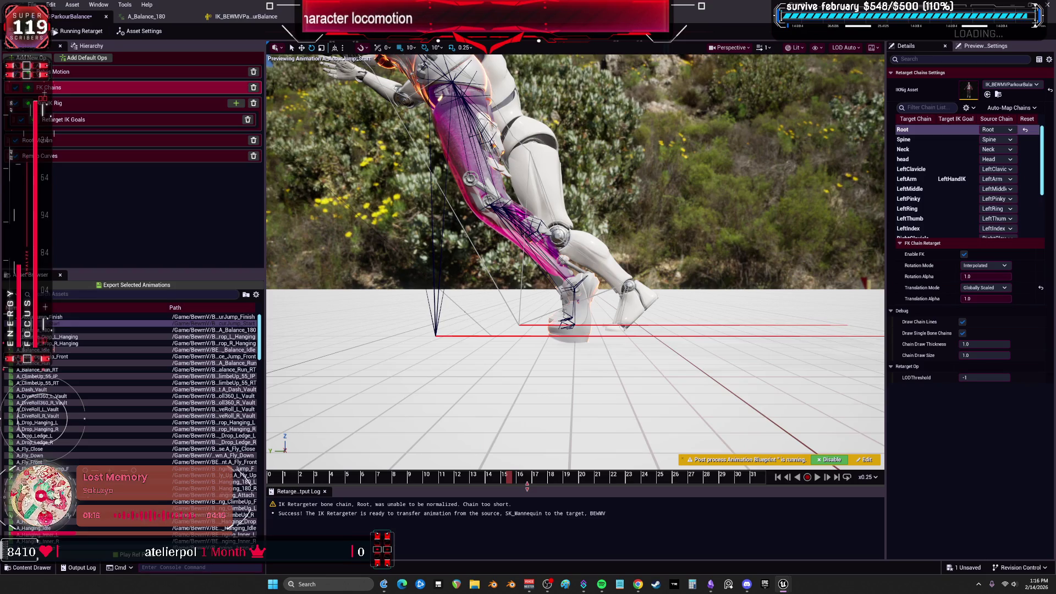
drag(503, 481, 515, 493)
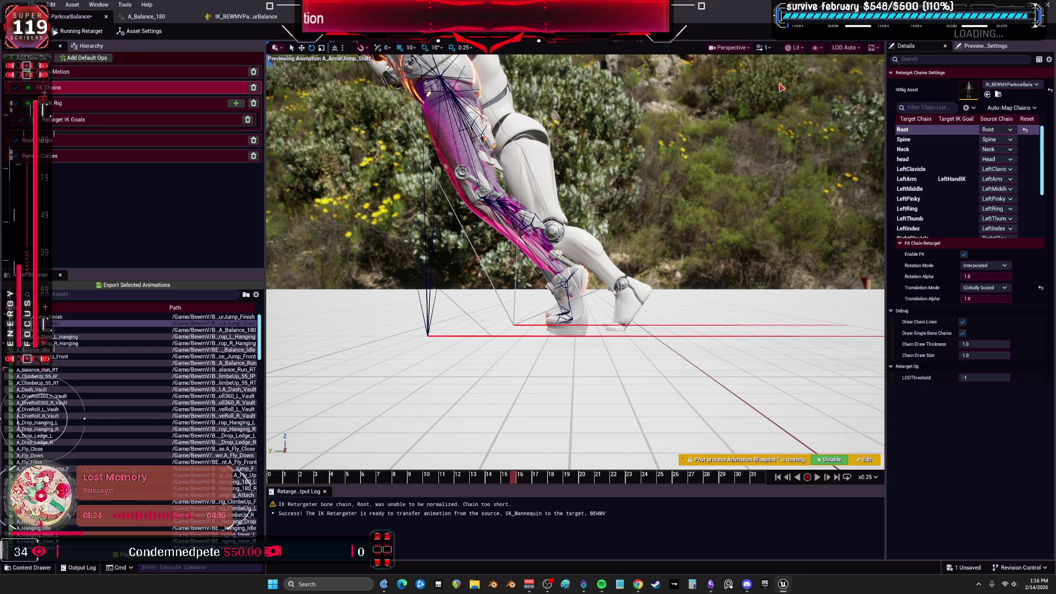
click(485, 483)
mouse_move(486, 483)
mouse_down()
mouse_move(463, 484)
mouse_move(508, 504)
mouse_up()
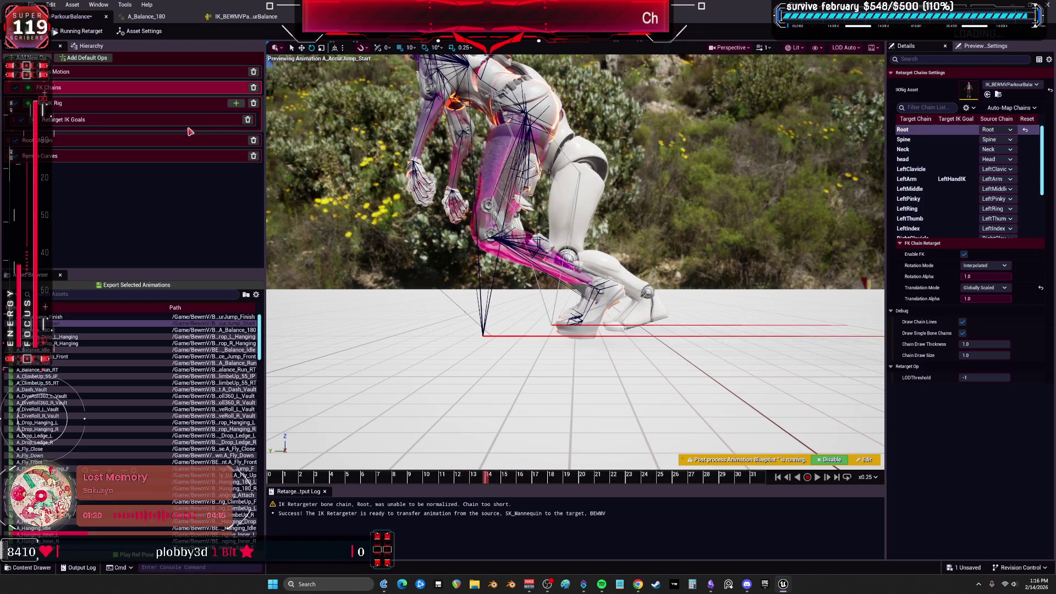
click(236, 104)
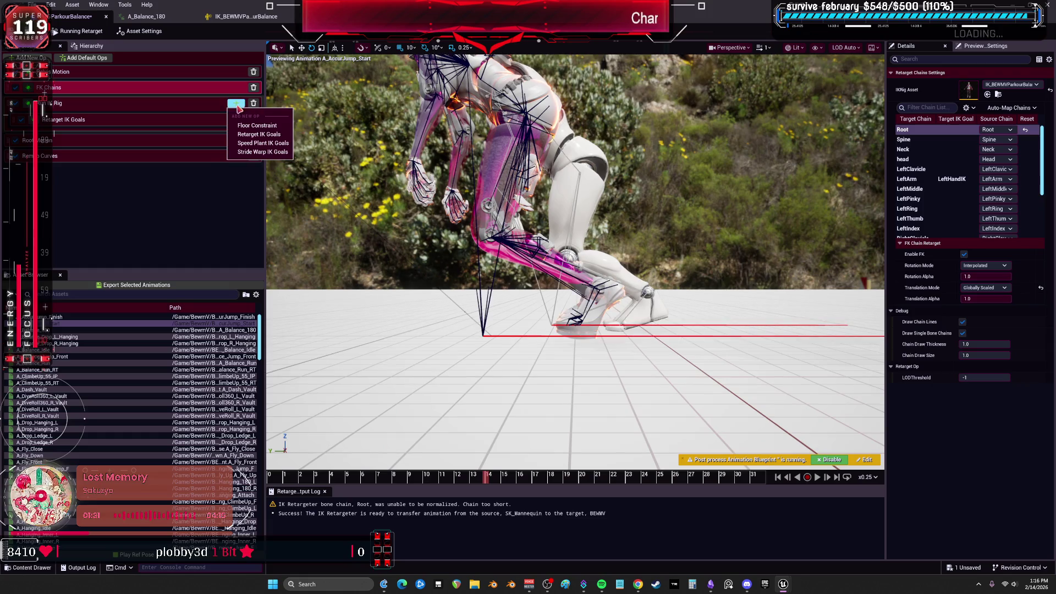
Add a Floor Constraint op and enable it for the RightLeg chain
click(256, 126)
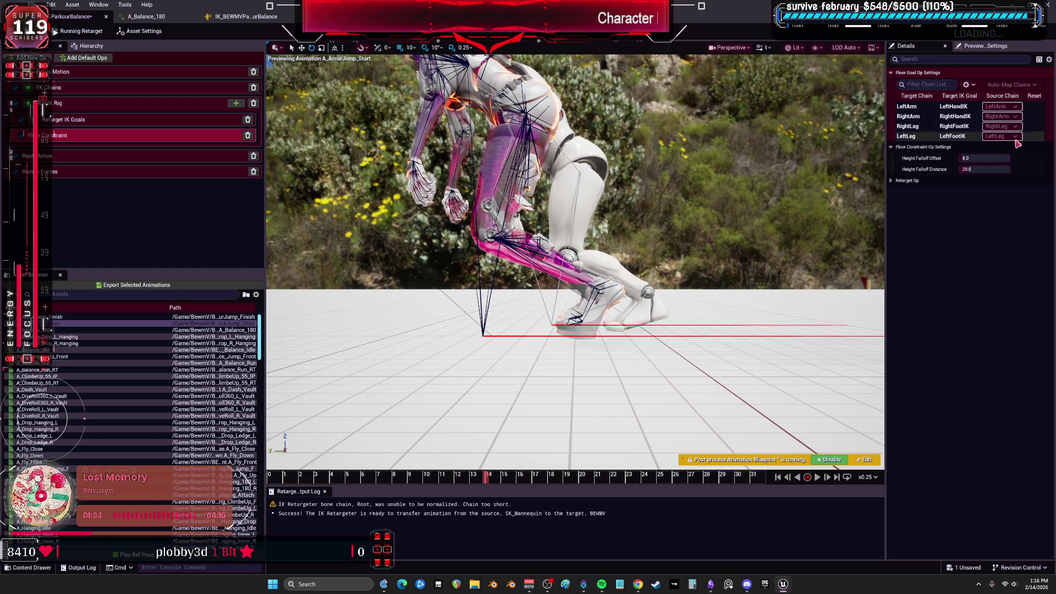
click(935, 126)
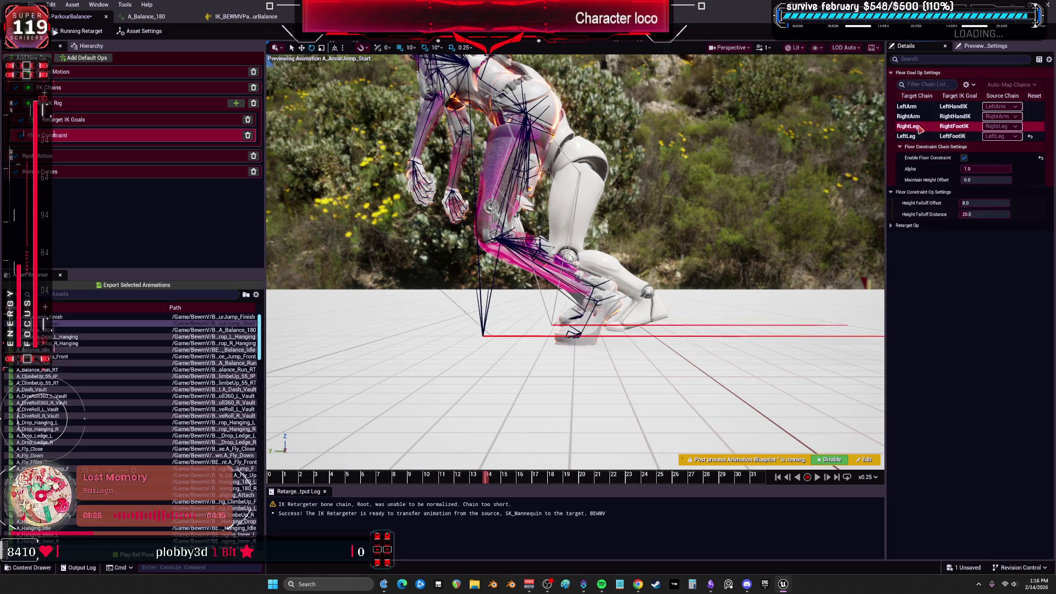
click(965, 159)
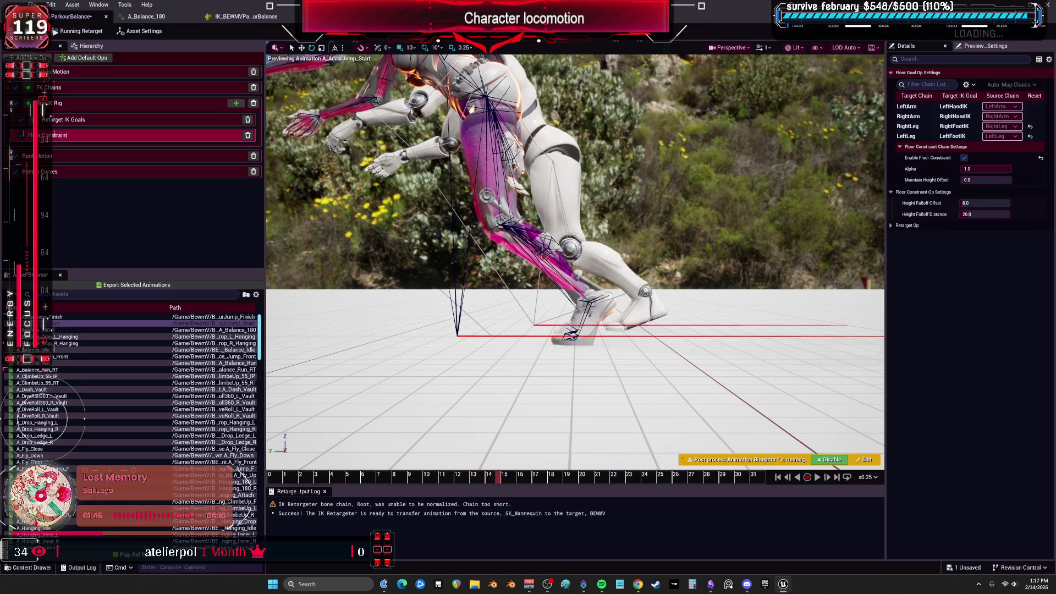
Tune the leg maintain height offsets (LeftLeg about 0.48, RightLeg 0.45) and edit Height Falloff Distance
click(907, 126)
drag(985, 180, 988, 179)
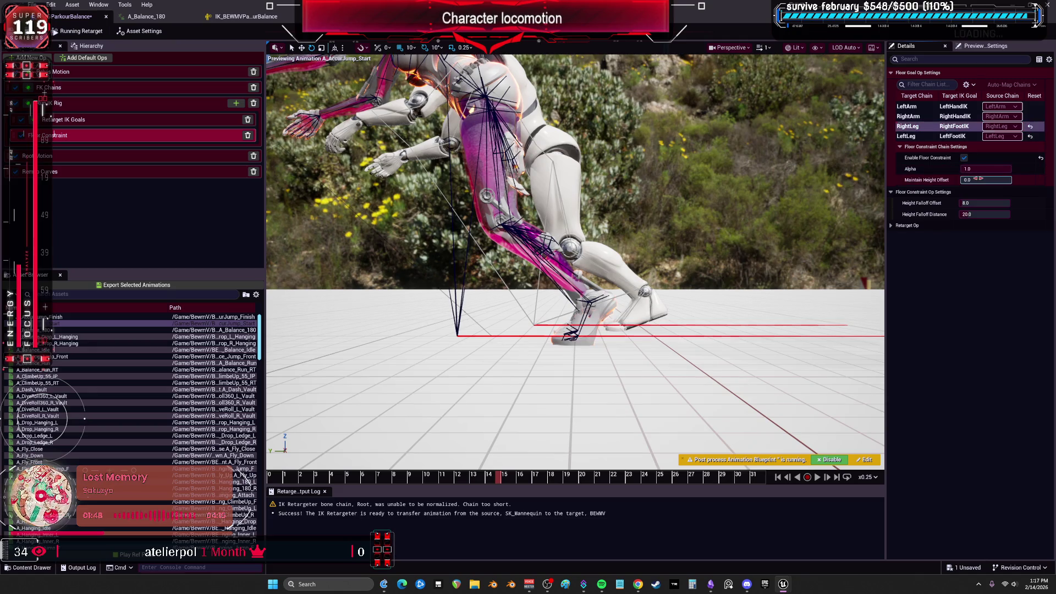
click(906, 136)
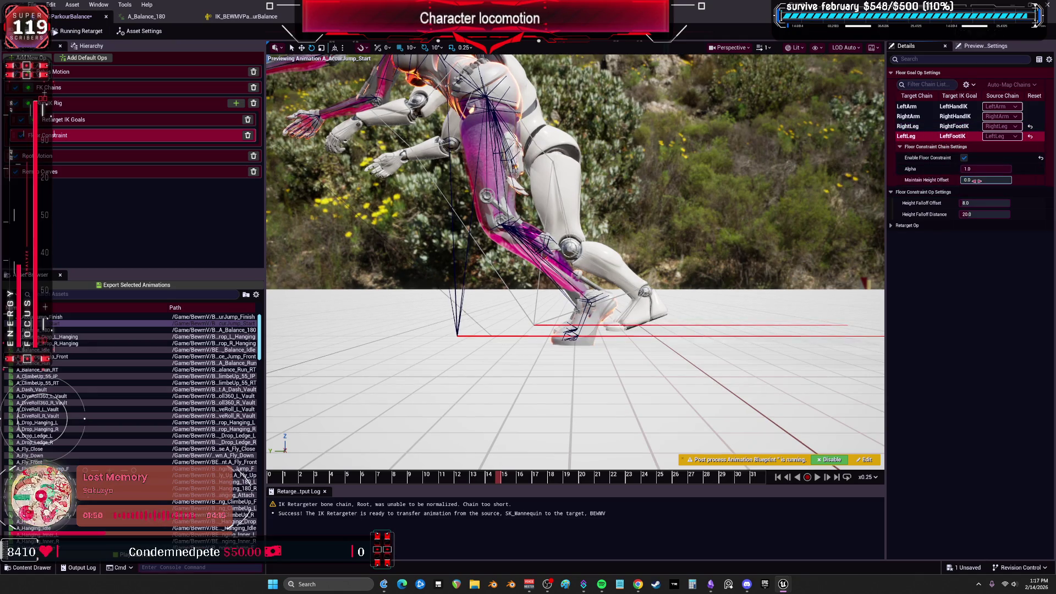
mouse_move(985, 180)
mouse_down()
mouse_move(998, 180)
mouse_move(979, 181)
mouse_up()
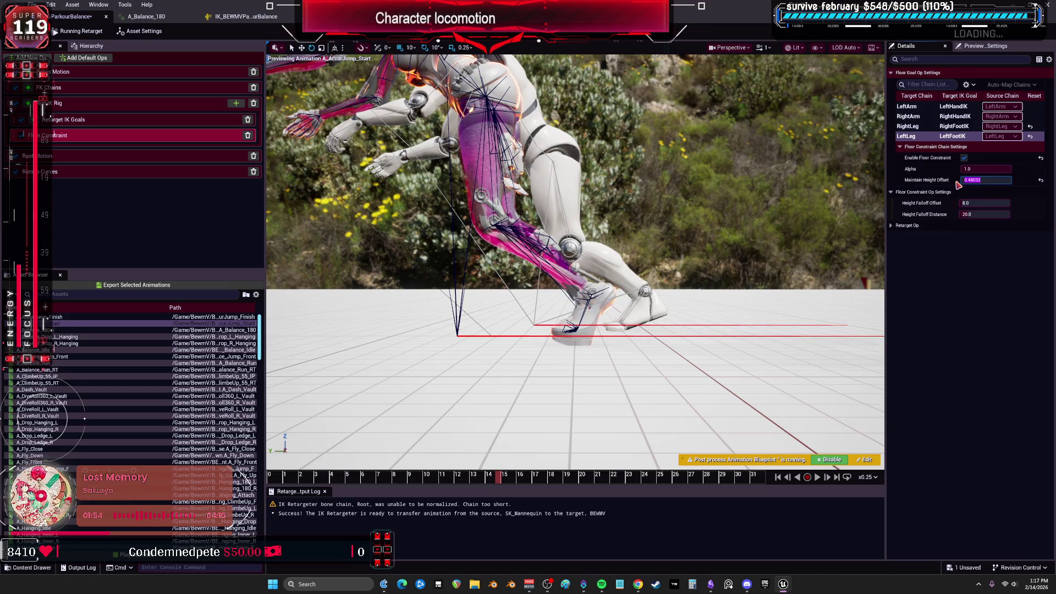
click(908, 126)
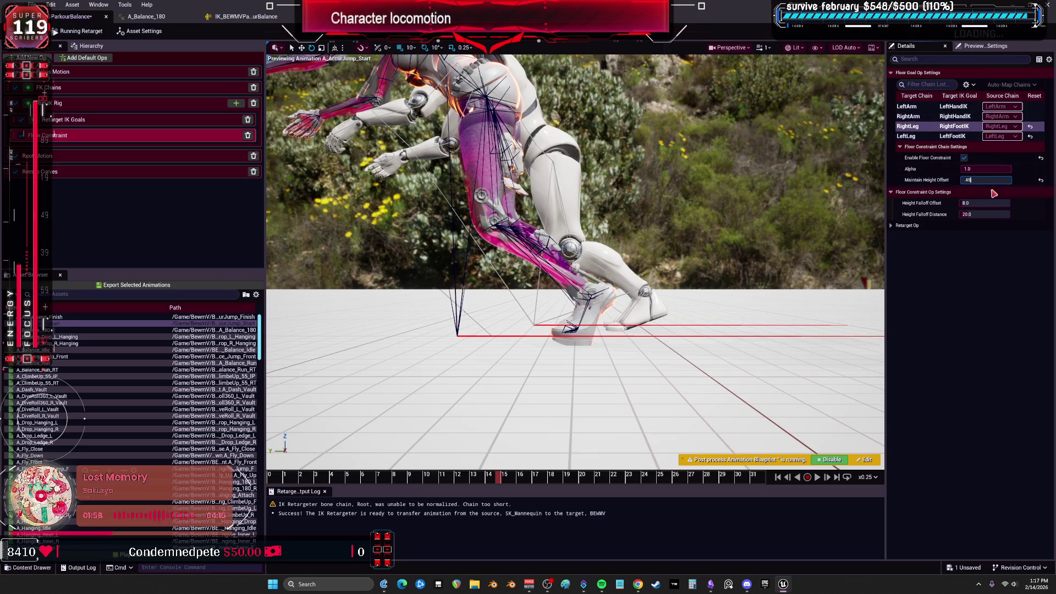
key(Return)
click(989, 214)
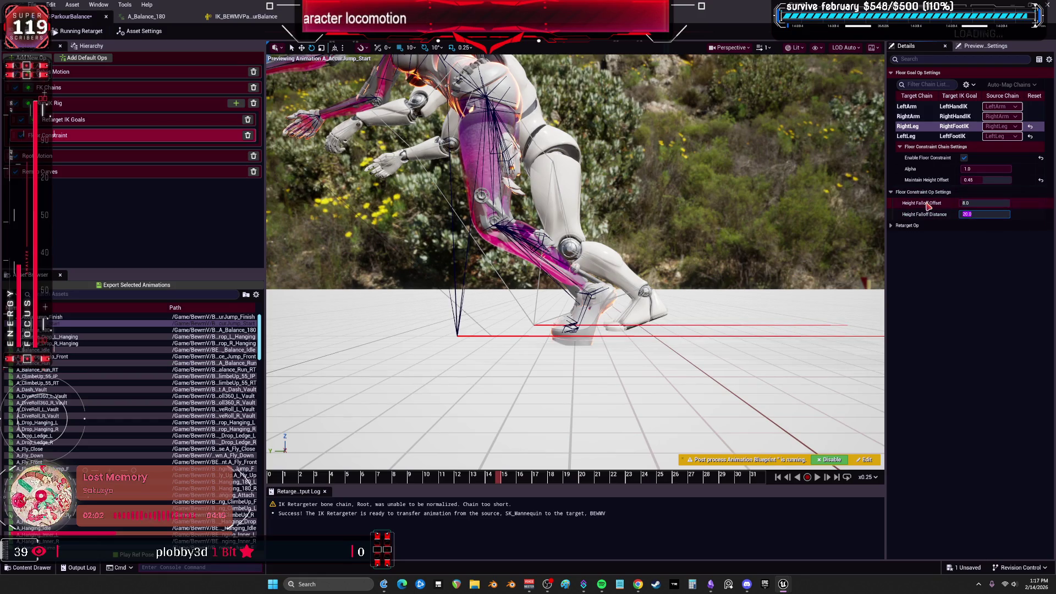
mouse_move(928, 204)
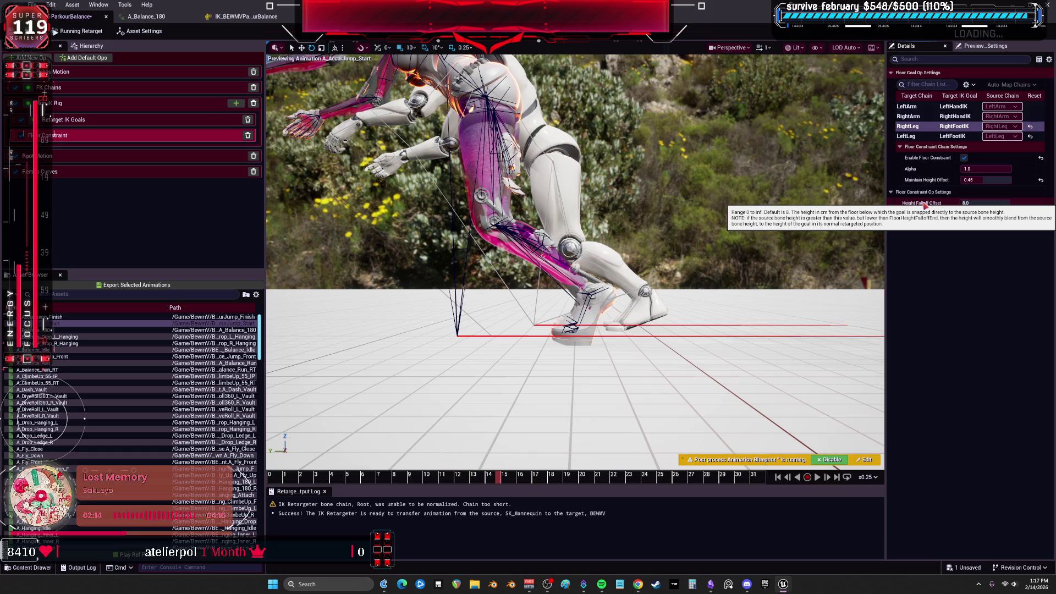
Set the Height Falloff Offset to 100.0, then edit the LeftLeg's Height Falloff Distance
click(974, 204)
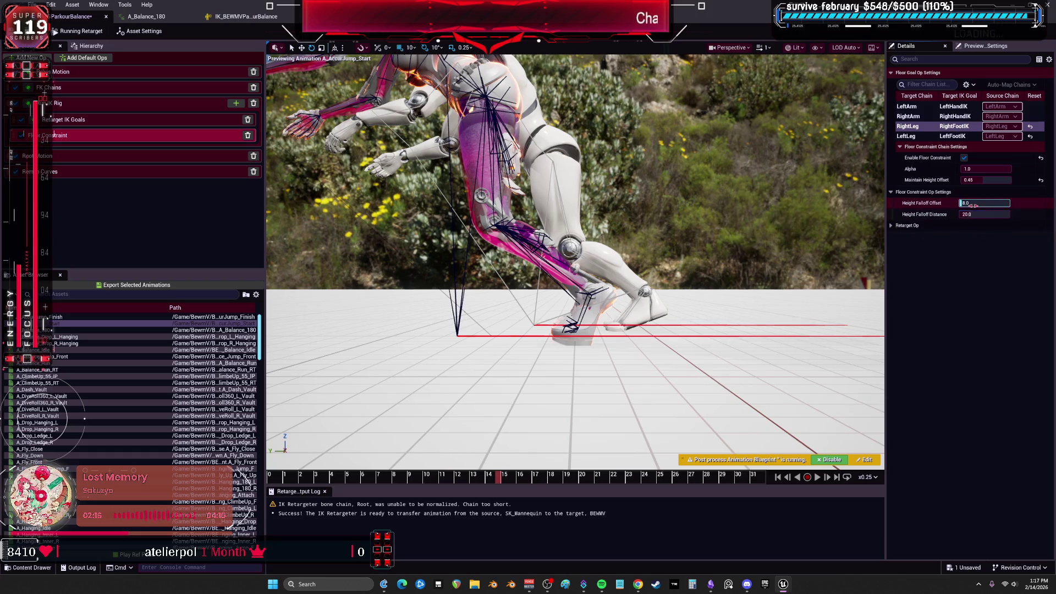
text(100)
key(Return)
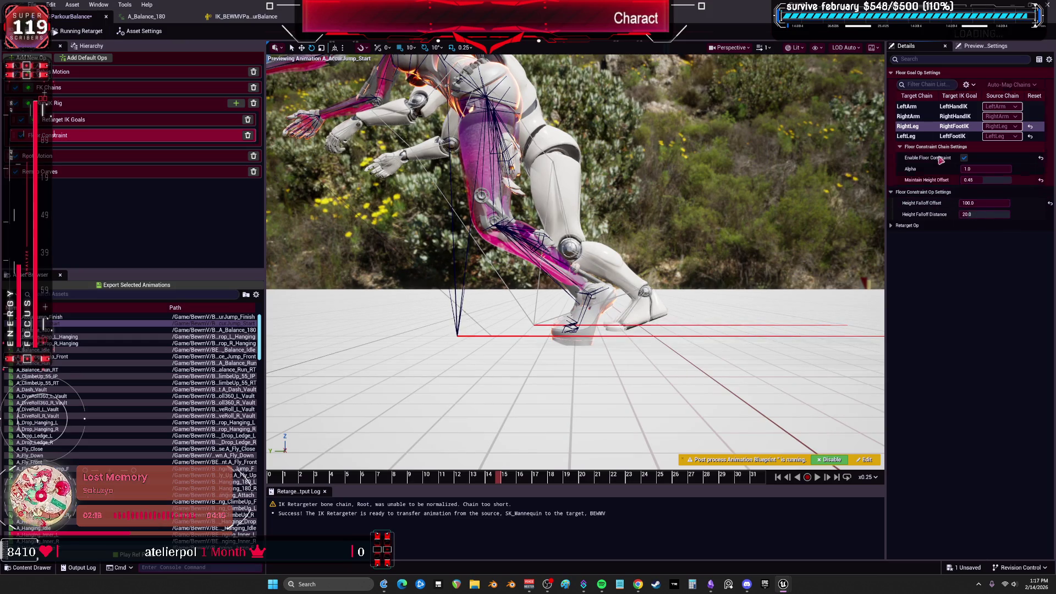
click(909, 136)
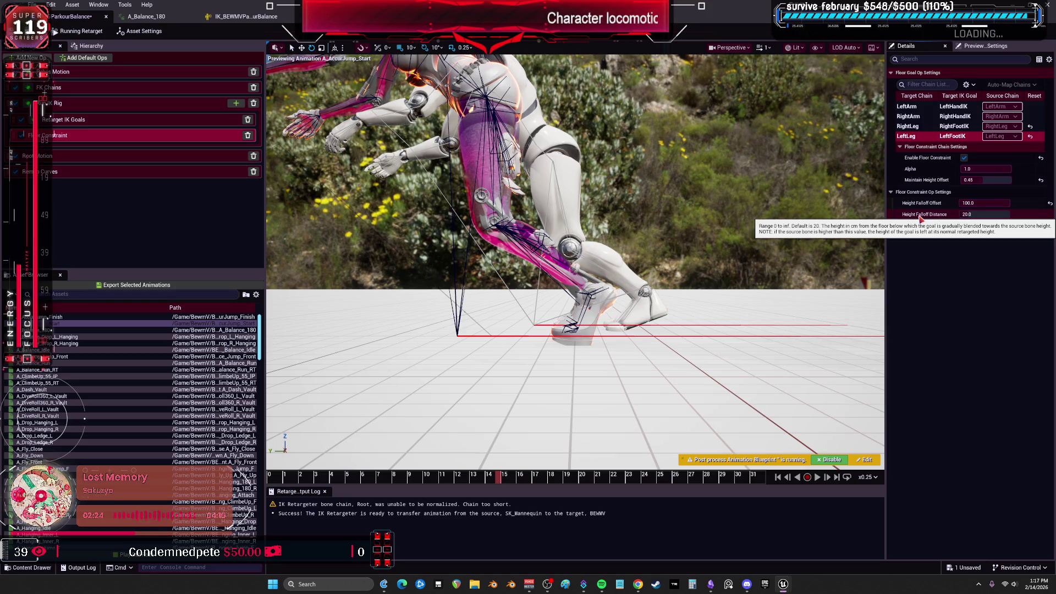
click(981, 215)
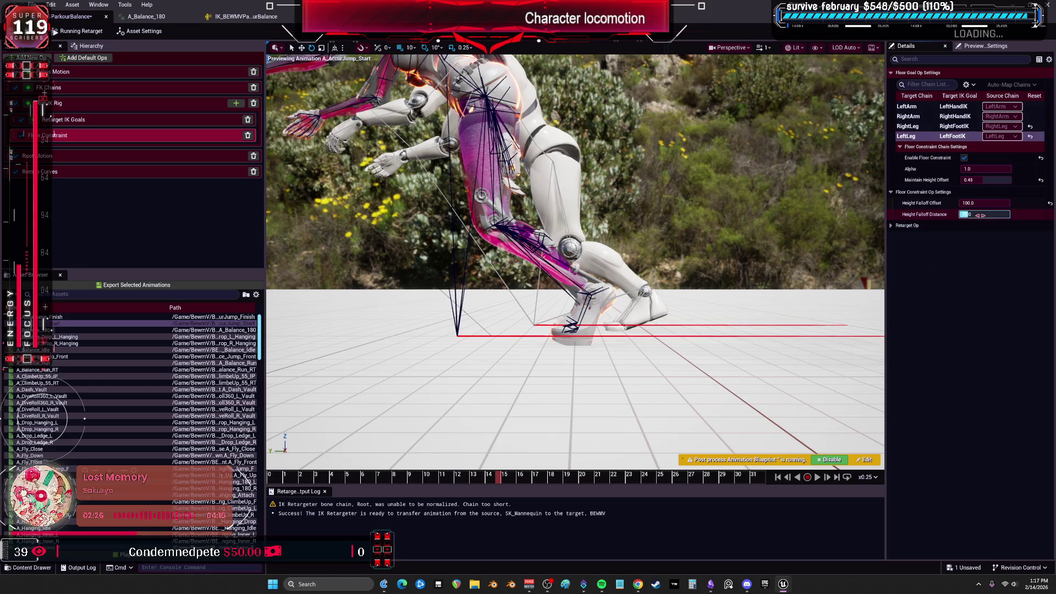
text(0.1)
key(Return)
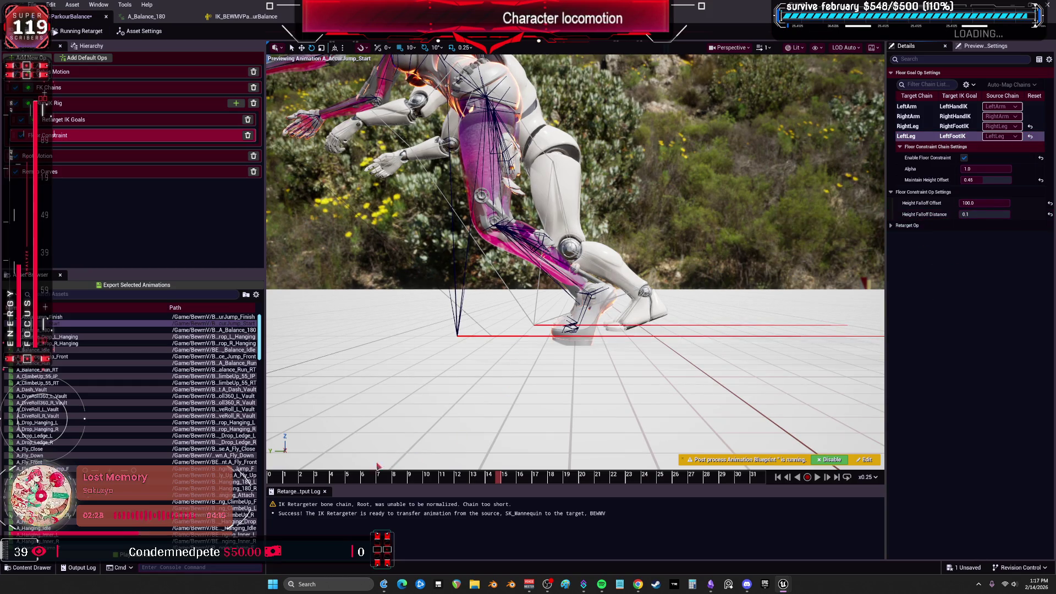
Scrub the preview between frames 6 and 16 and set Height Falloff Distance to 10.0
mouse_move(372, 481)
mouse_down()
mouse_move(553, 485)
mouse_move(346, 447)
mouse_up()
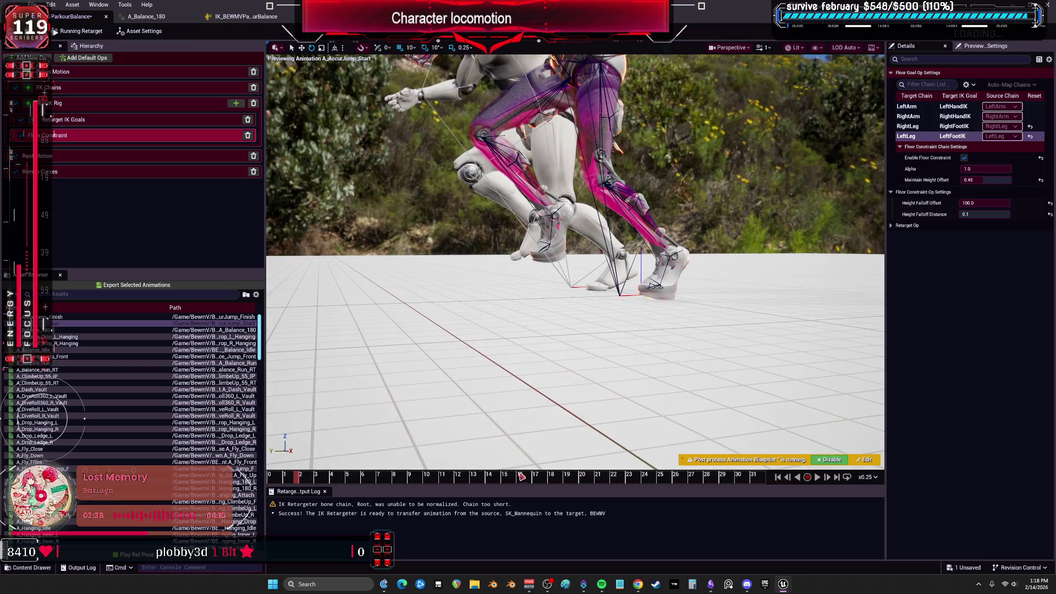
drag(297, 478, 427, 484)
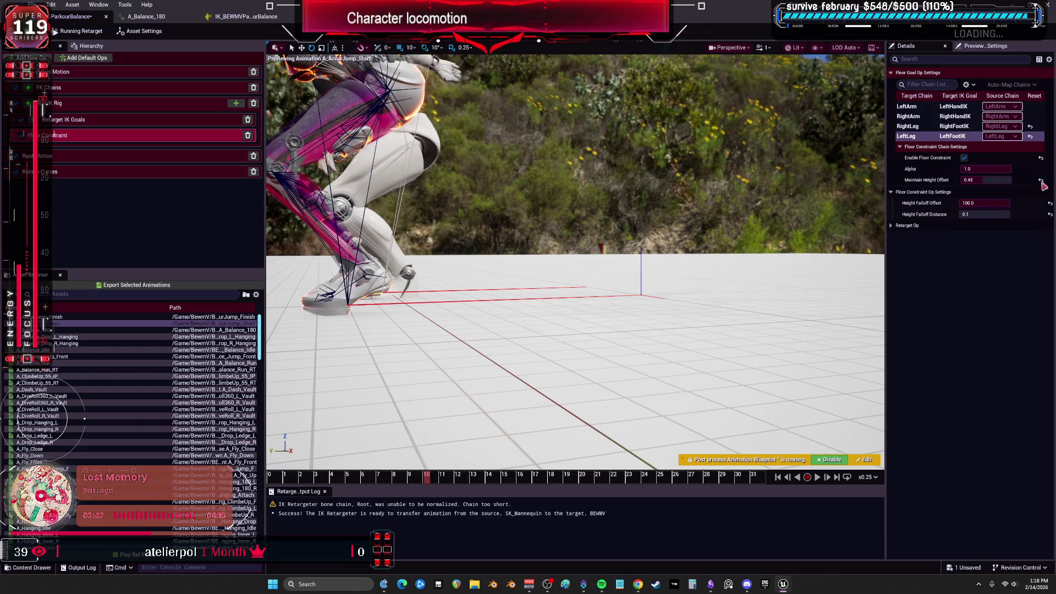
mouse_move(985, 214)
mouse_down()
mouse_move(995, 214)
mouse_move(967, 225)
mouse_up()
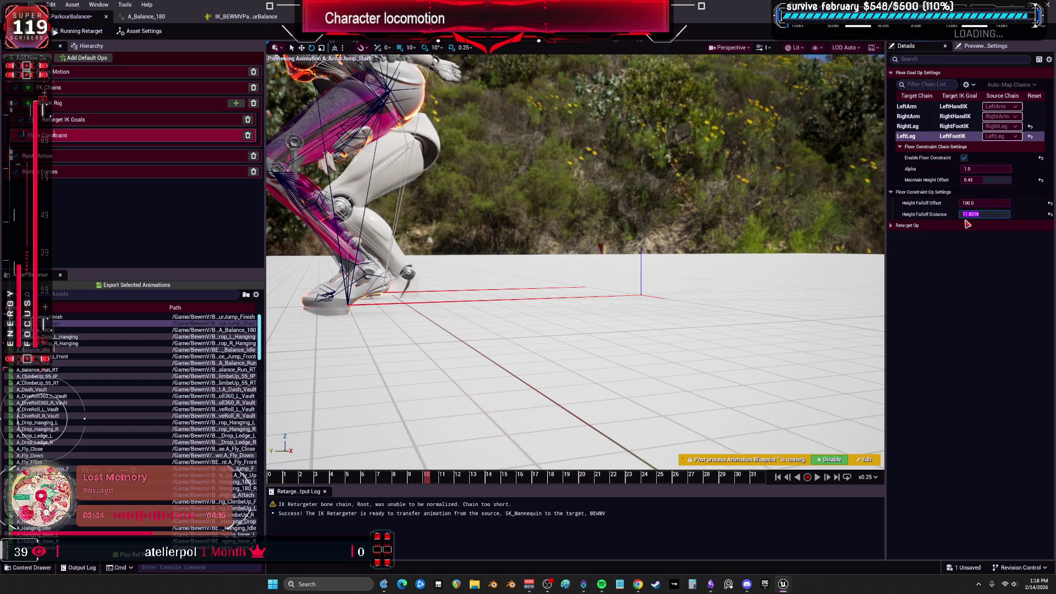
text(10)
click(603, 350)
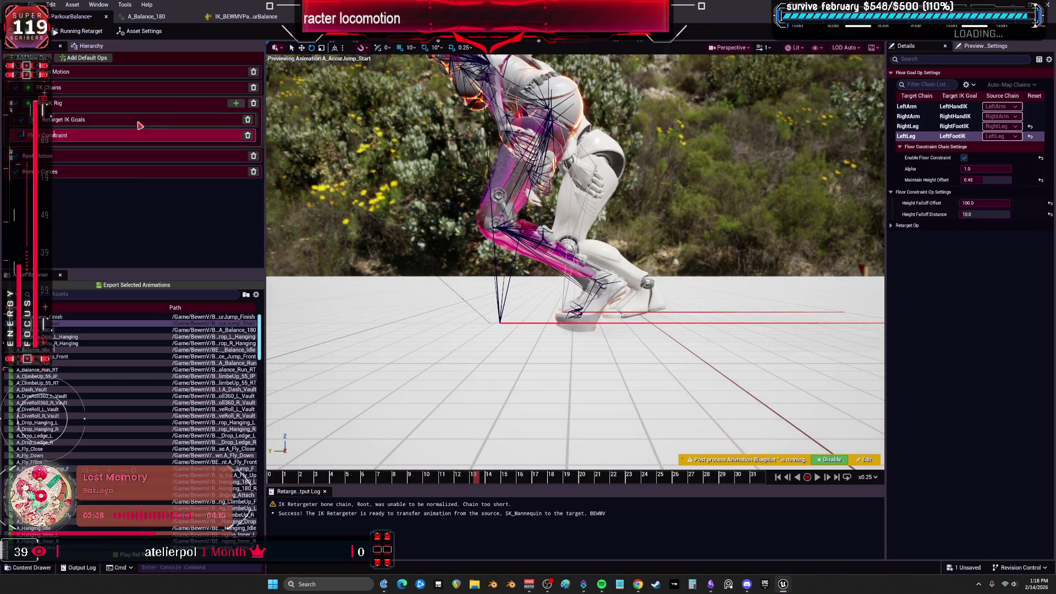
click(236, 103)
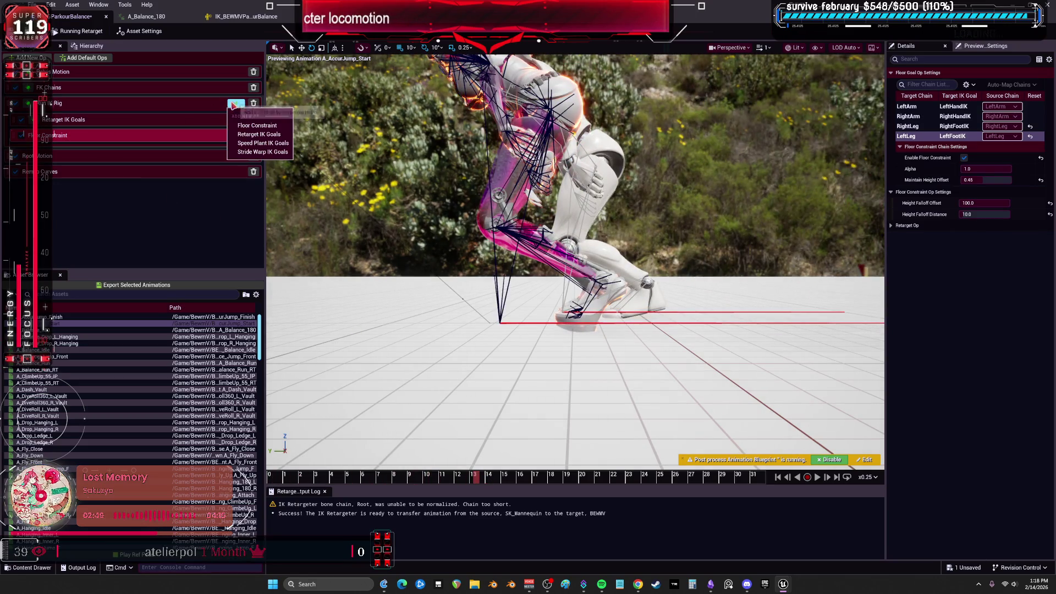
Add a Speed Plant IK Goals op with Stiffness 600.0 and step the preview forward
click(285, 144)
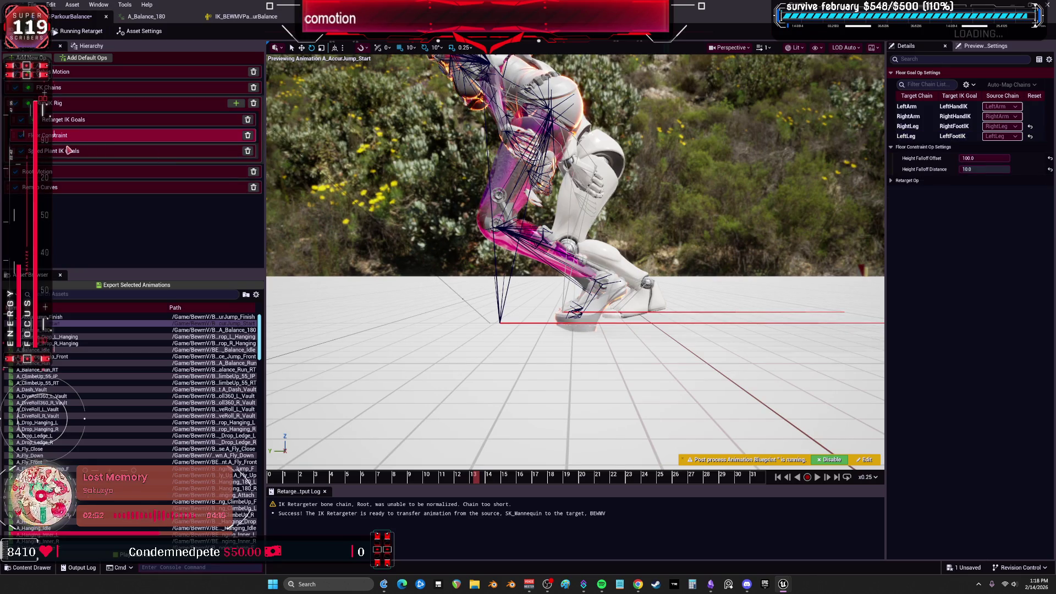
click(81, 157)
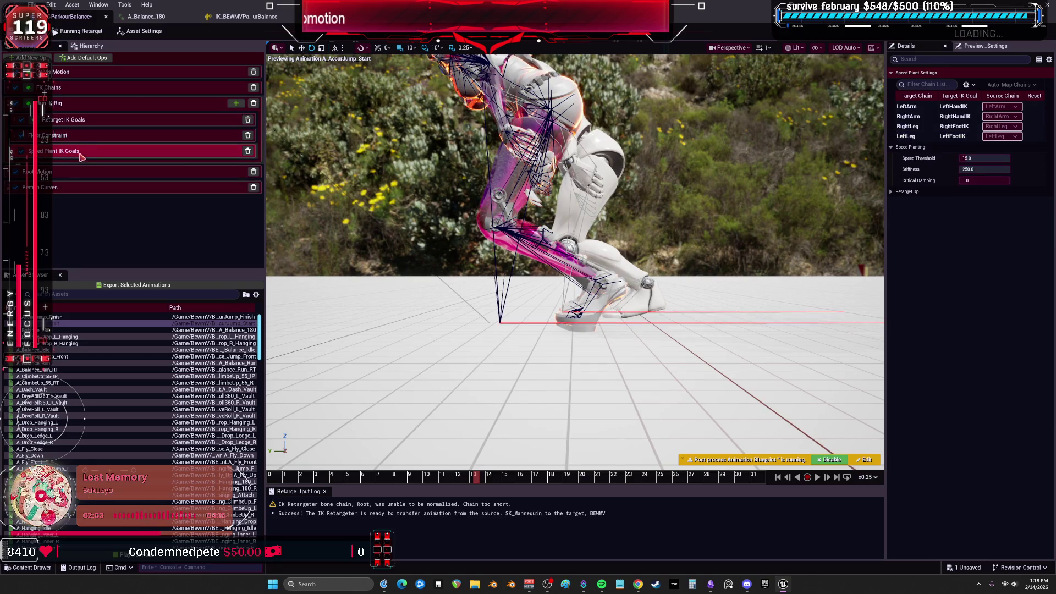
click(977, 159)
text(600)
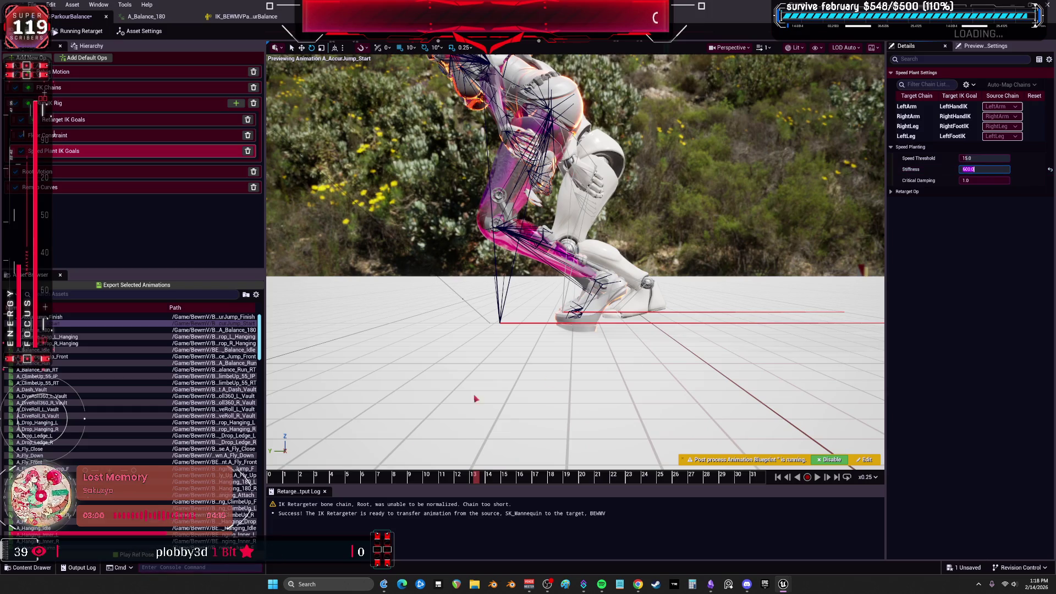
mouse_move(361, 477)
mouse_down()
mouse_move(275, 476)
mouse_move(544, 494)
mouse_up()
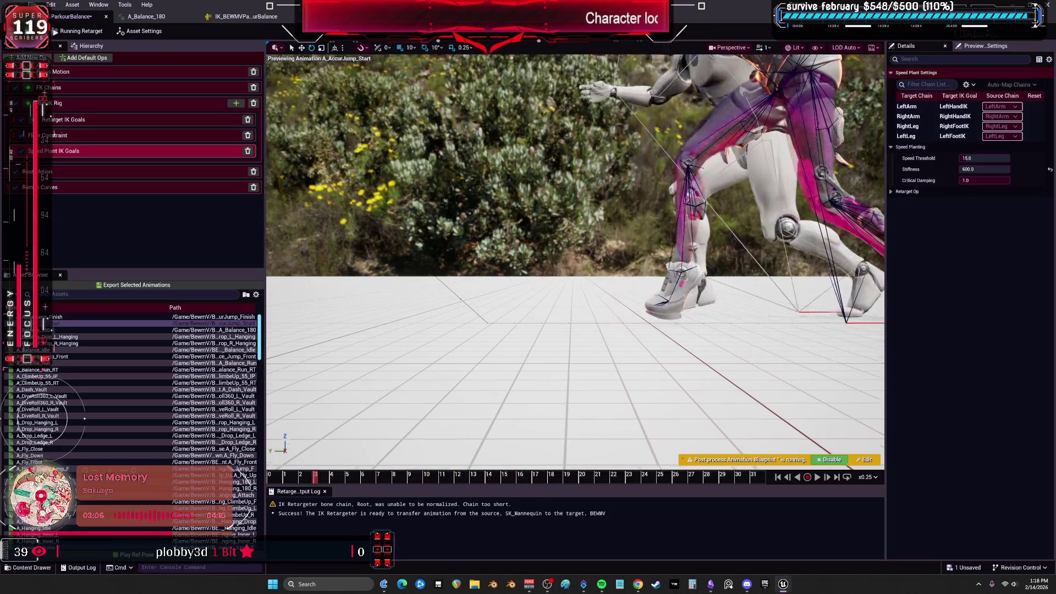
Preview A_Balance_180, then A_Balance_Idle playing at normal x1.0 speed
scroll(529, 327, down, 5)
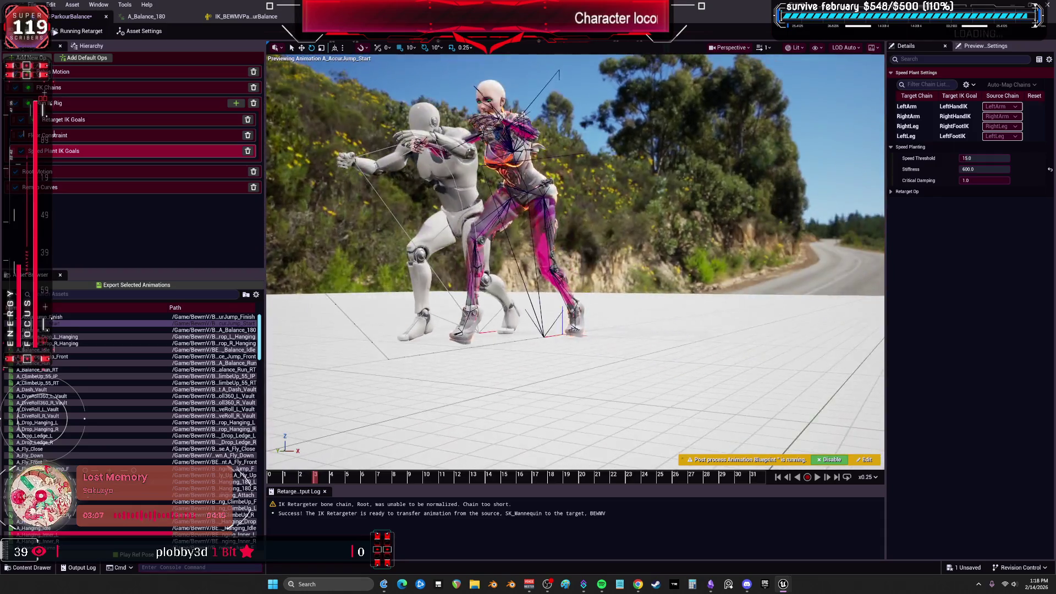
click(101, 331)
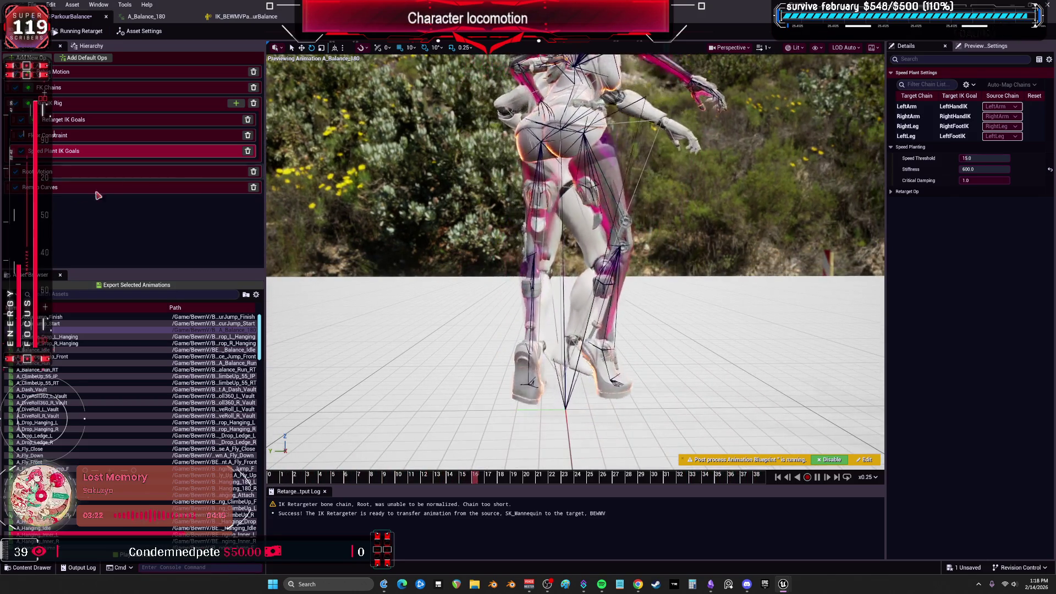
click(58, 350)
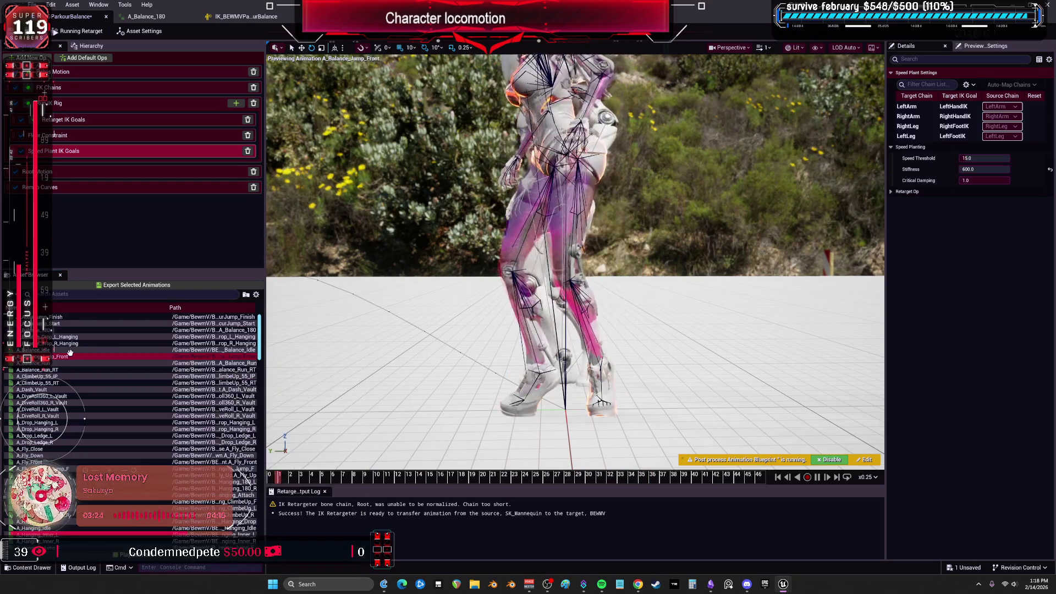
mouse_move(51, 365)
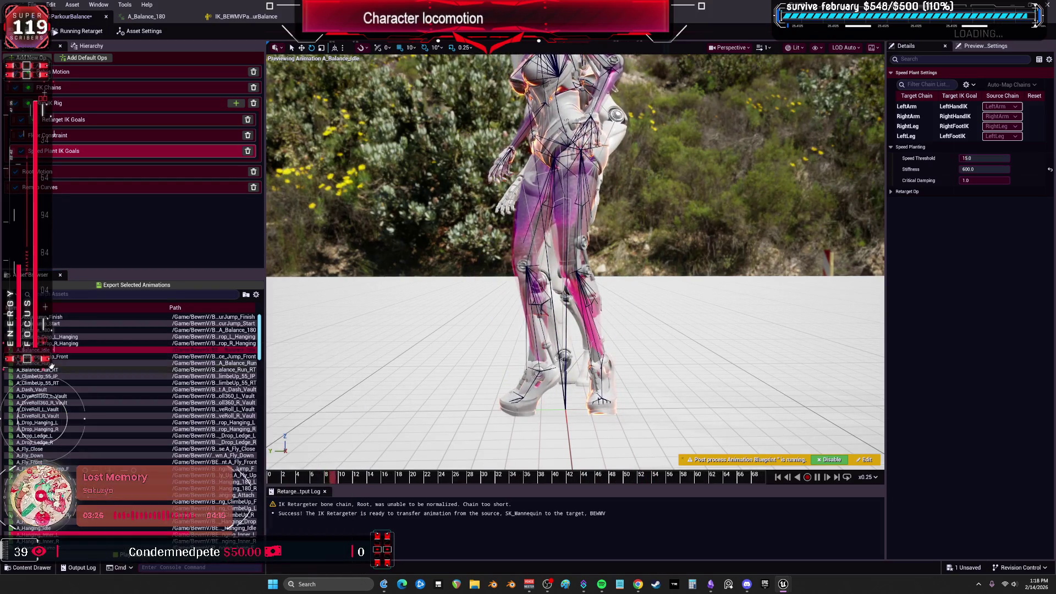
click(867, 477)
click(874, 419)
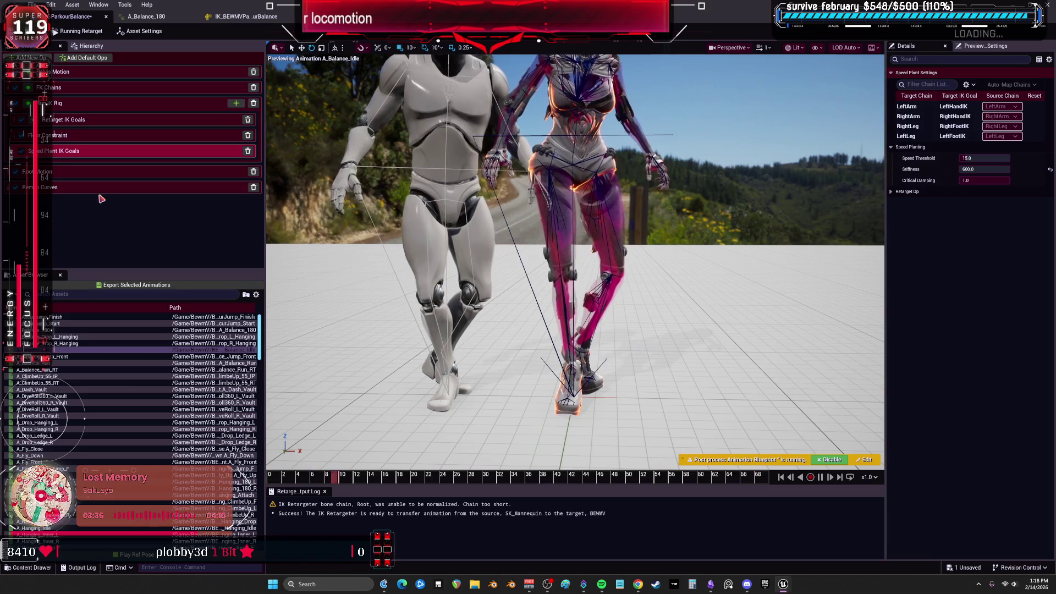
click(79, 76)
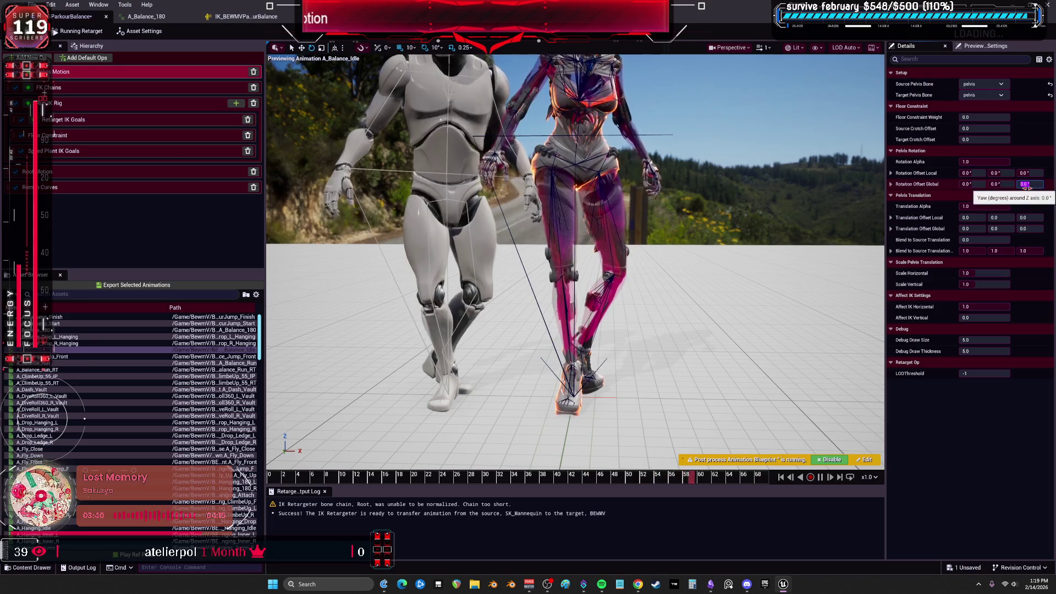
Lower the pelvis with a negative global Z translation offset, then review Root Motion and Remap Curves
drag(1026, 229, 1034, 231)
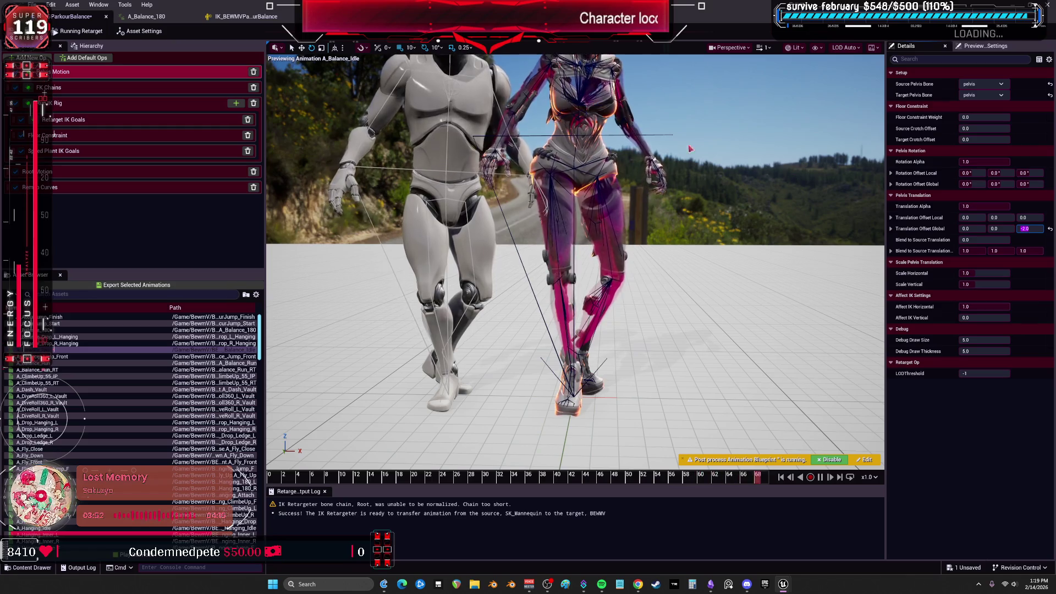
click(96, 175)
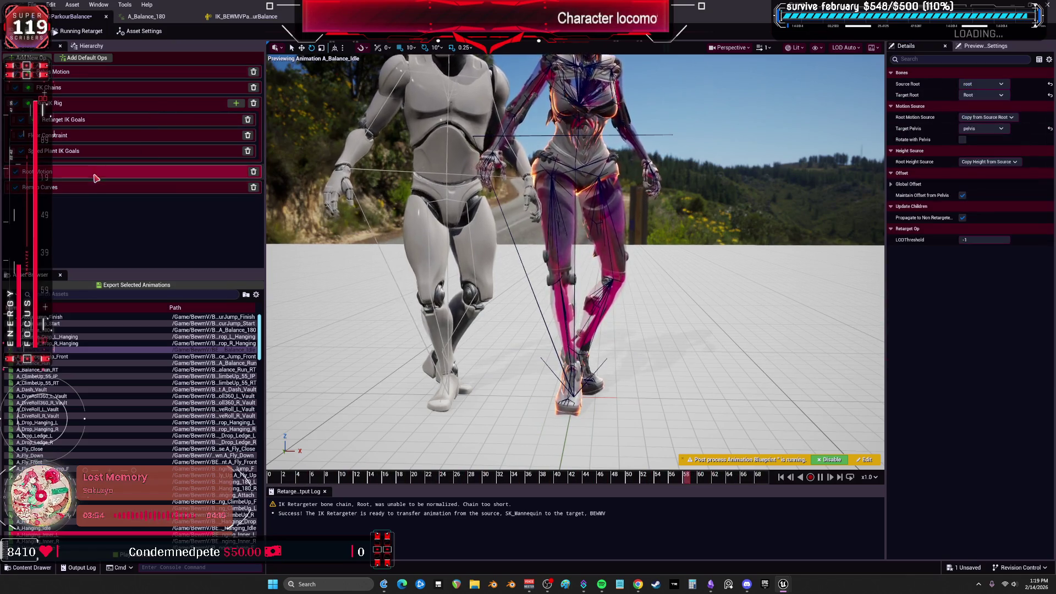
click(98, 185)
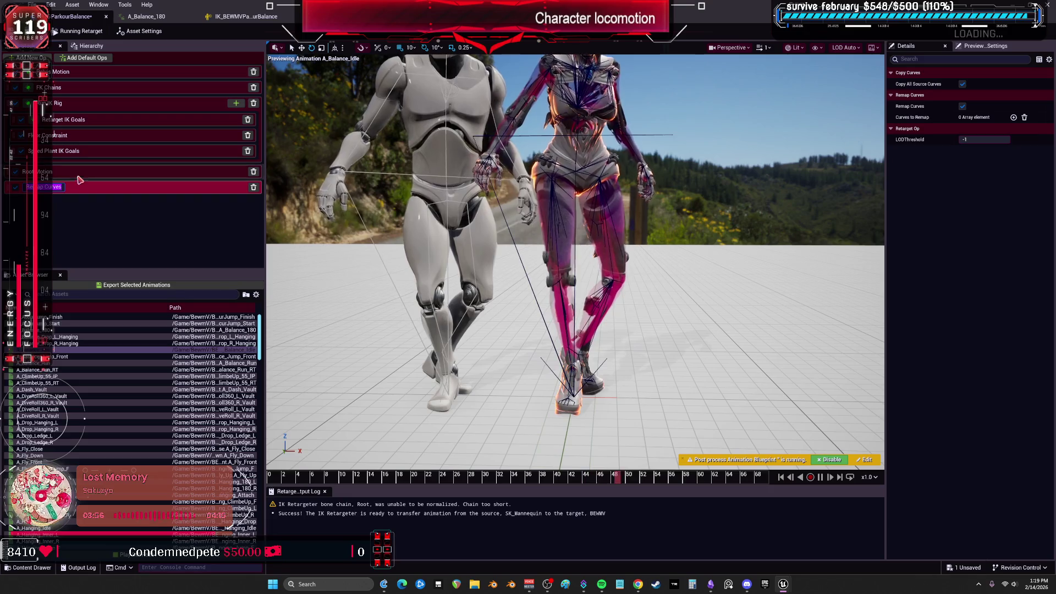
Check Root Motion and the Asset Settings, then restore the retargeter to a smaller window
click(80, 174)
click(115, 32)
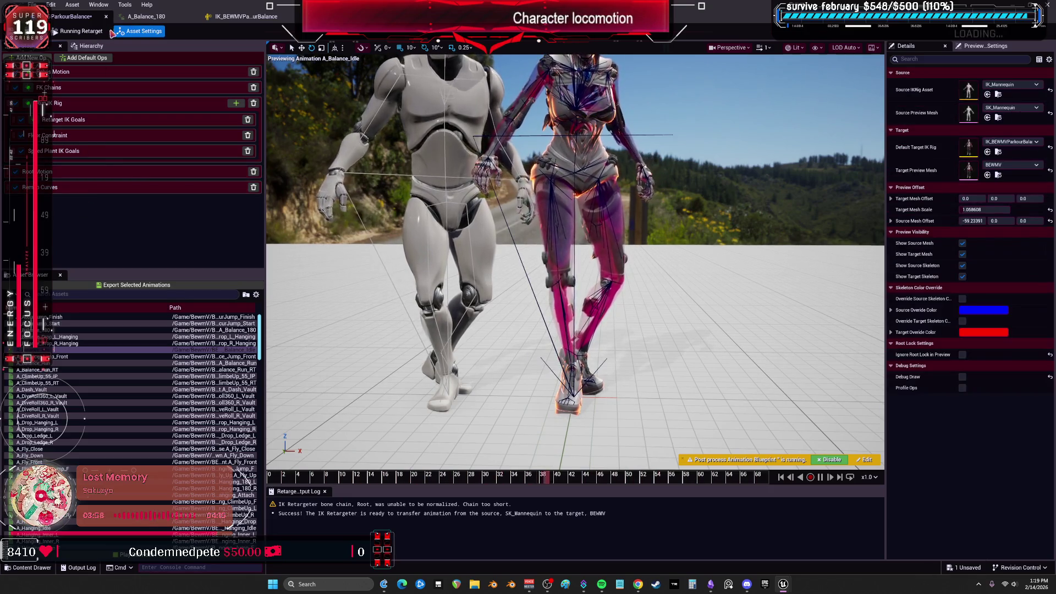
key(super+Down)
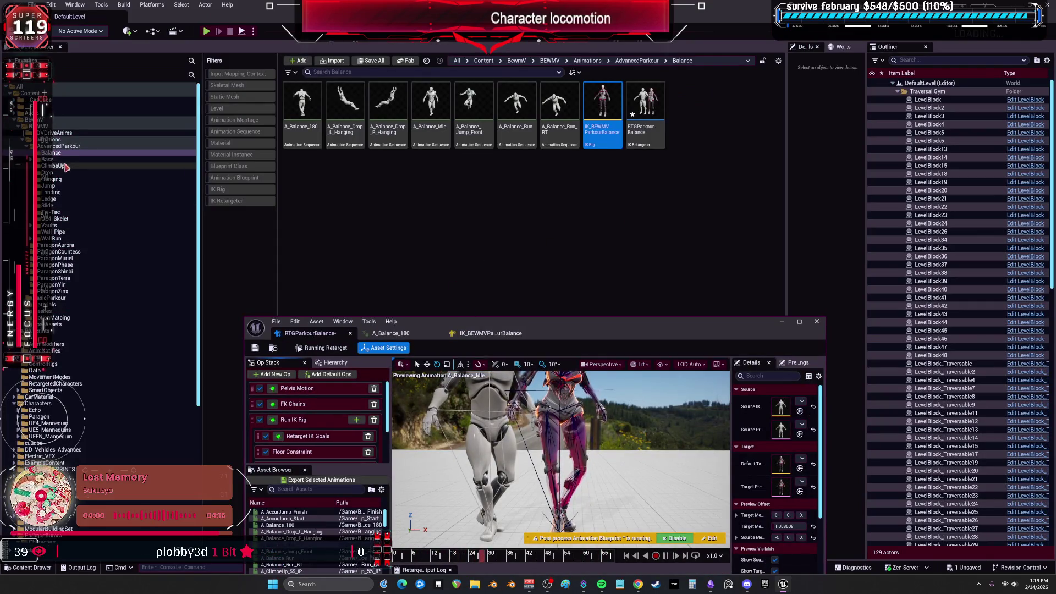
Browse to the ParagonYin folder and preview AO_Idle_RD on both characters
click(61, 160)
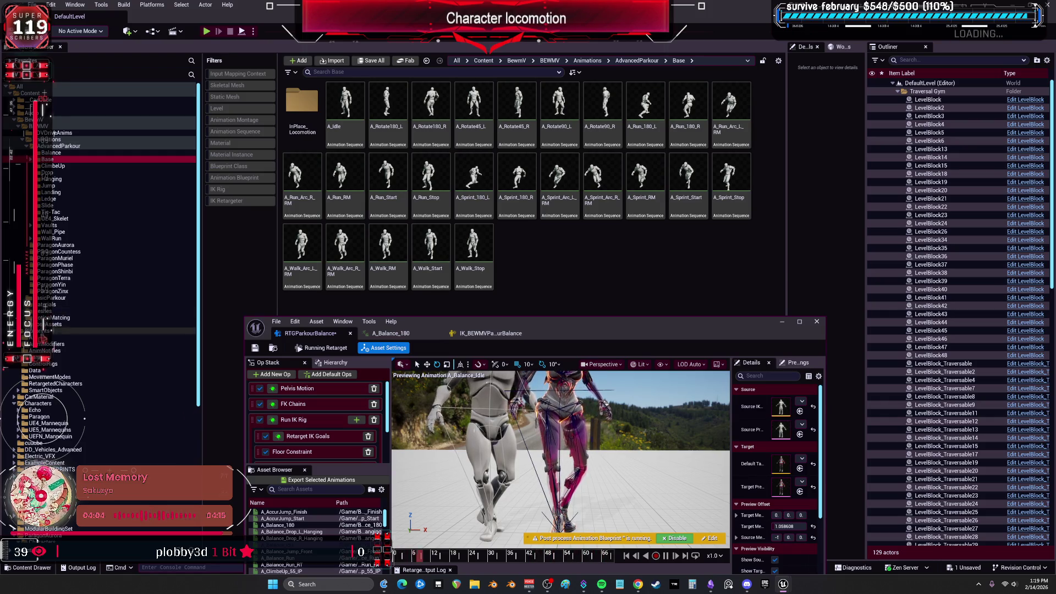
click(55, 318)
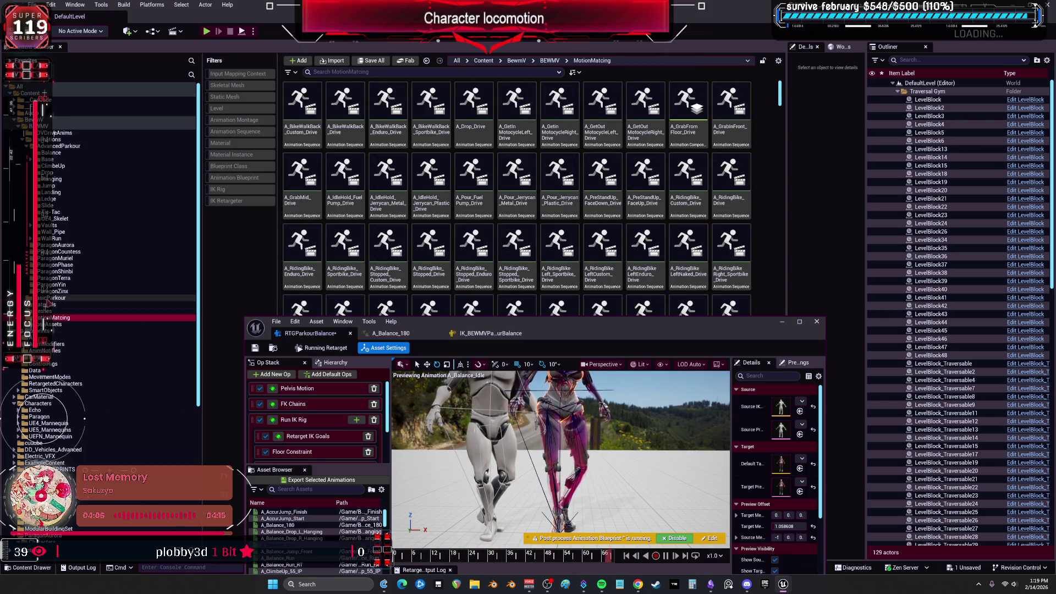
click(50, 284)
click(55, 271)
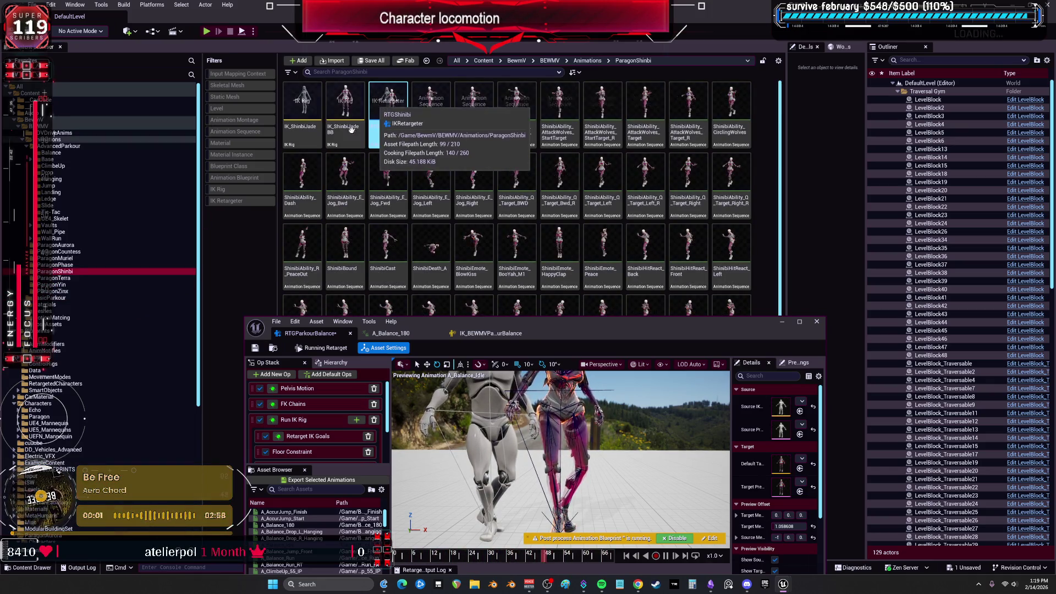
click(80, 284)
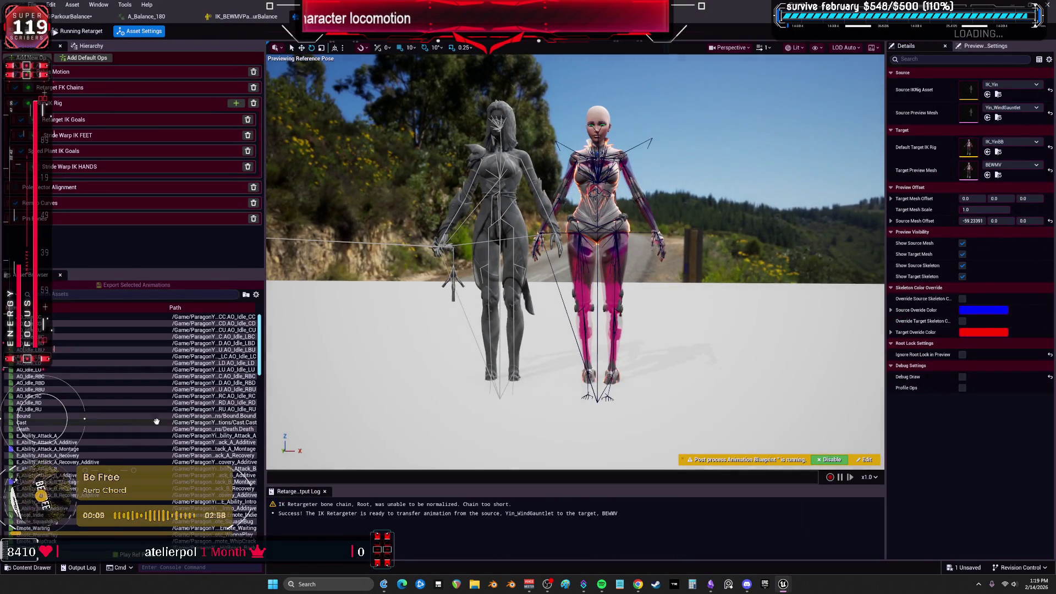
click(30, 403)
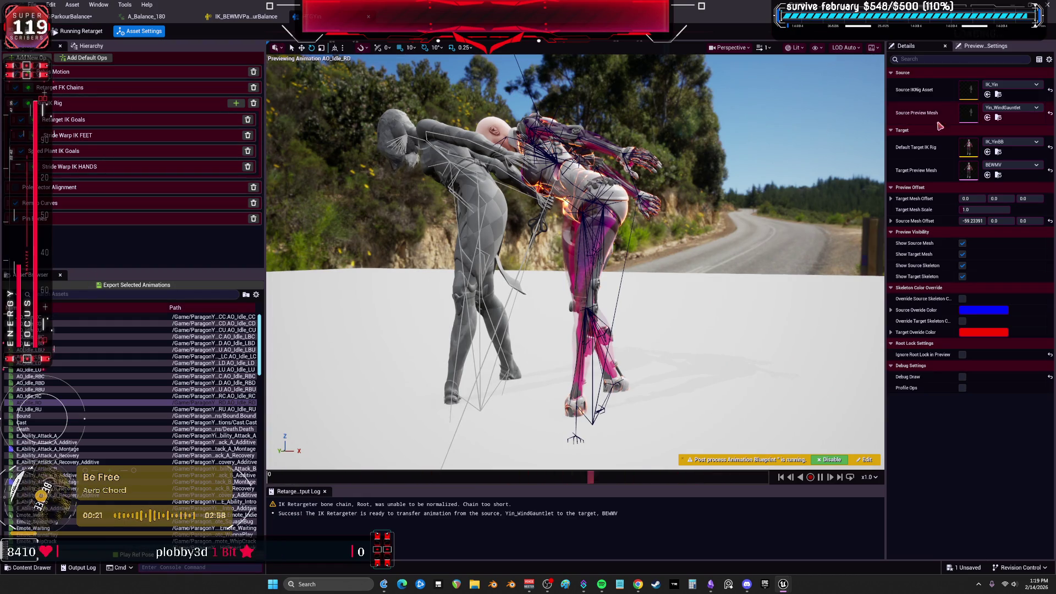
Shrink the retargeter window and select the RTGYin retargeter in the Content Browser
double_click(469, 12)
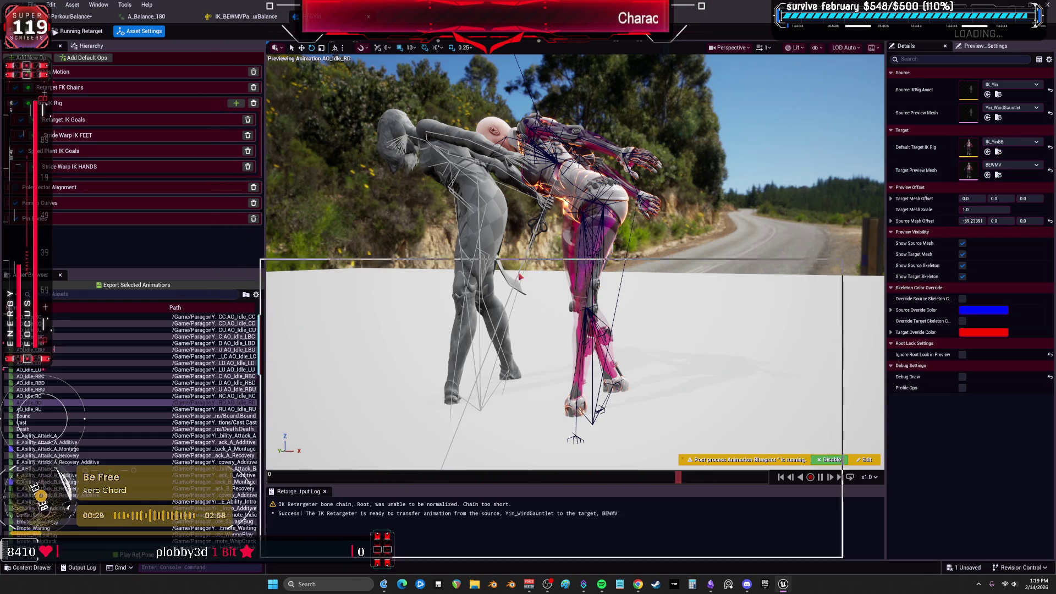
click(427, 109)
click(388, 107)
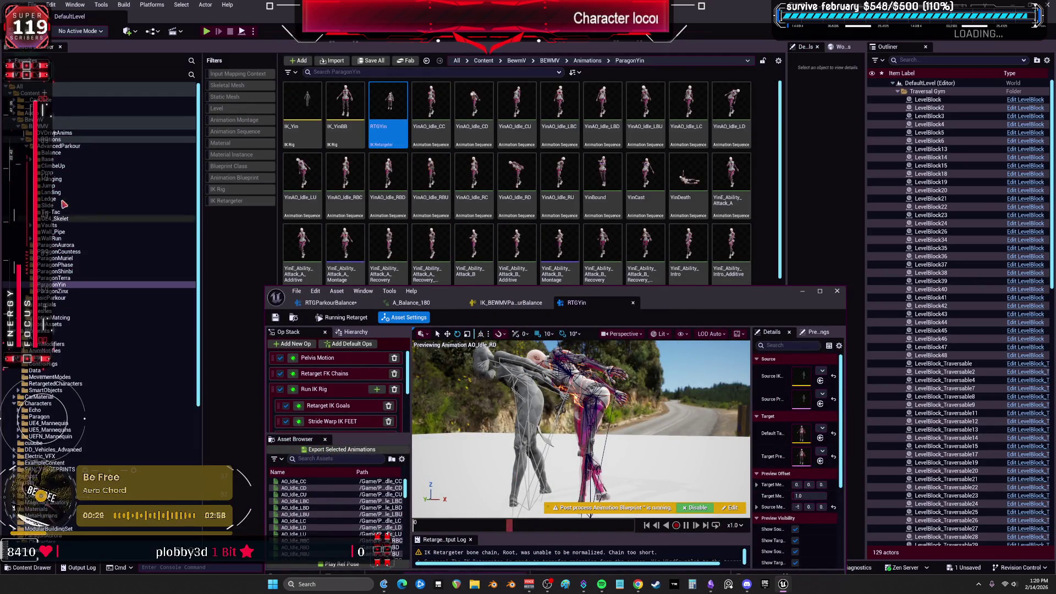
Paste a copy of RTGYin into the AdvancedParkour Balance folder and open it
click(51, 152)
click(458, 228)
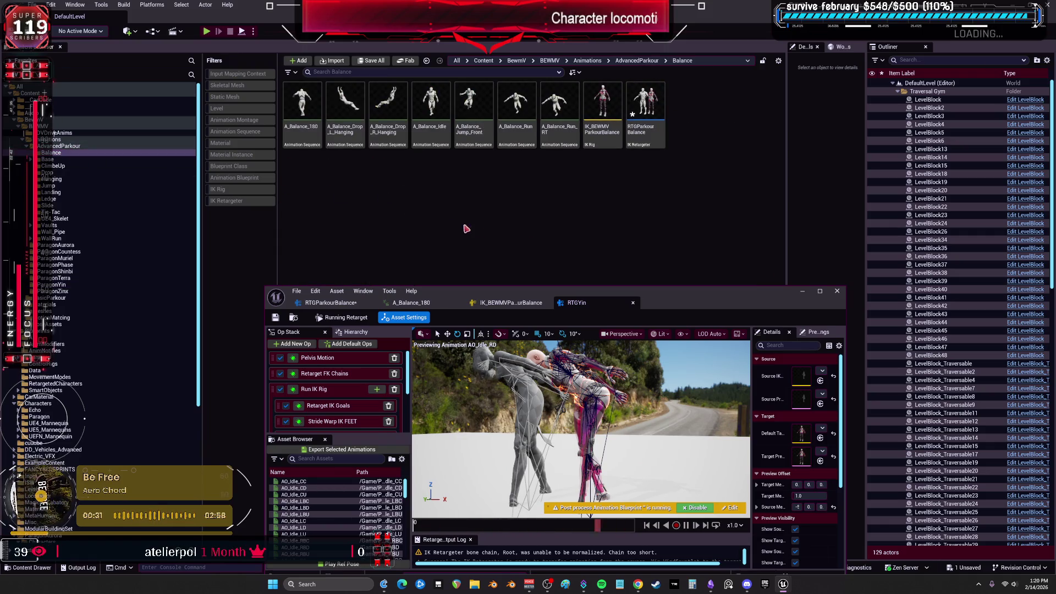
key(ctrl+v)
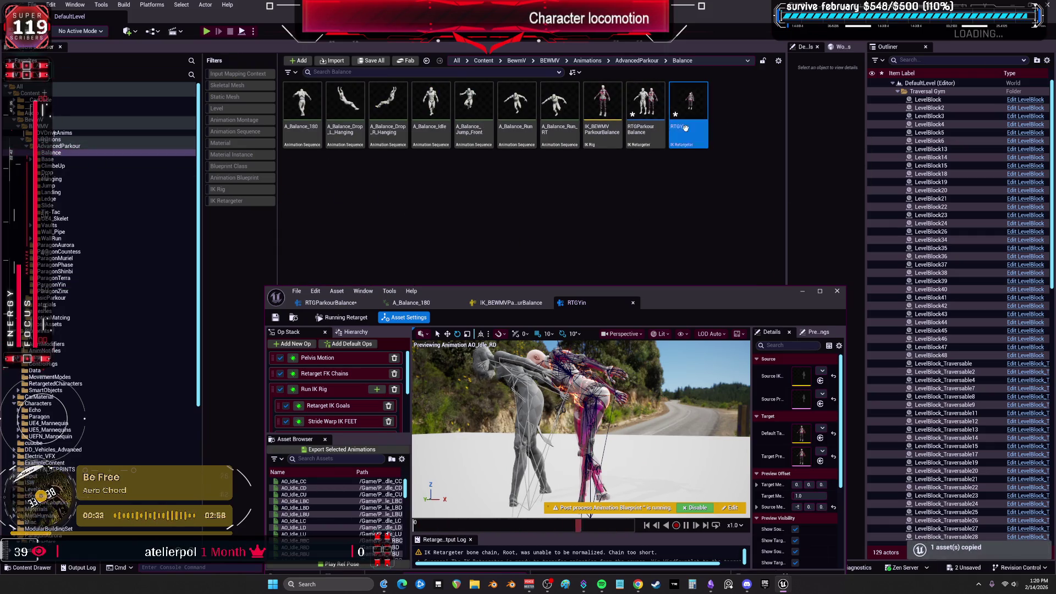
double_click(687, 132)
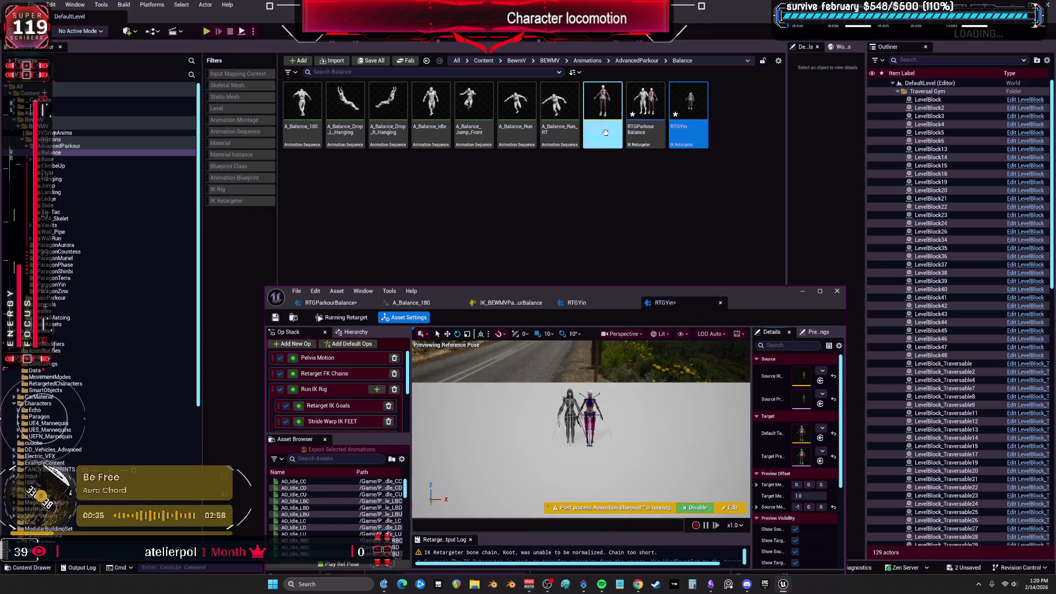
Make IK_BEWMV the default target IK rig and bring RTGParkourBalance up full screen
click(820, 439)
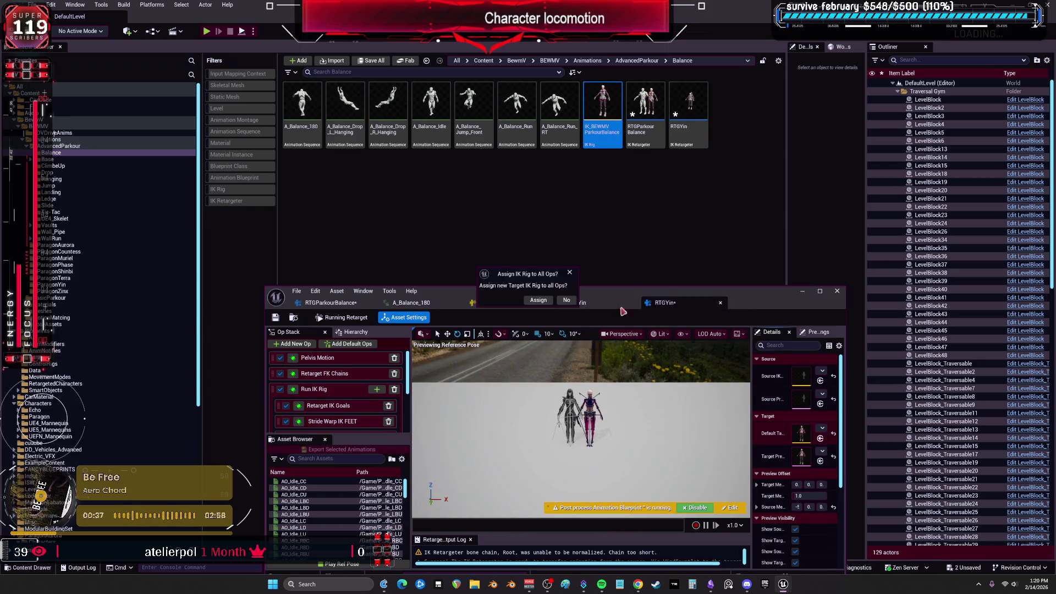
click(539, 300)
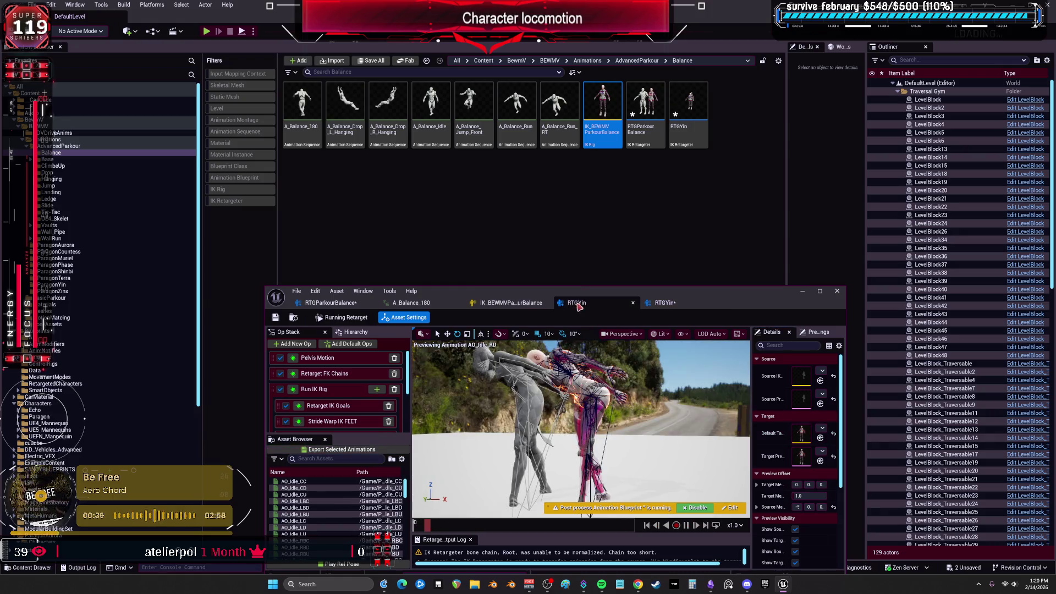
click(663, 302)
click(576, 303)
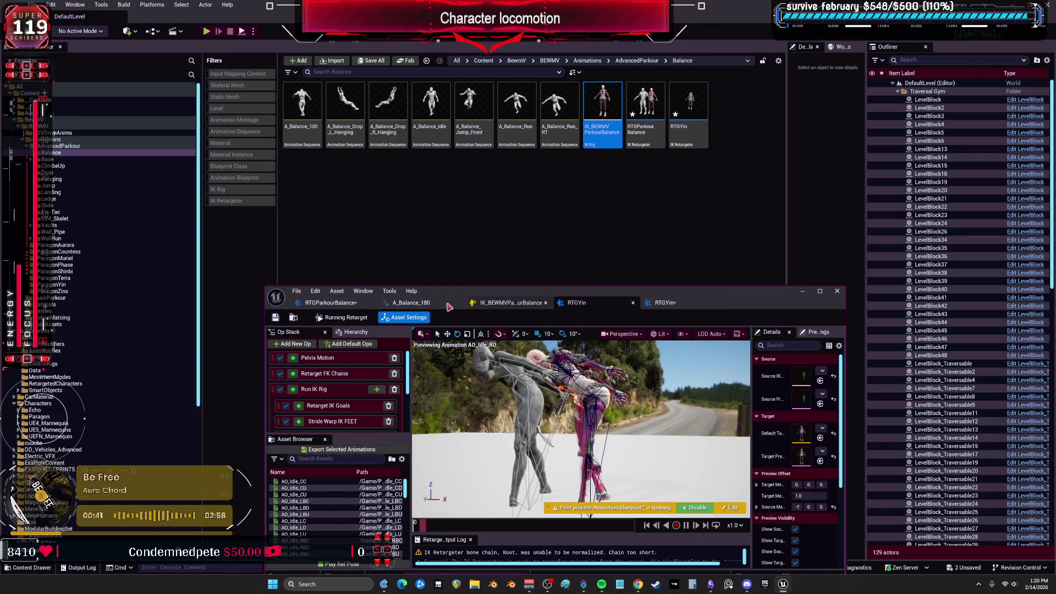
click(337, 303)
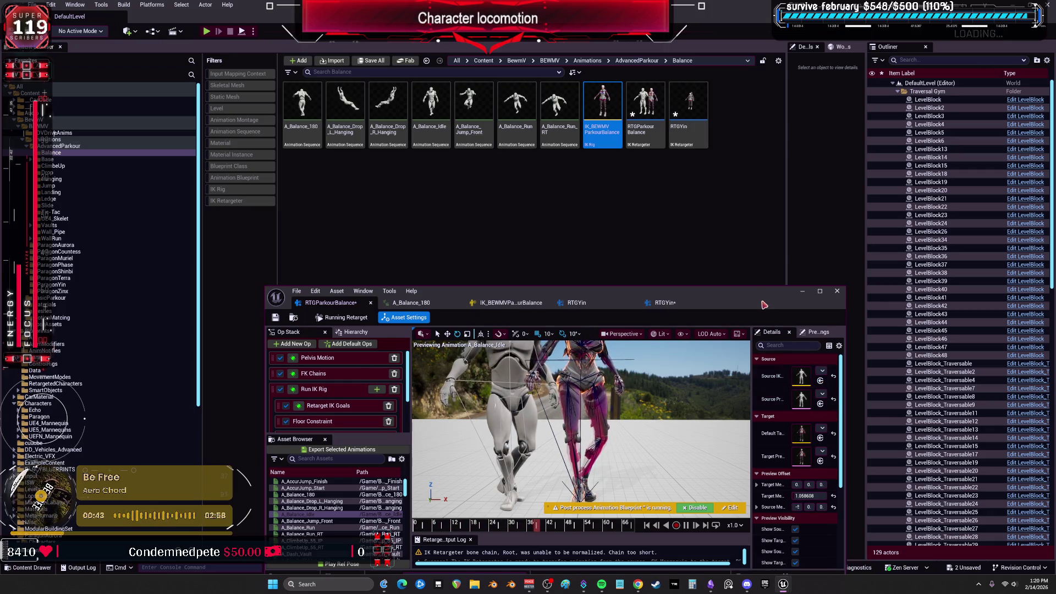
click(819, 291)
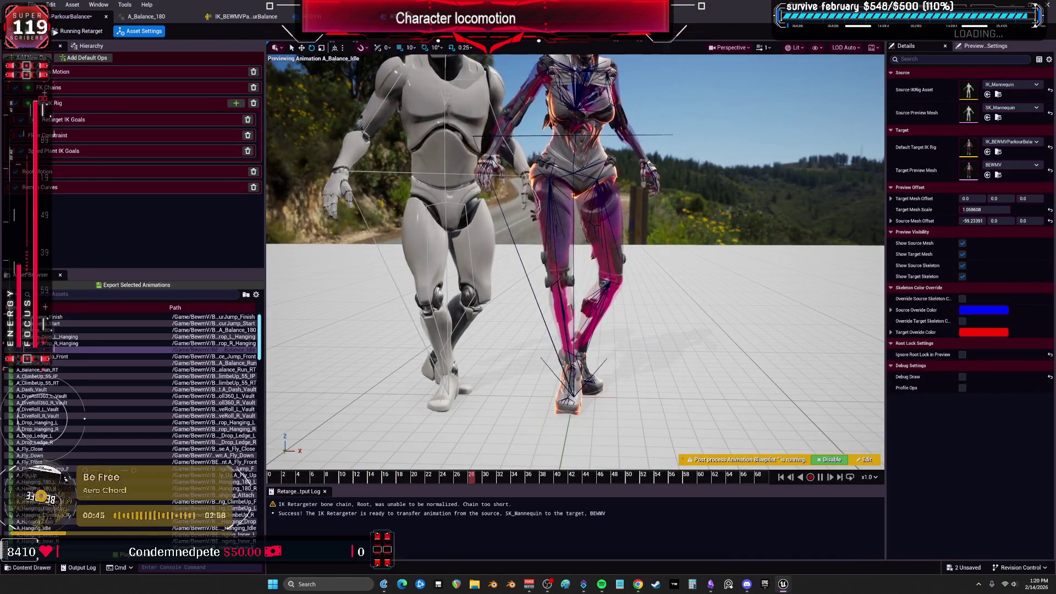
Set the source IK rig to IK_Mannequin for all ops and start editing the retarget pose
key(ctrl+Tab)
click(987, 94)
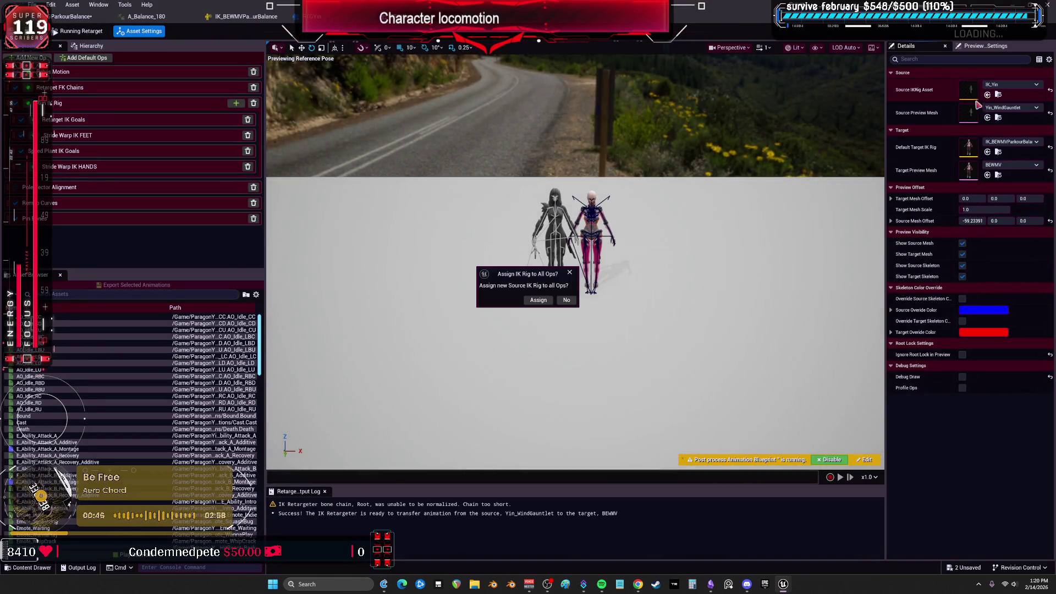
click(567, 300)
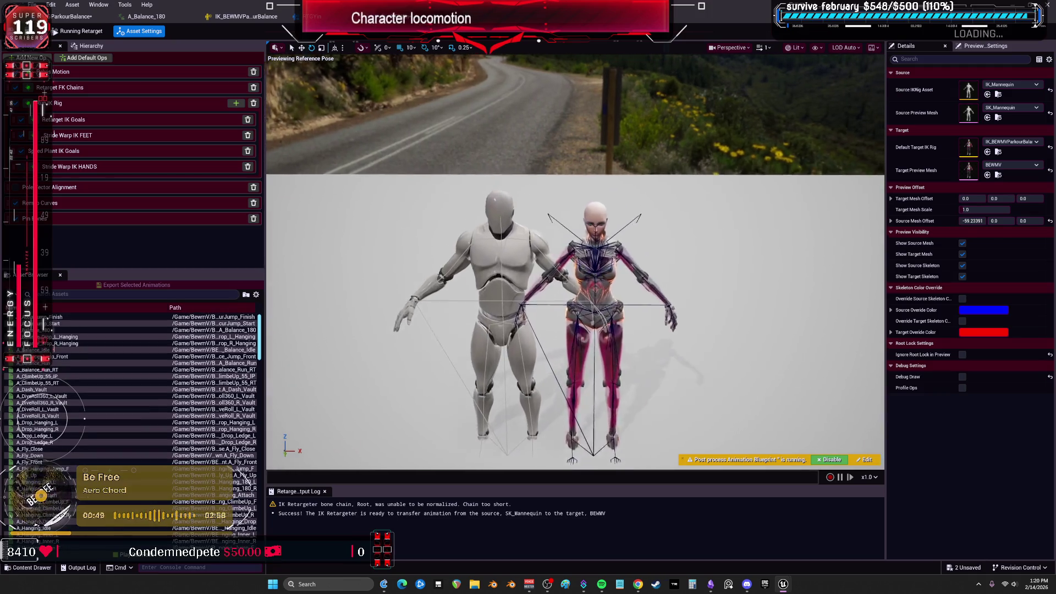
click(79, 31)
click(91, 45)
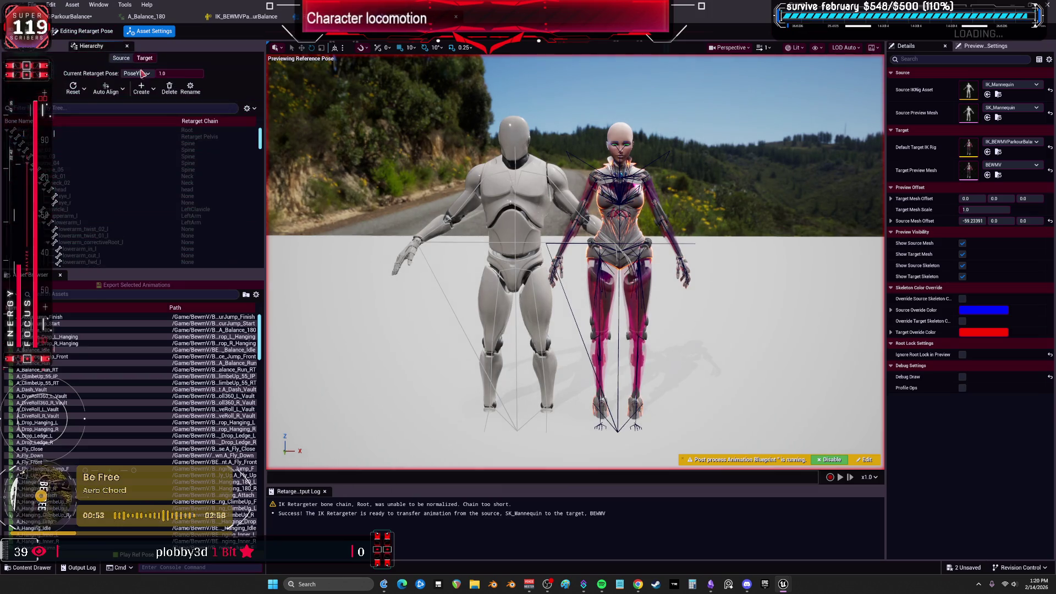
Keep PoseYin as the current retarget pose and close the original RTGYin retargeter
click(148, 75)
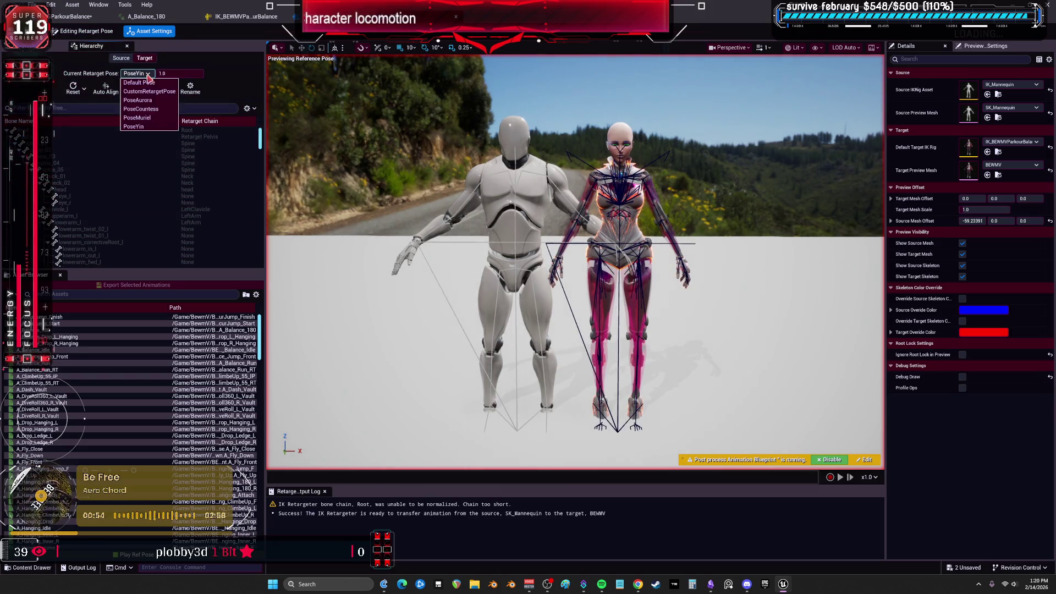
click(134, 126)
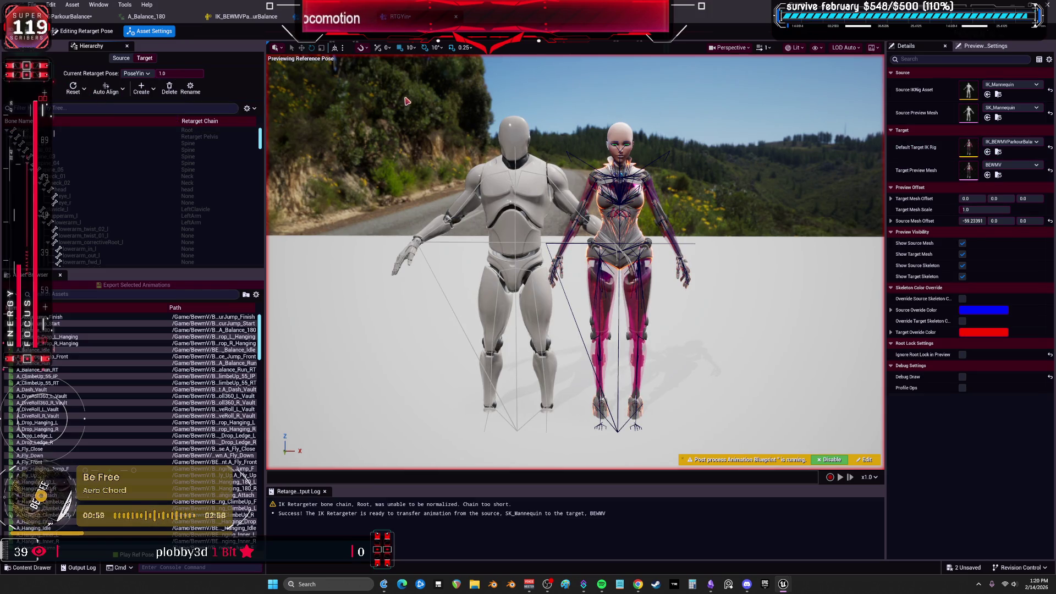
click(367, 17)
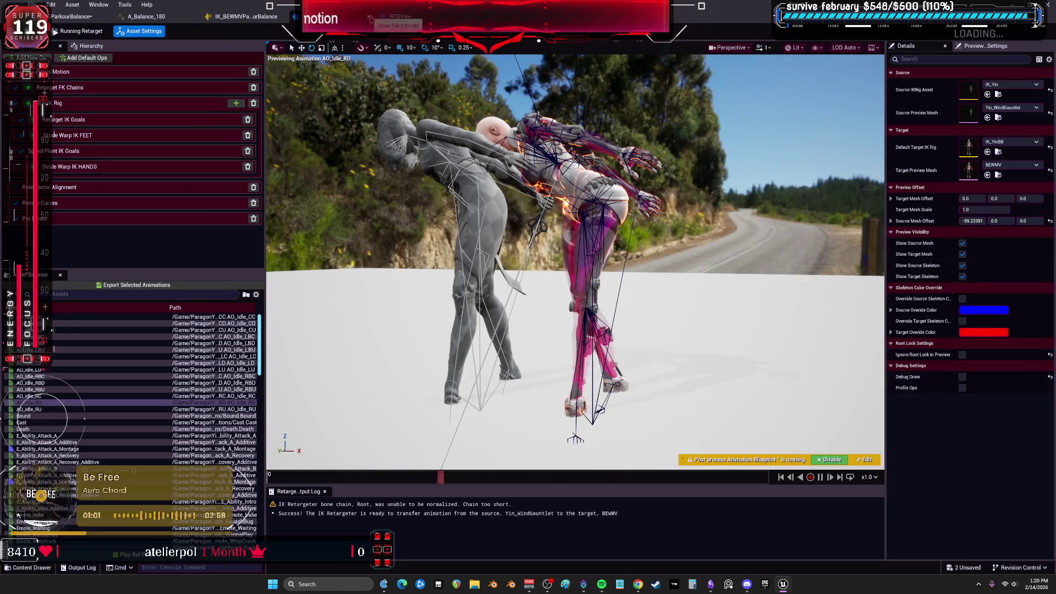
click(368, 18)
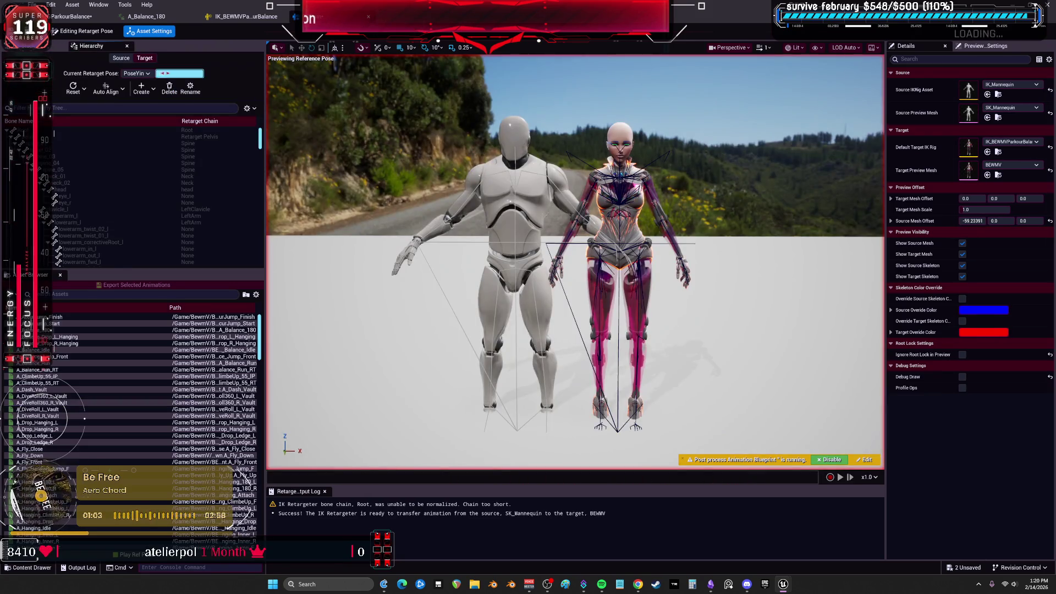
Reset the target's retarget pose, select the Root bone, and undo the source rig change
click(124, 92)
click(77, 89)
click(82, 122)
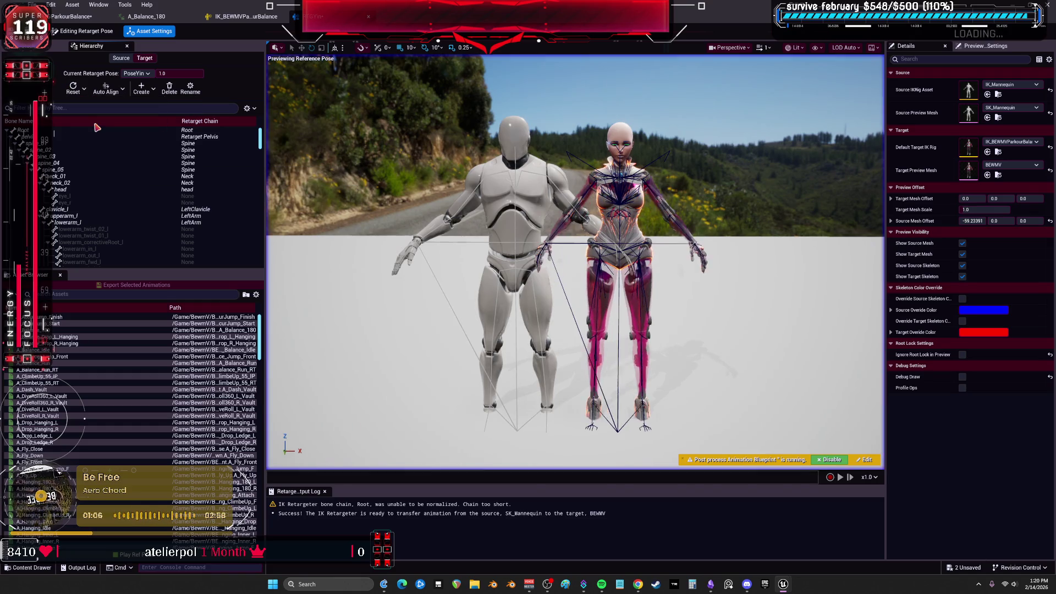
click(122, 91)
click(136, 164)
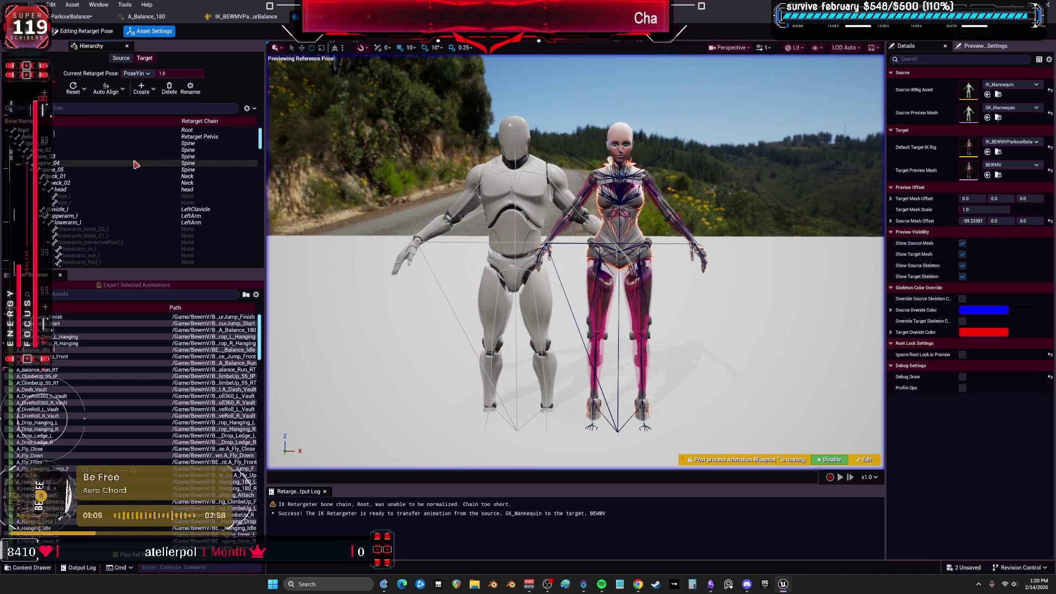
click(110, 130)
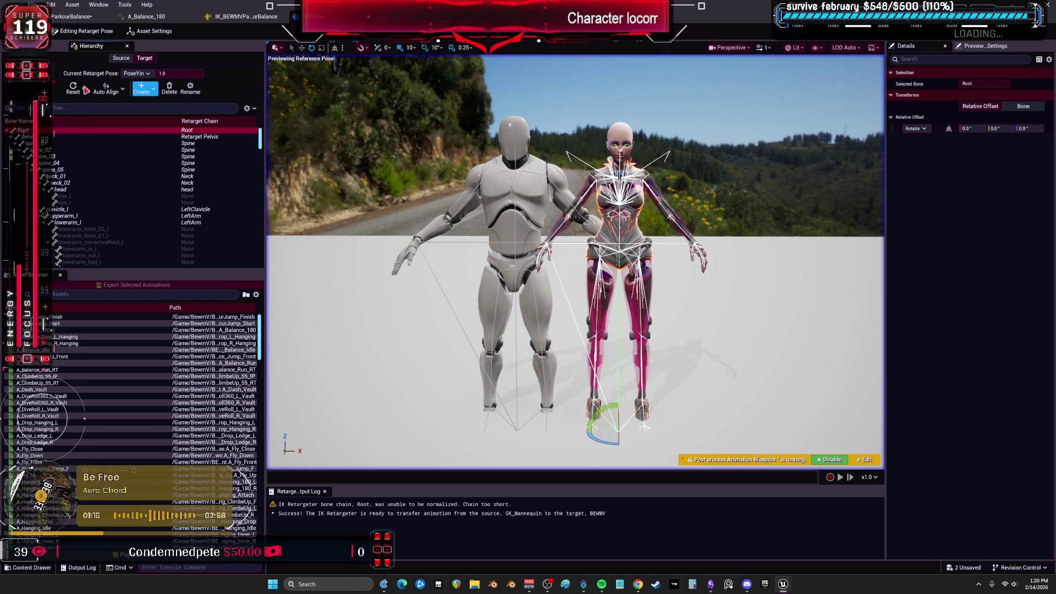
key(ctrl+z)
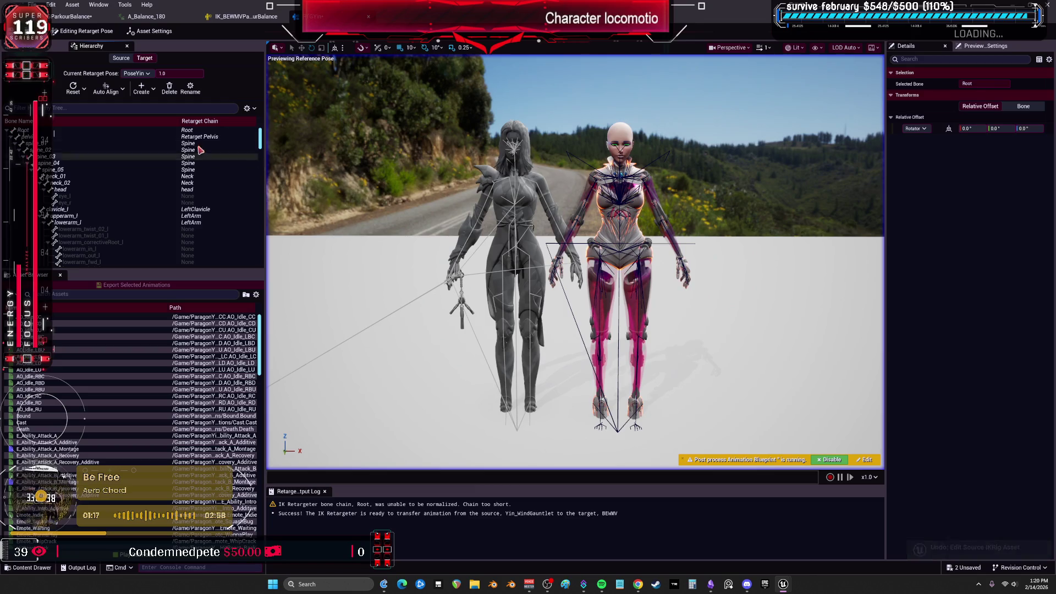
Create a new retarget pose named POSEUE4
click(143, 87)
click(151, 115)
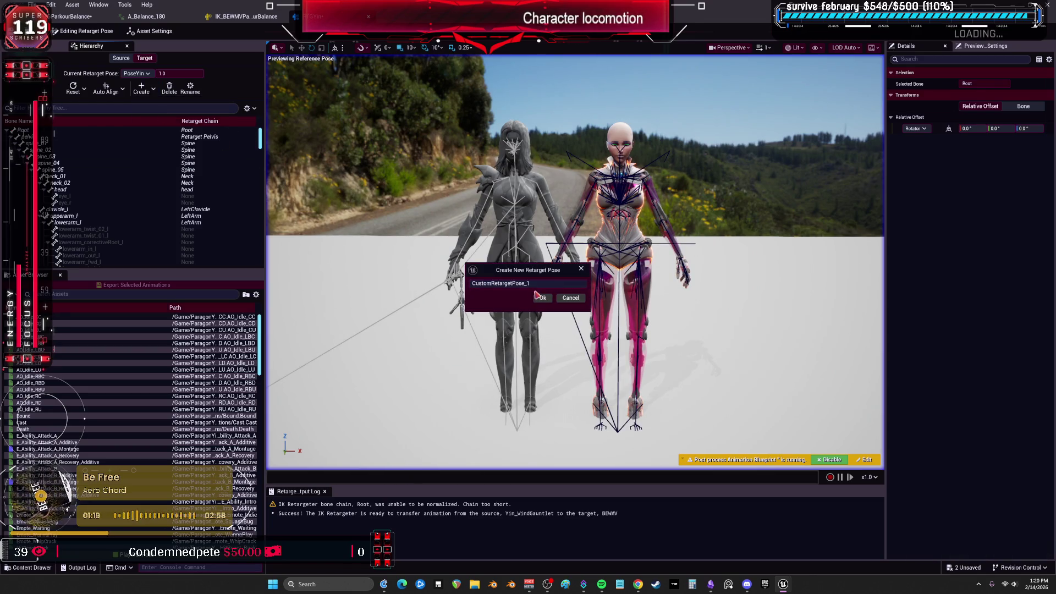
text(POSEUE4)
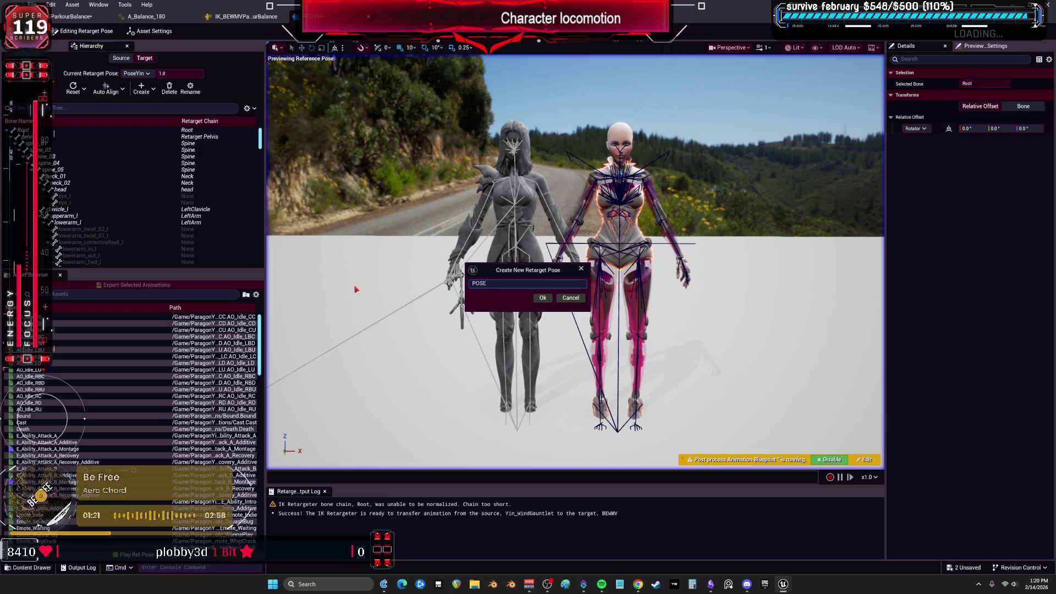
click(545, 301)
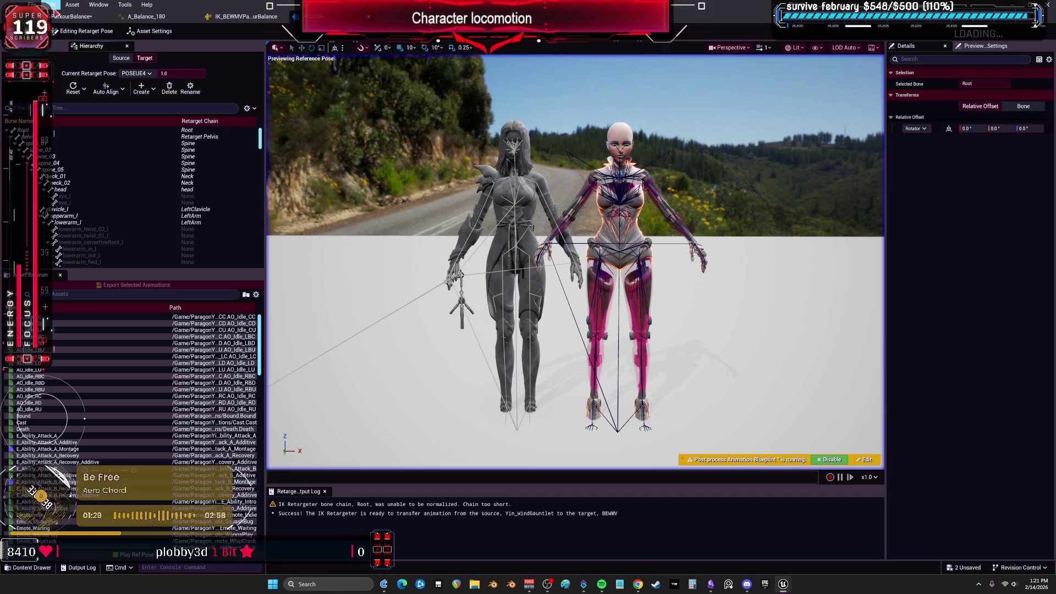
Select the IK_BEWMV ParkourBalance rig and bring the RTGParkourBalance retargeter up full screen
mouse_move(286, 16)
mouse_down()
mouse_move(545, 55)
mouse_move(569, 235)
mouse_up()
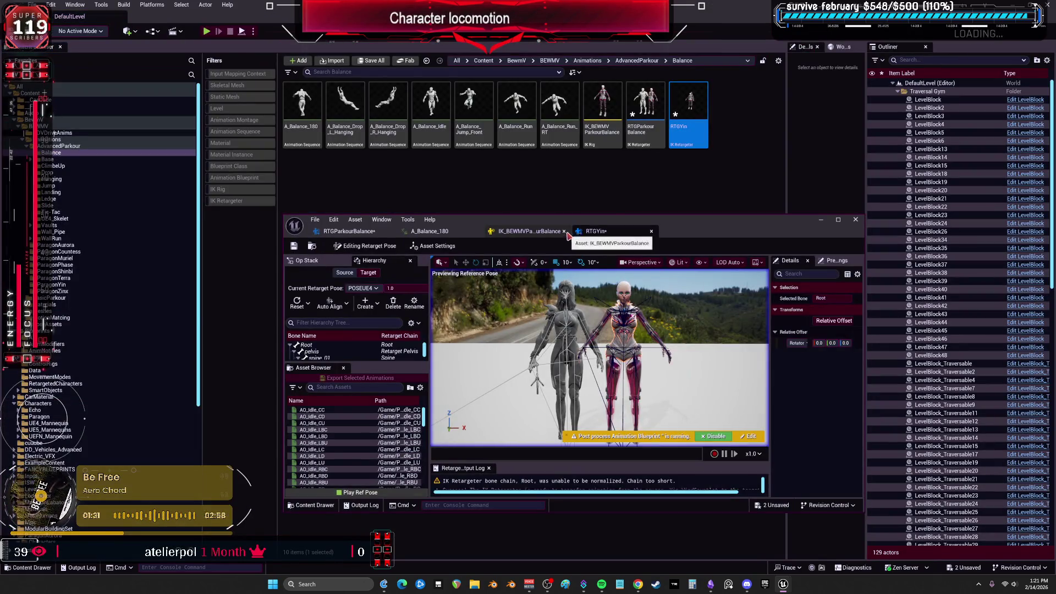
click(602, 108)
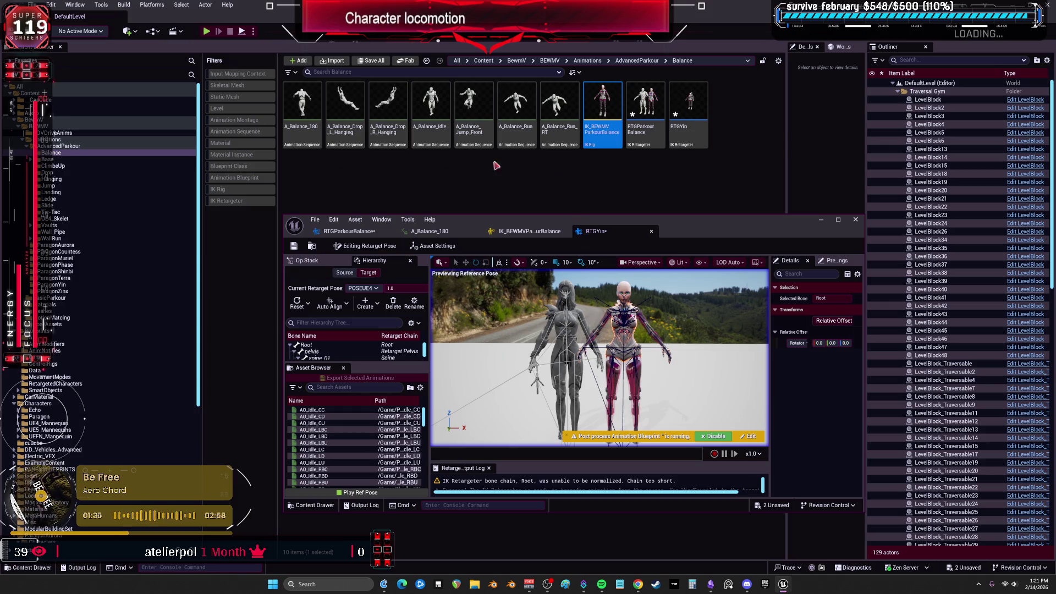
click(358, 231)
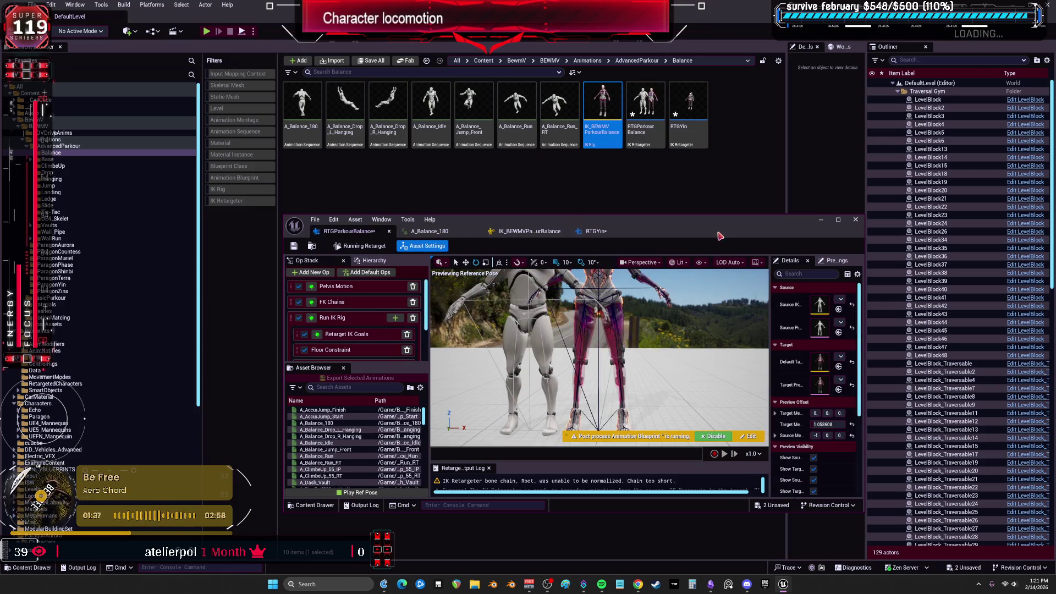
double_click(720, 236)
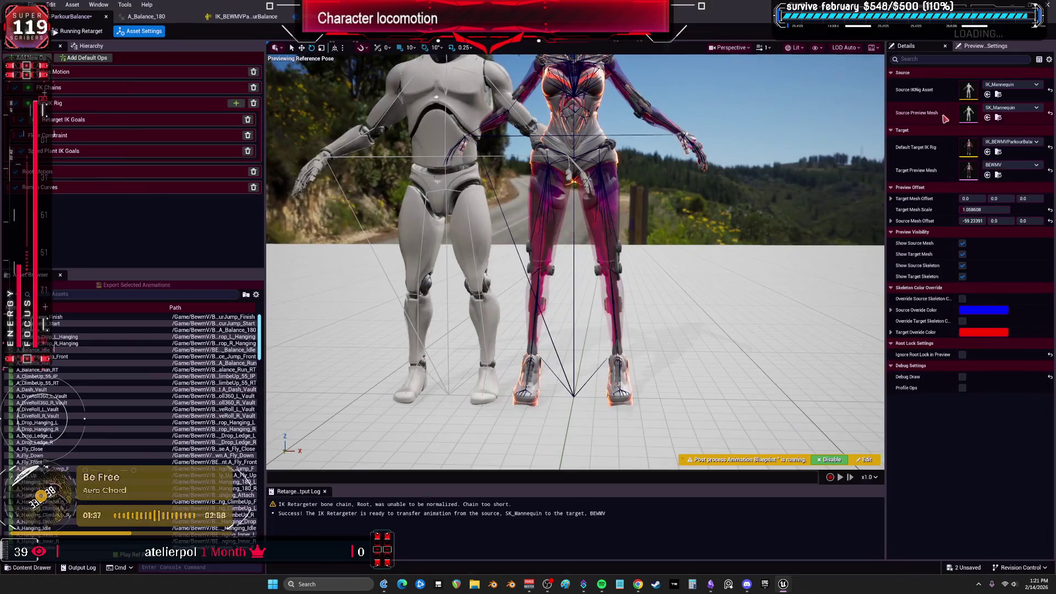
Try the Yin_WindGauntlet source preview and another source IK rig, keeping IK_Mannequin as source
click(83, 31)
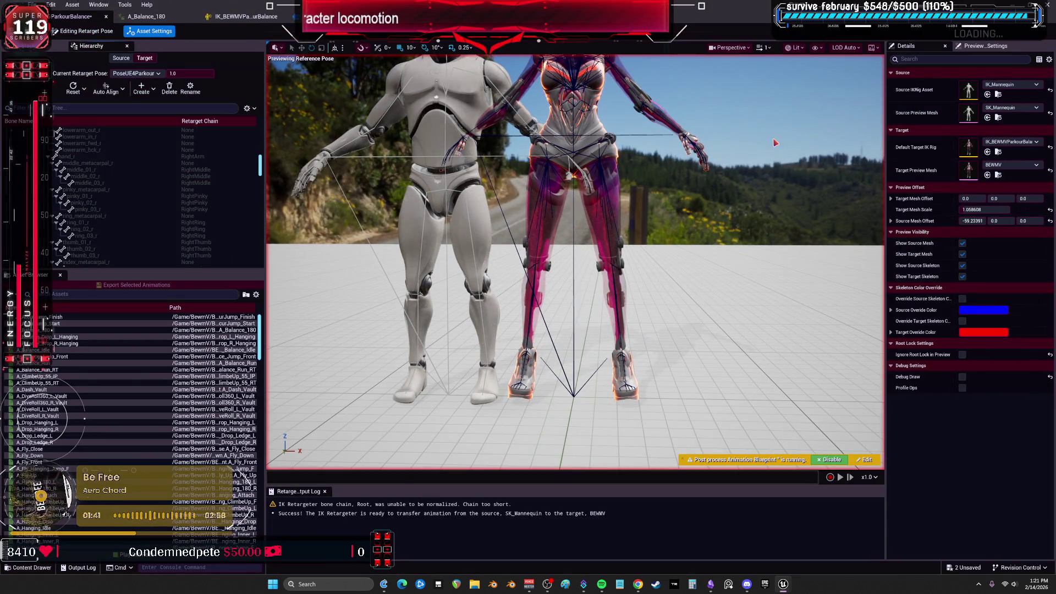
click(999, 96)
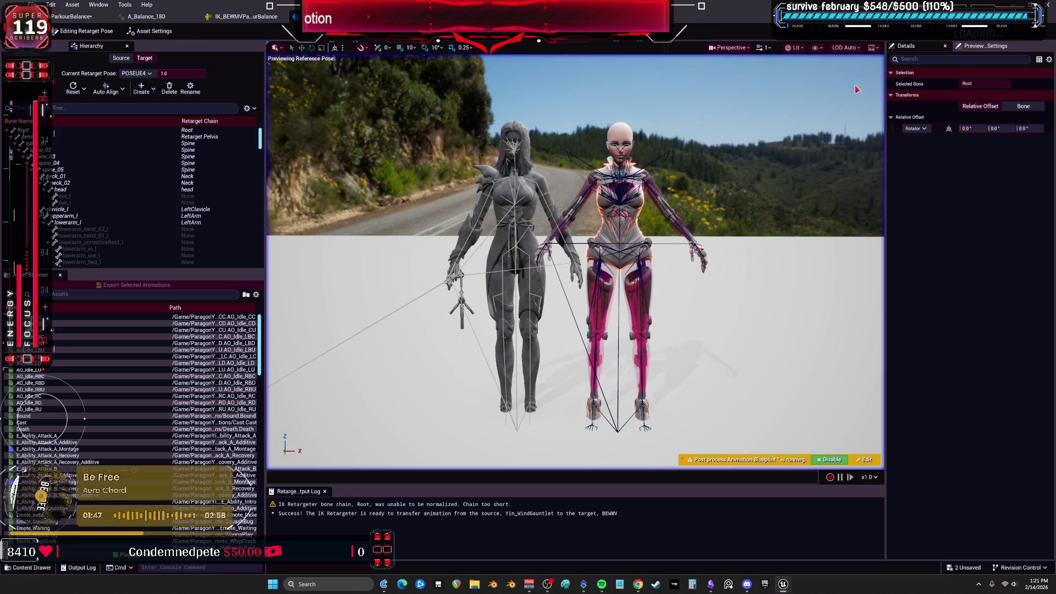
click(856, 89)
click(987, 95)
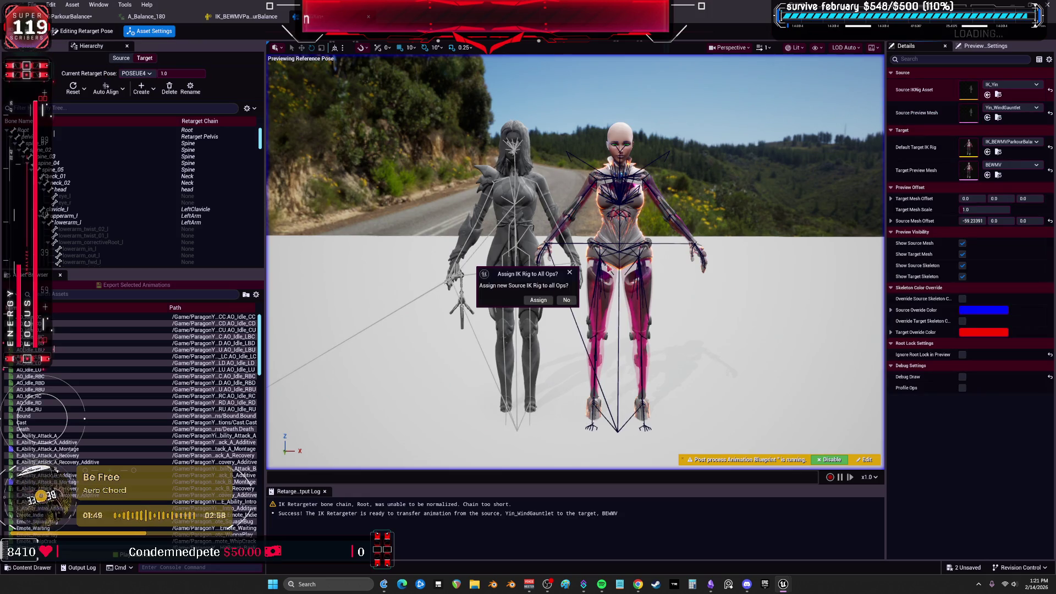
click(567, 302)
Switch to the POSEUE4 retarget pose, reset it entirely, and briefly check the parkour balance IK rig
click(148, 75)
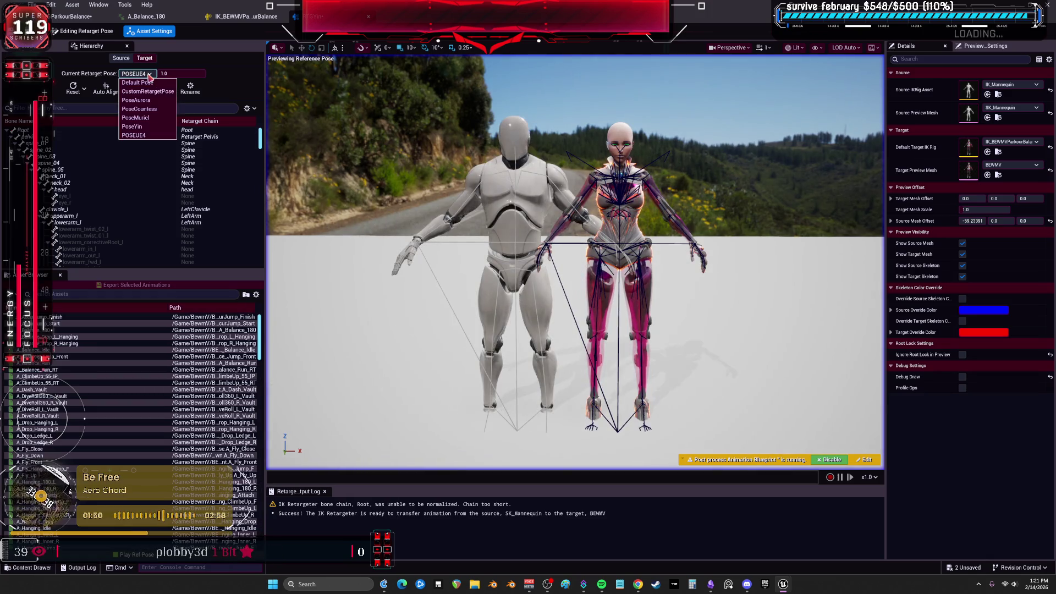
click(148, 136)
click(86, 89)
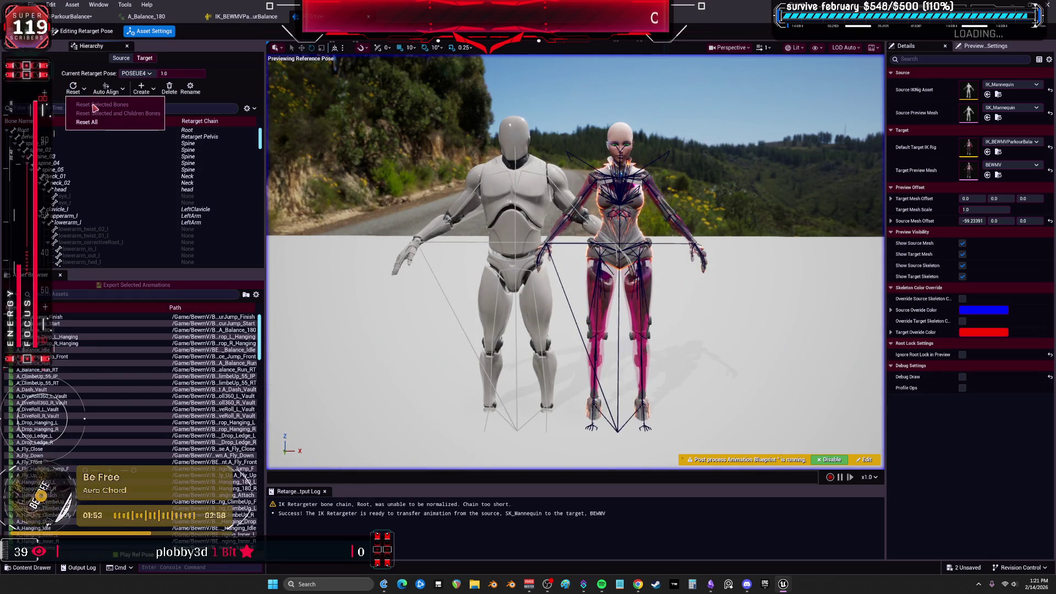
click(93, 124)
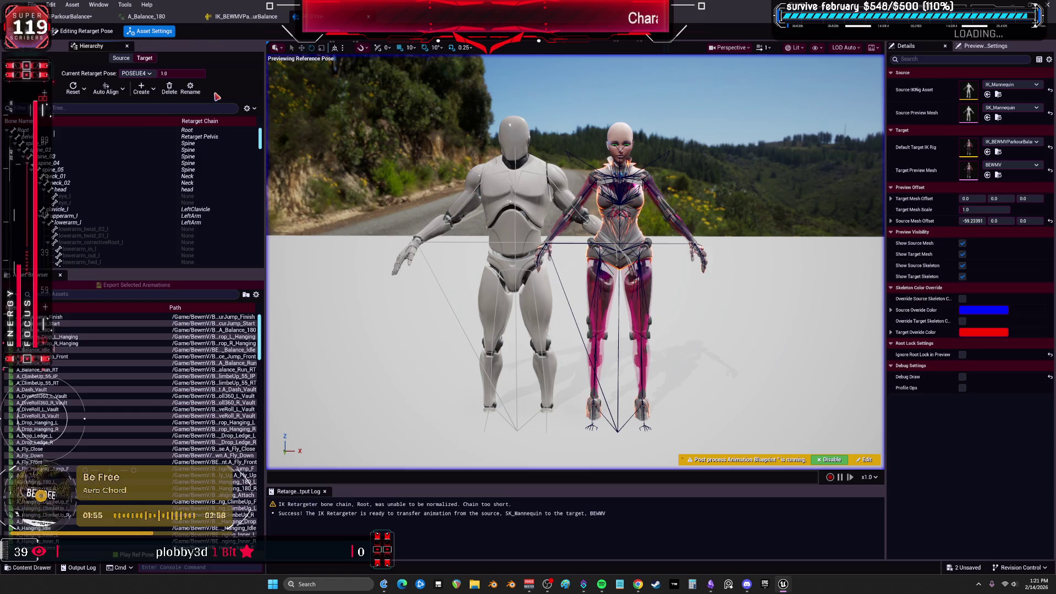
click(263, 22)
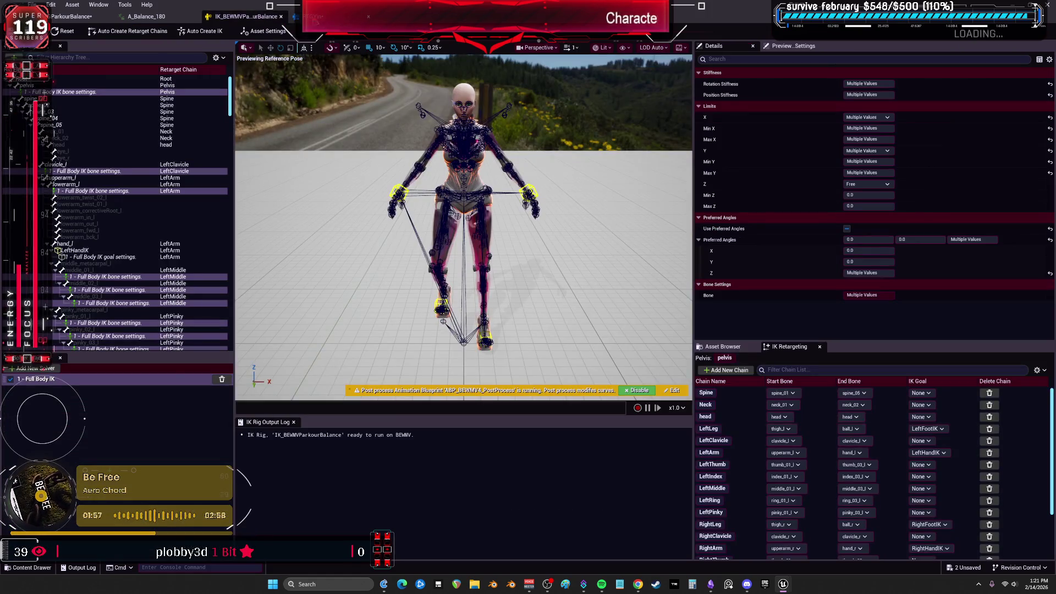
click(339, 22)
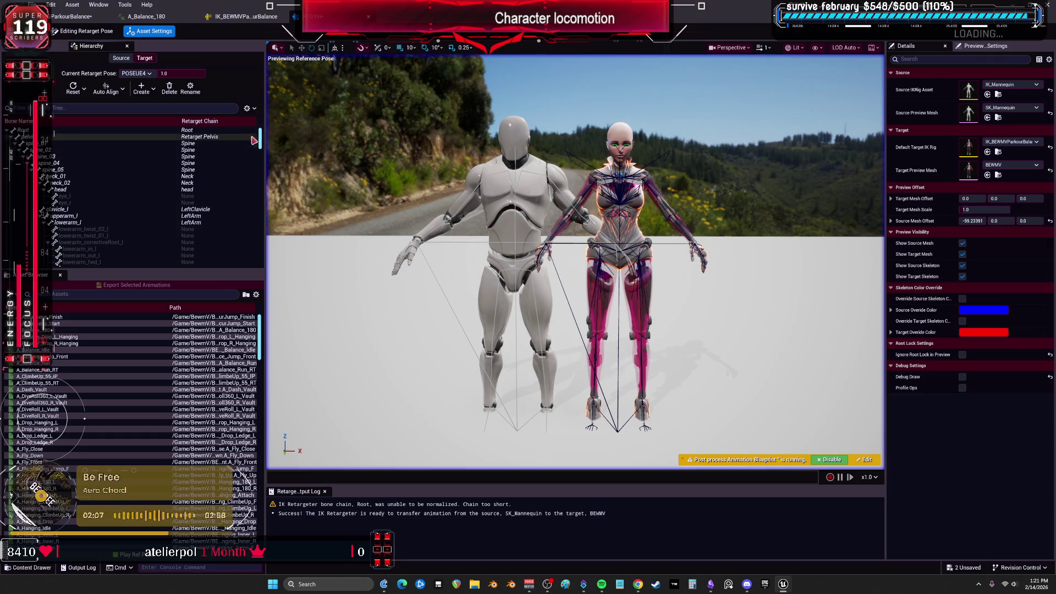
Select the left foot and LeftLeg thigh bones, then reset the entire retarget pose
scroll(261, 191, down, 5)
scroll(260, 191, down, 10)
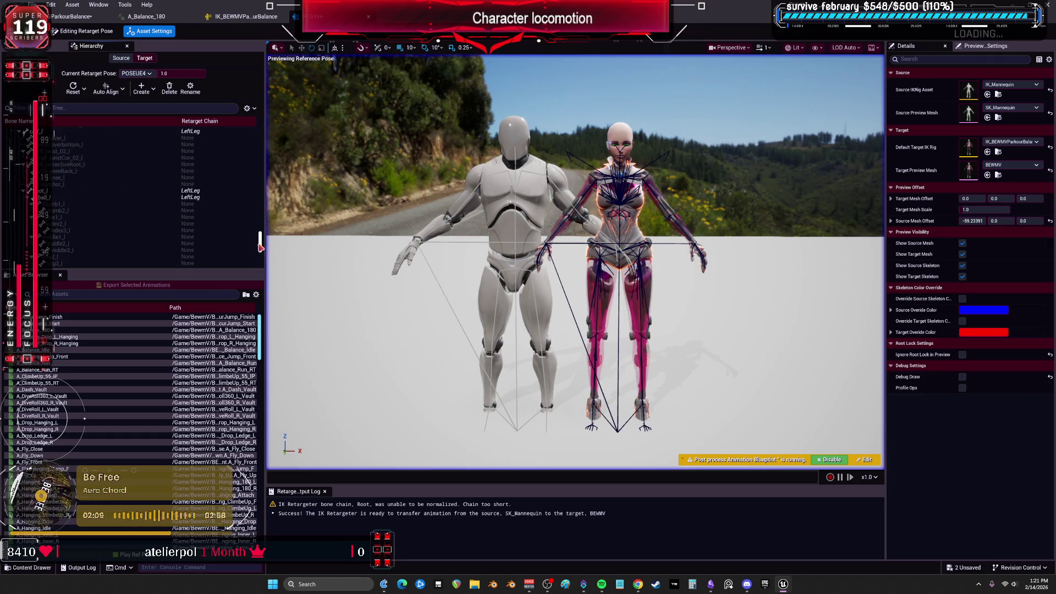
click(186, 215)
ctrl+click(60, 154)
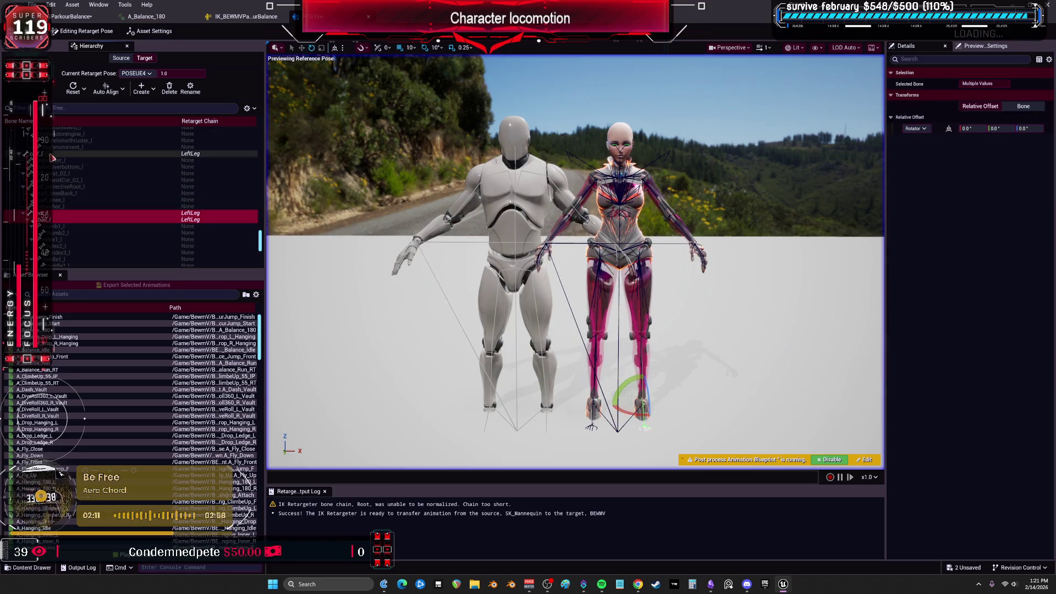
scroll(60, 170, up, 3)
scroll(61, 170, up, 3)
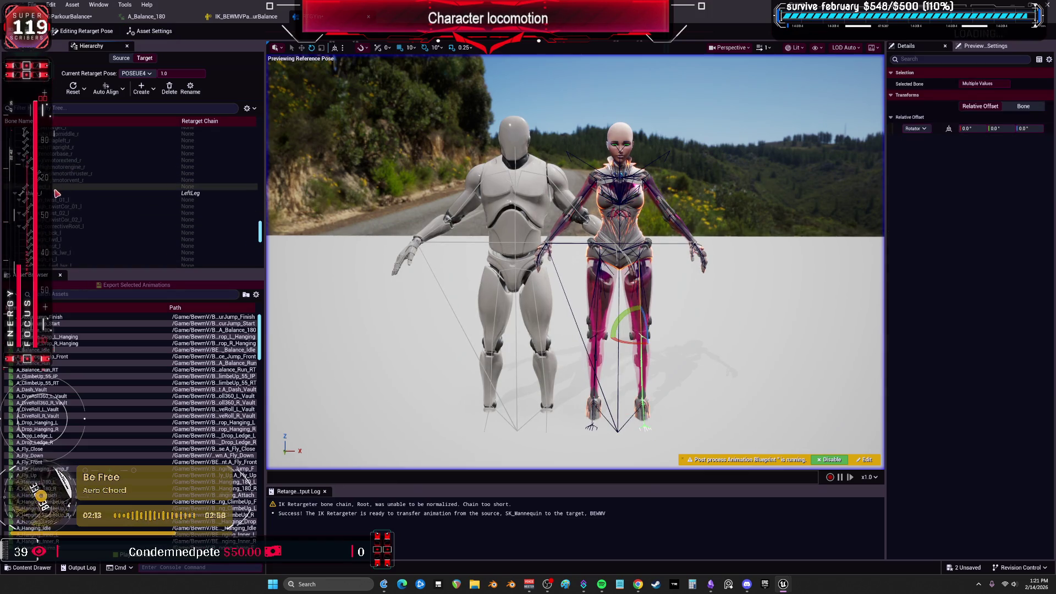
click(107, 88)
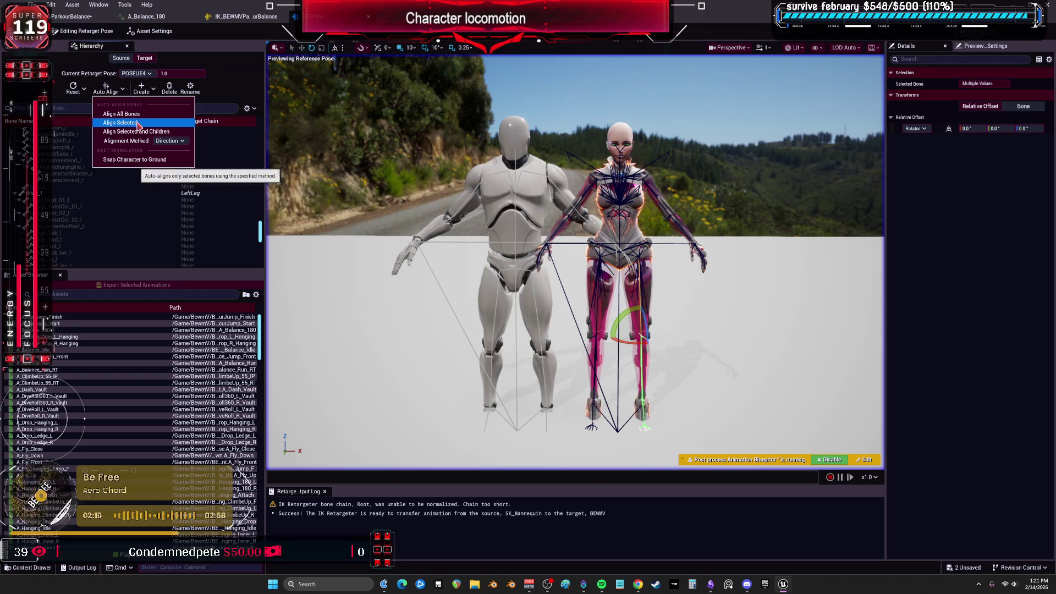
click(73, 88)
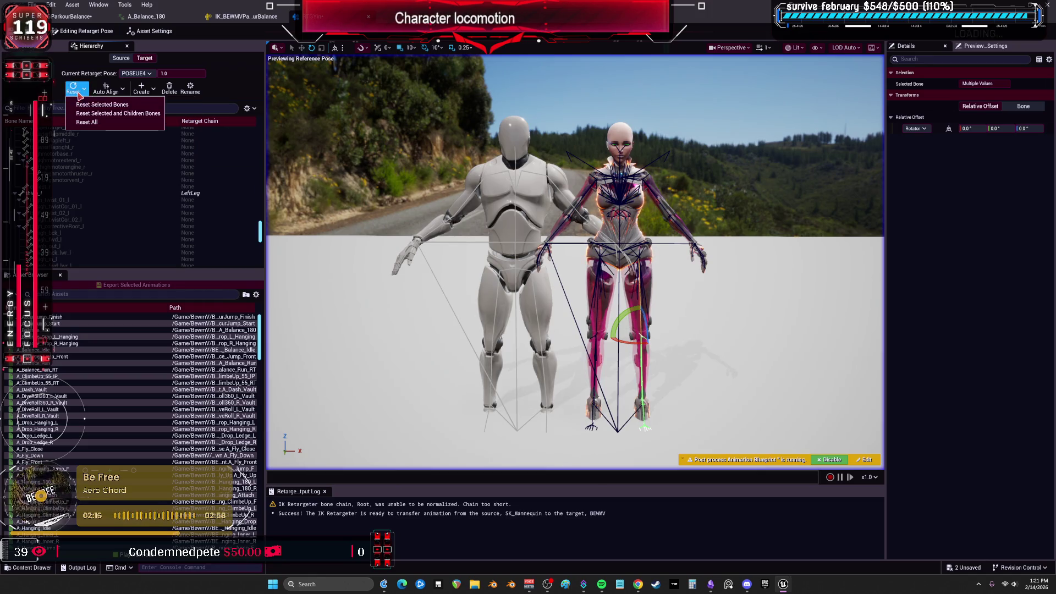
click(100, 123)
Auto-align all bones with the Mesh method, then again with Global Rotation Axes
click(107, 88)
click(118, 94)
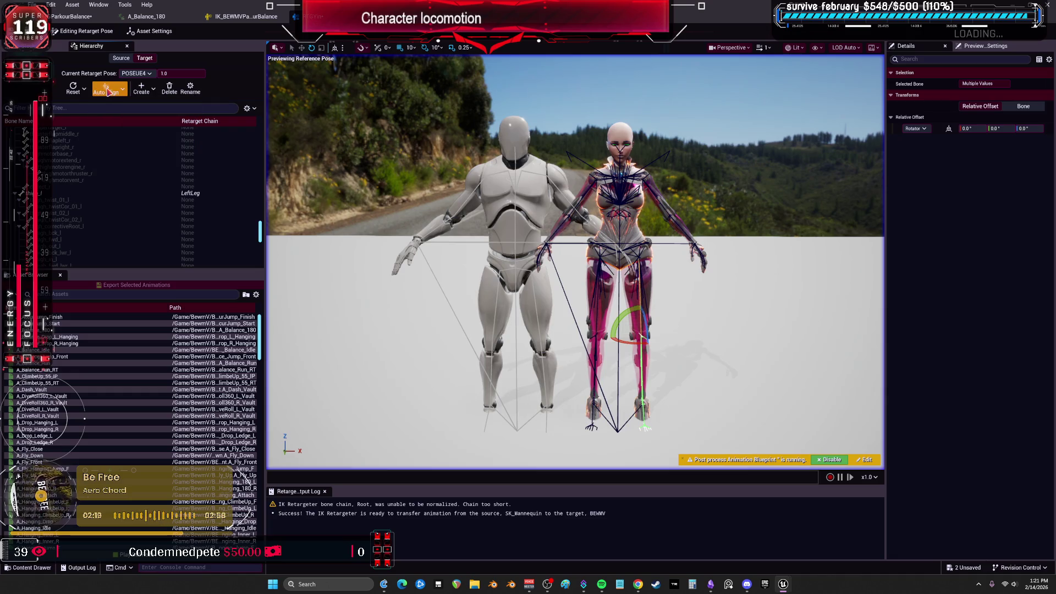
click(119, 92)
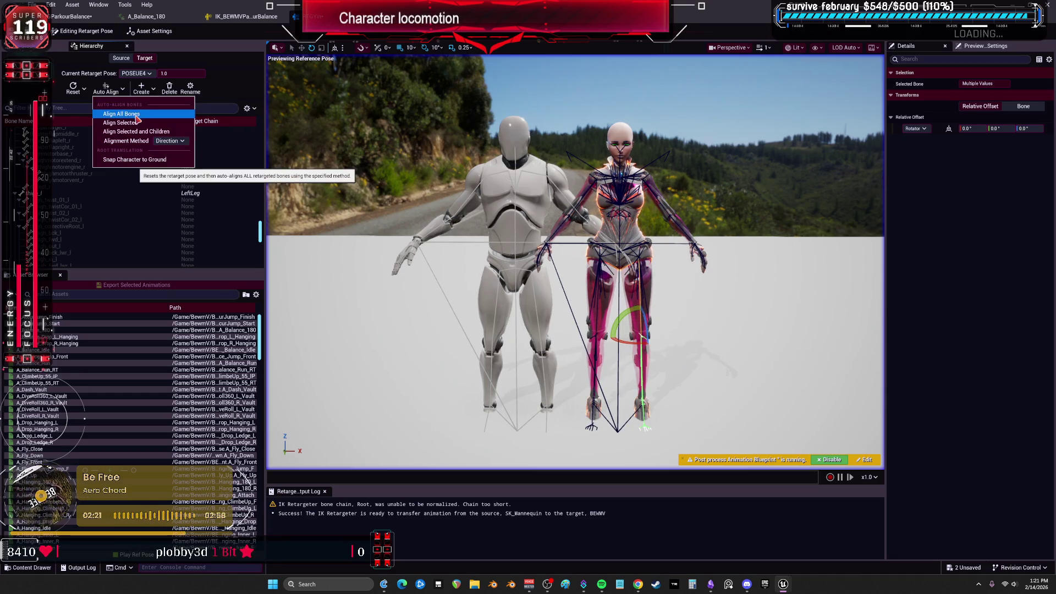
click(169, 141)
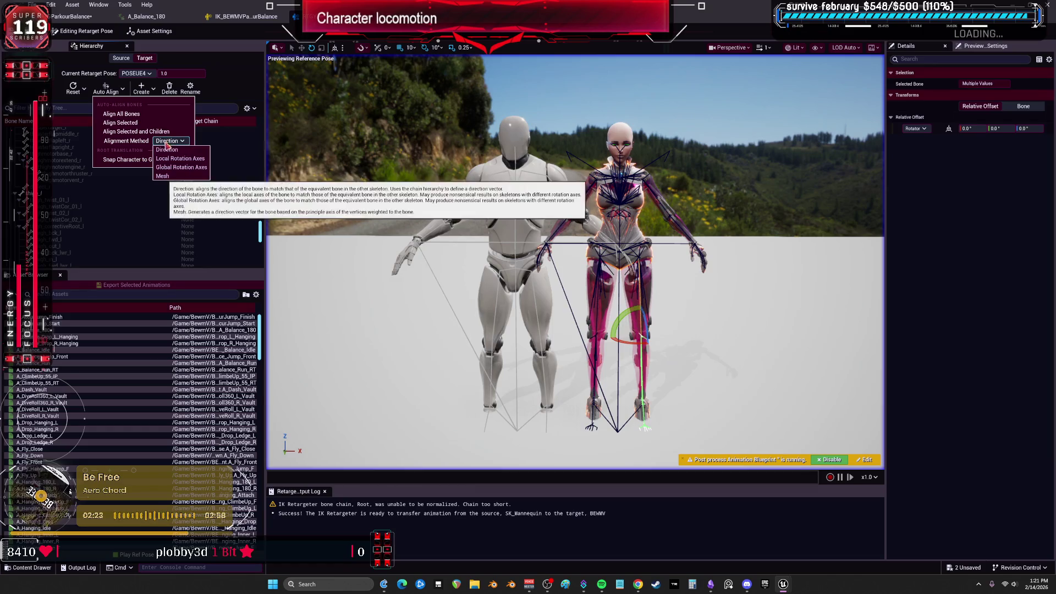
click(179, 176)
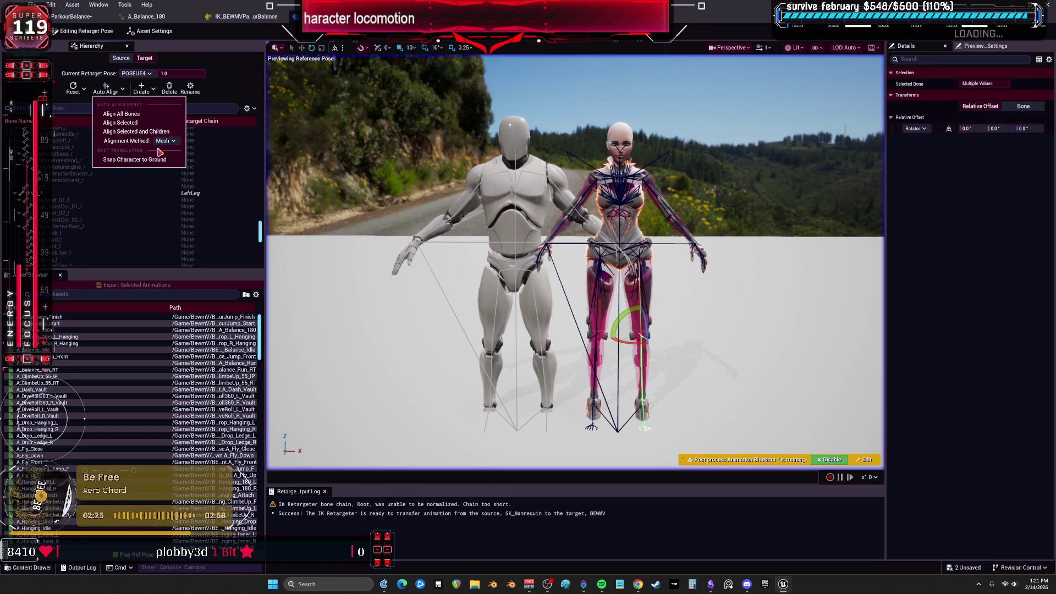
click(126, 117)
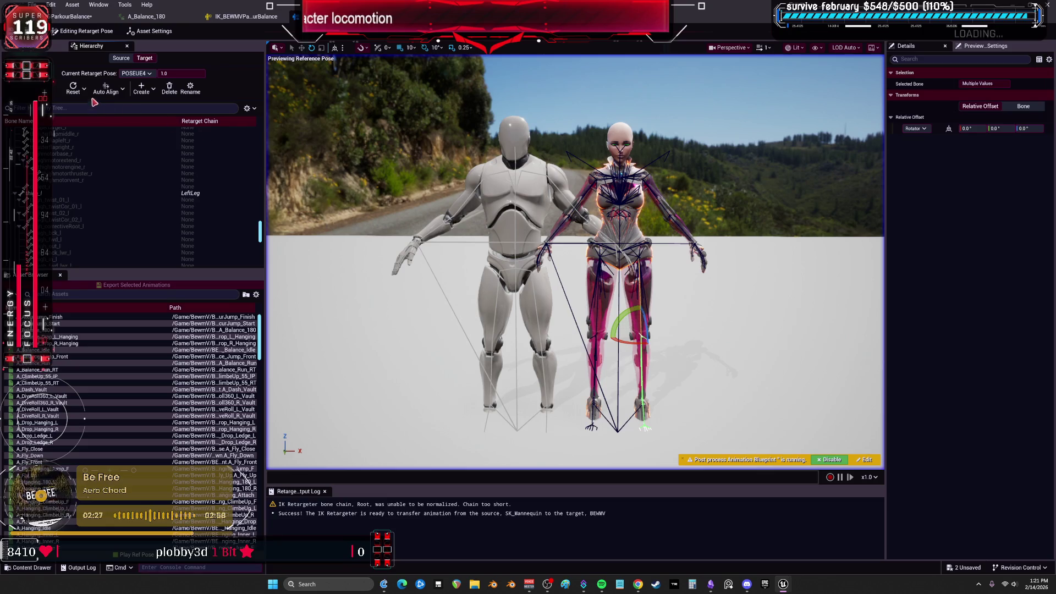
click(122, 94)
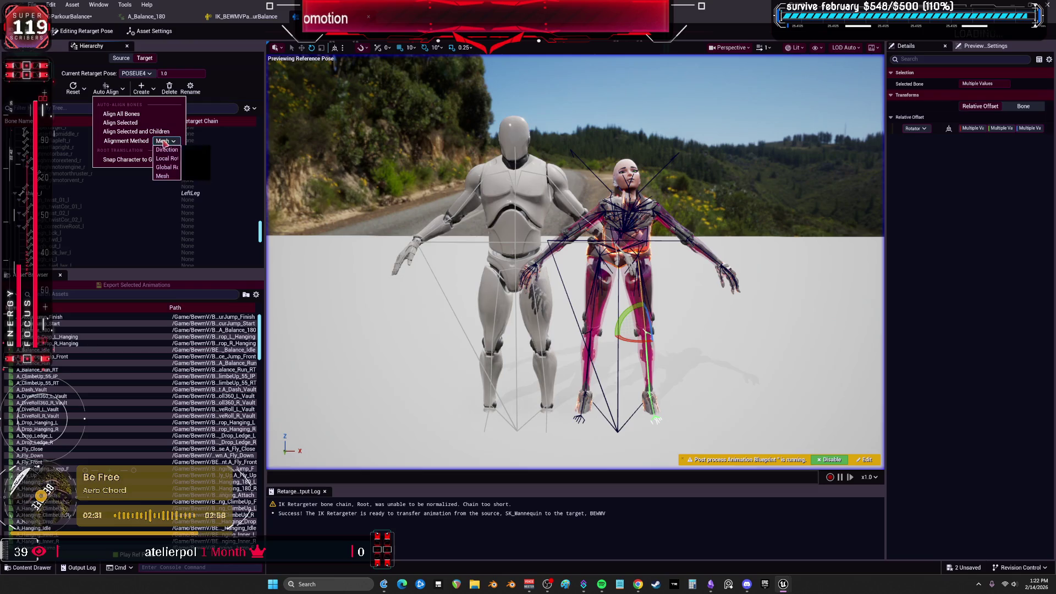
click(186, 168)
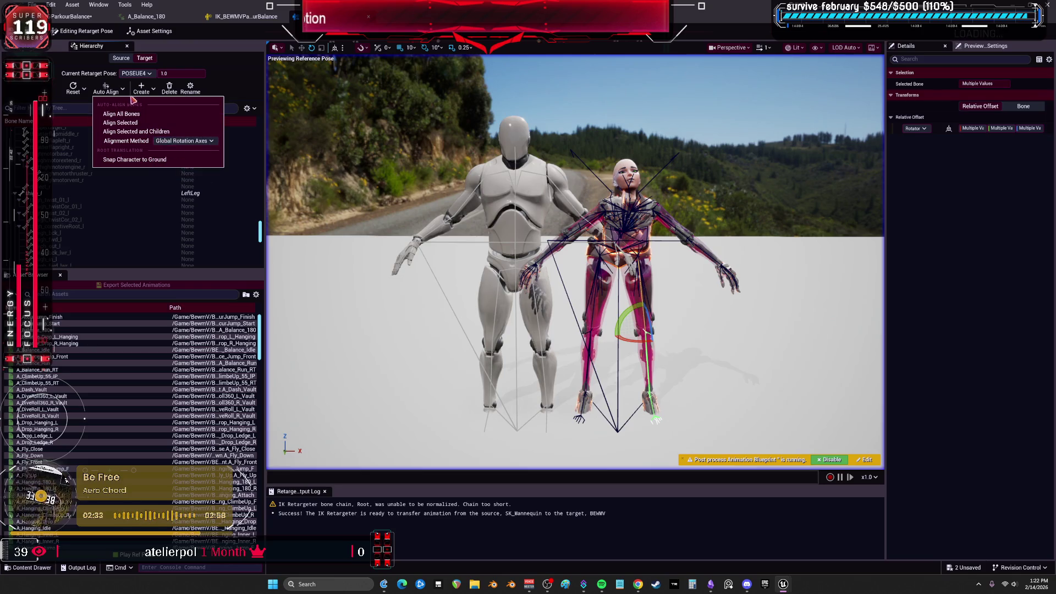
click(132, 115)
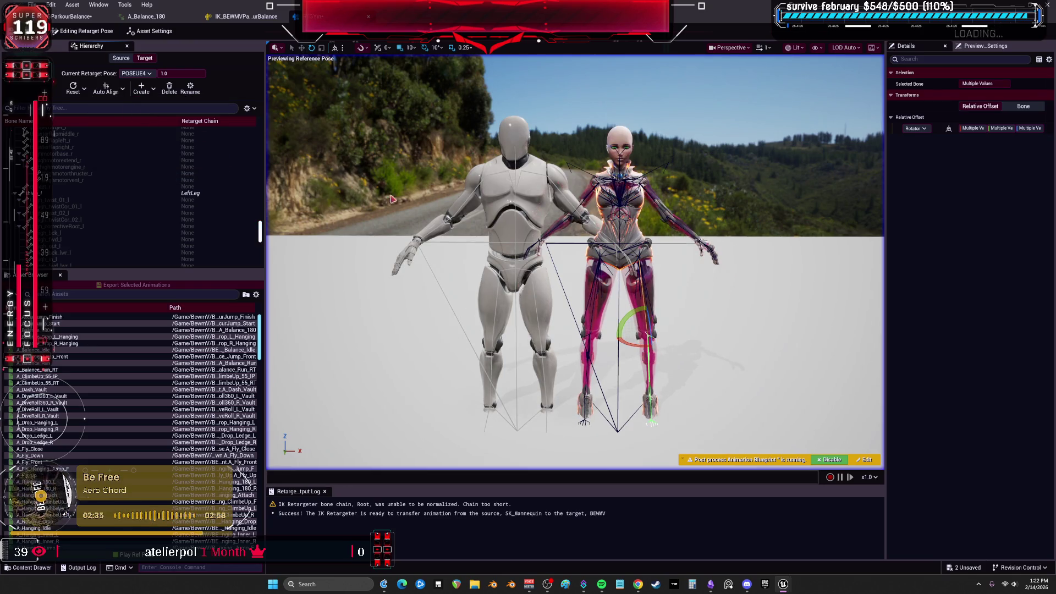
Reset the whole retarget pose again and orbit the view around both characters
click(83, 88)
click(89, 122)
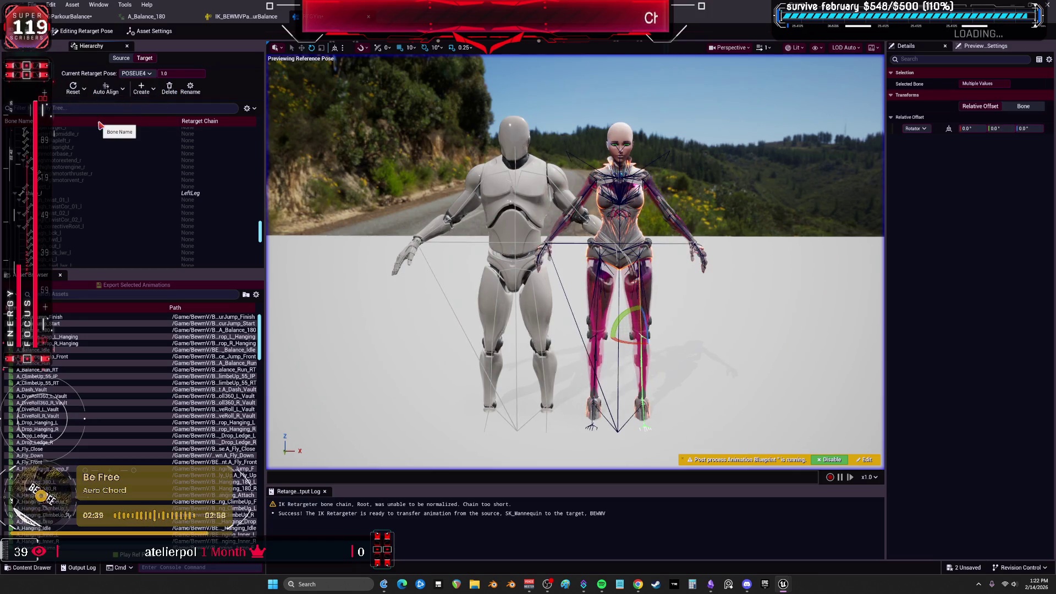
drag(709, 321, 754, 336)
scroll(575, 262, up, 3)
click(122, 89)
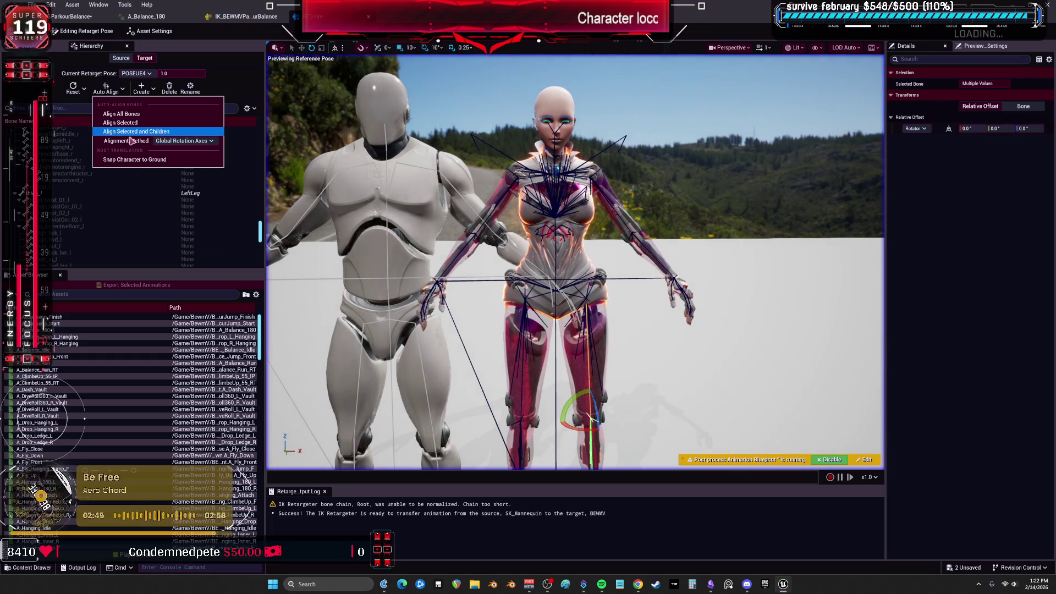
Filter the bone list to show only retargeted bones and select them all
click(237, 140)
click(254, 109)
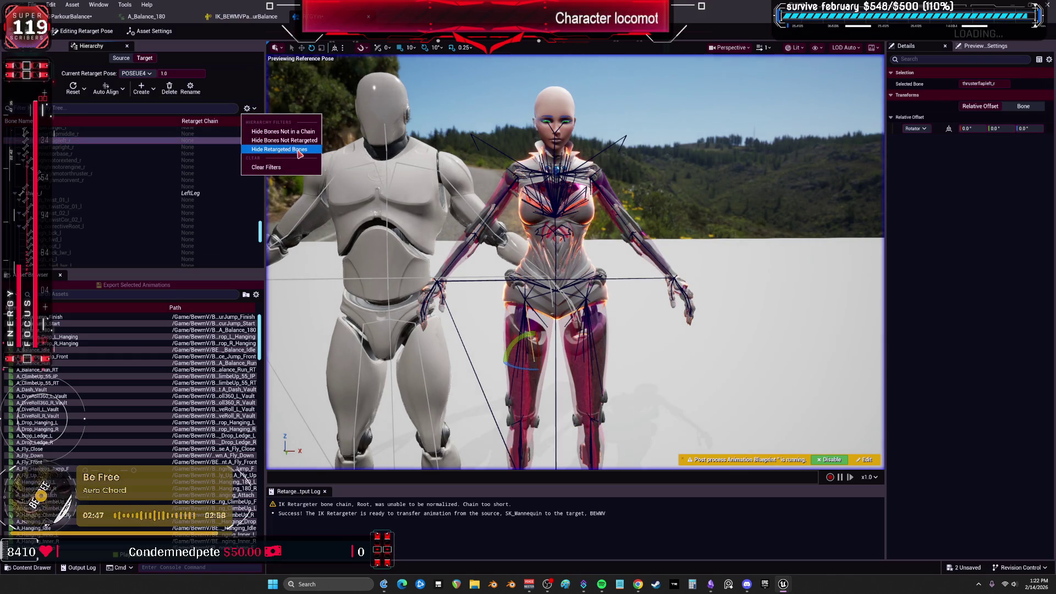
click(275, 149)
click(247, 108)
click(275, 148)
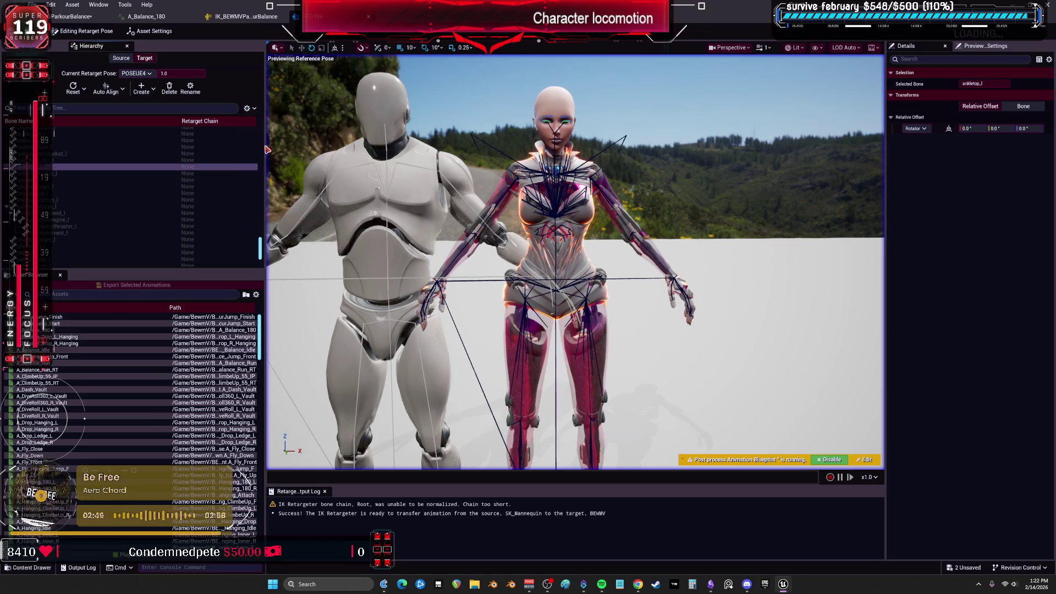
click(247, 108)
click(284, 141)
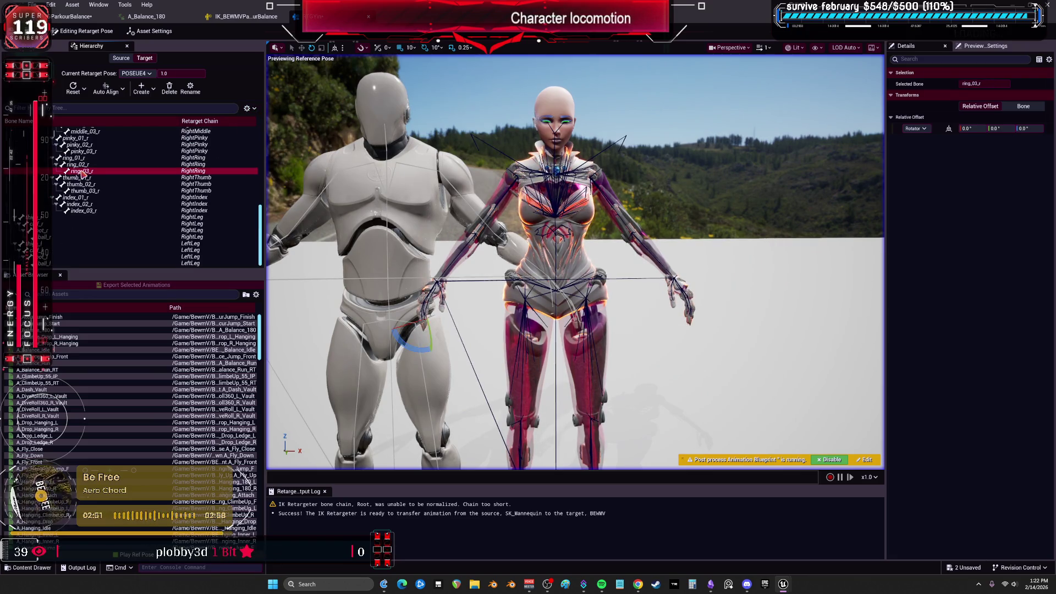
key(ctrl+a)
scroll(102, 192, up, 1)
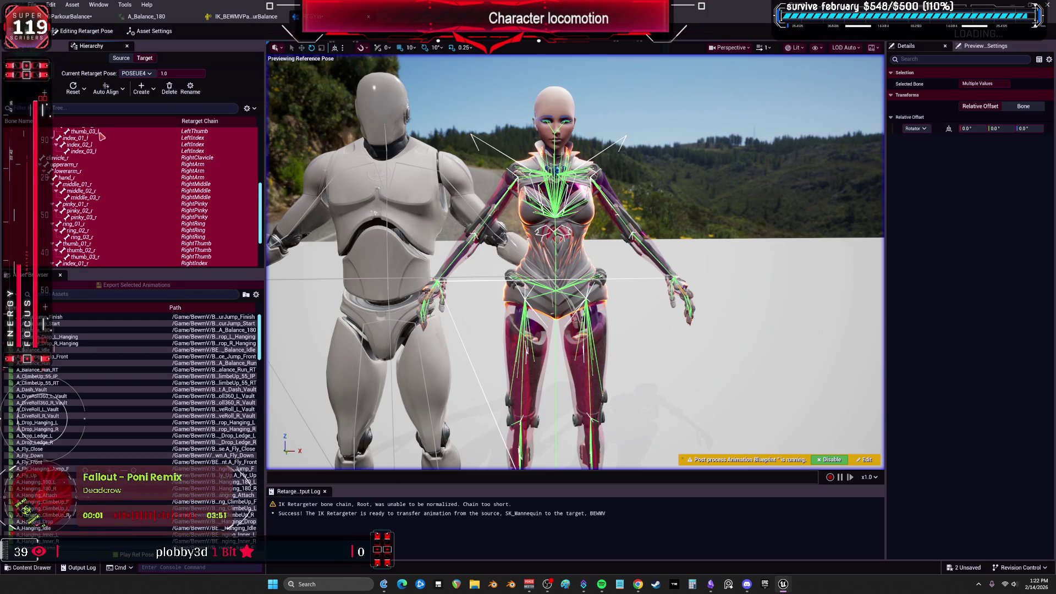
Auto-align the selected bones, then realign them and their children using the Direction method
click(104, 89)
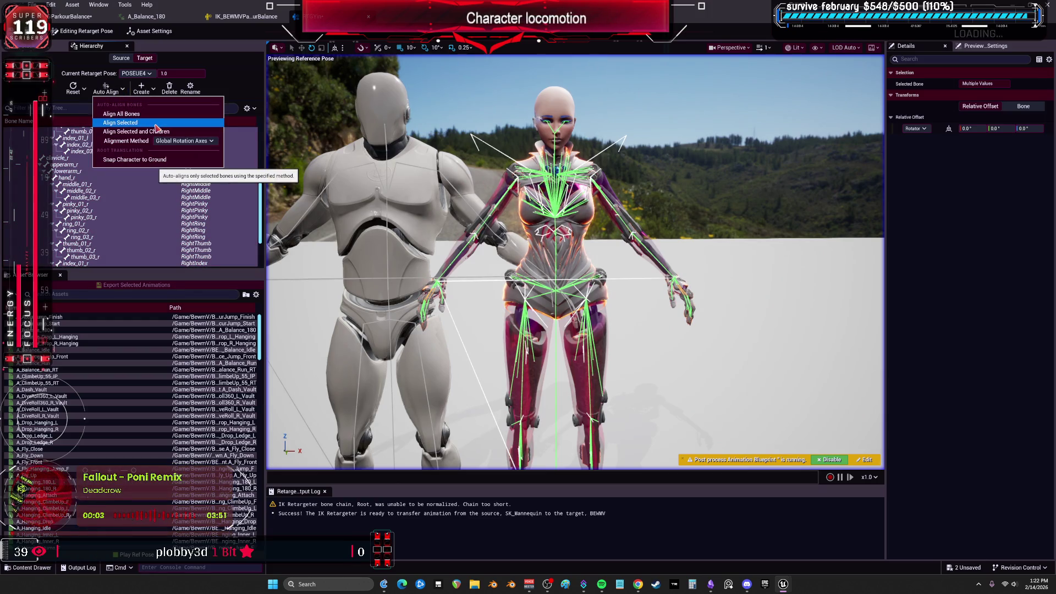
click(156, 123)
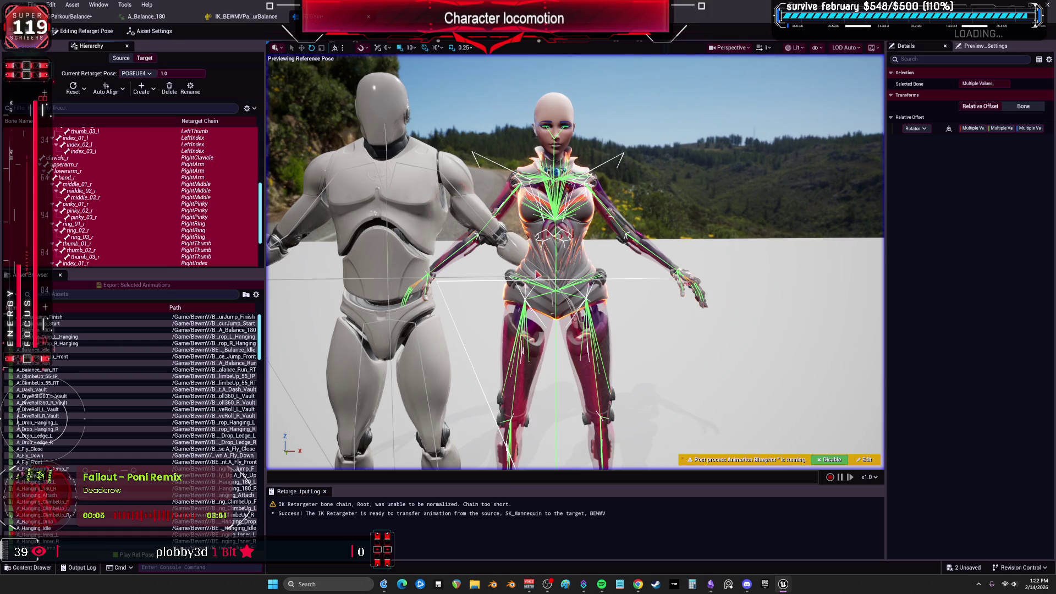
key(f)
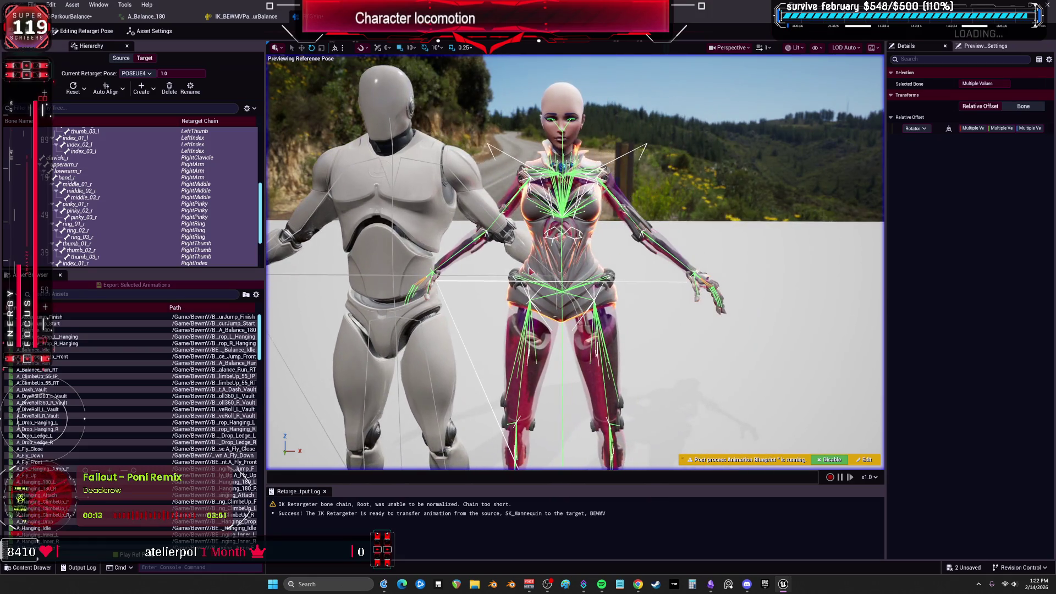
click(123, 89)
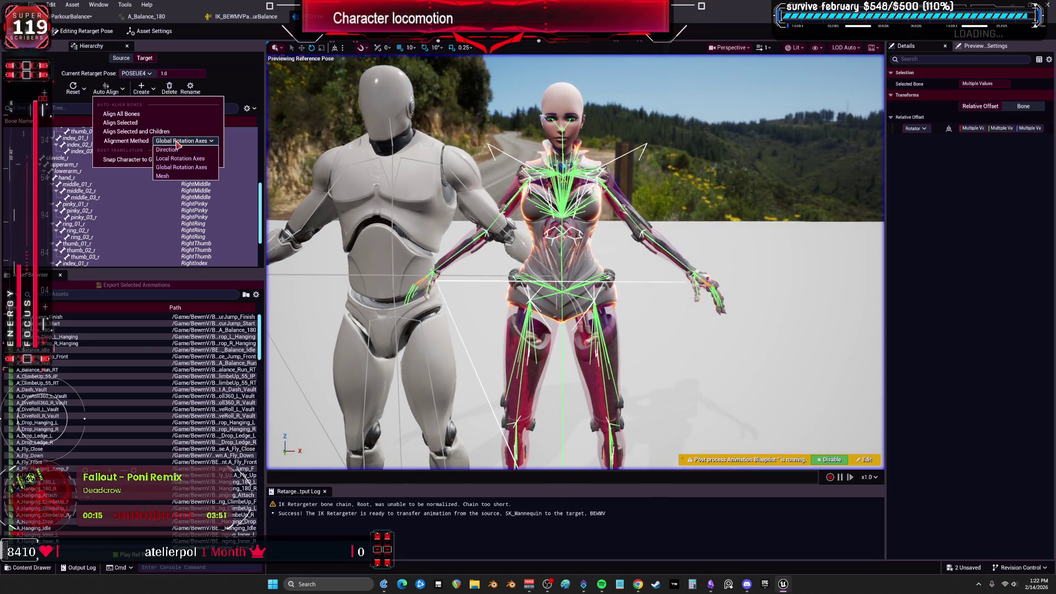
click(178, 151)
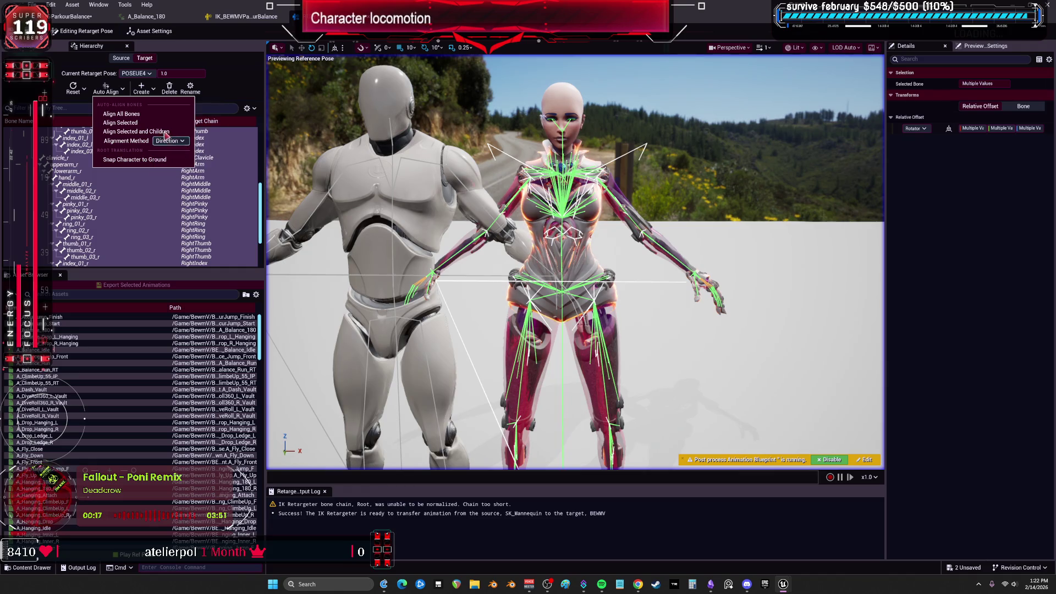
click(137, 131)
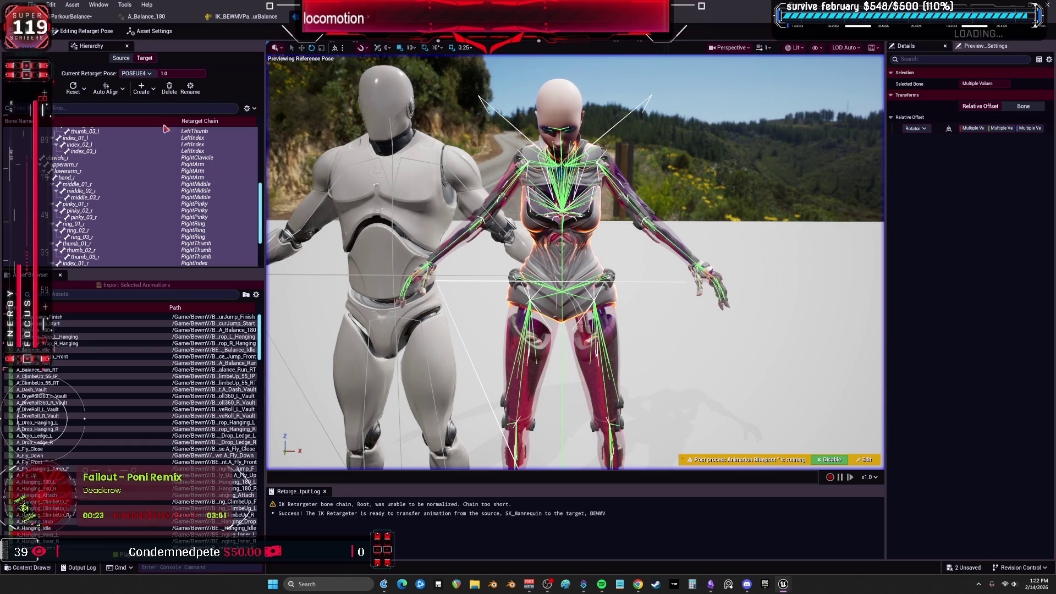
Select the spine through head bones and reset them in the retarget pose
scroll(141, 179, up, 3)
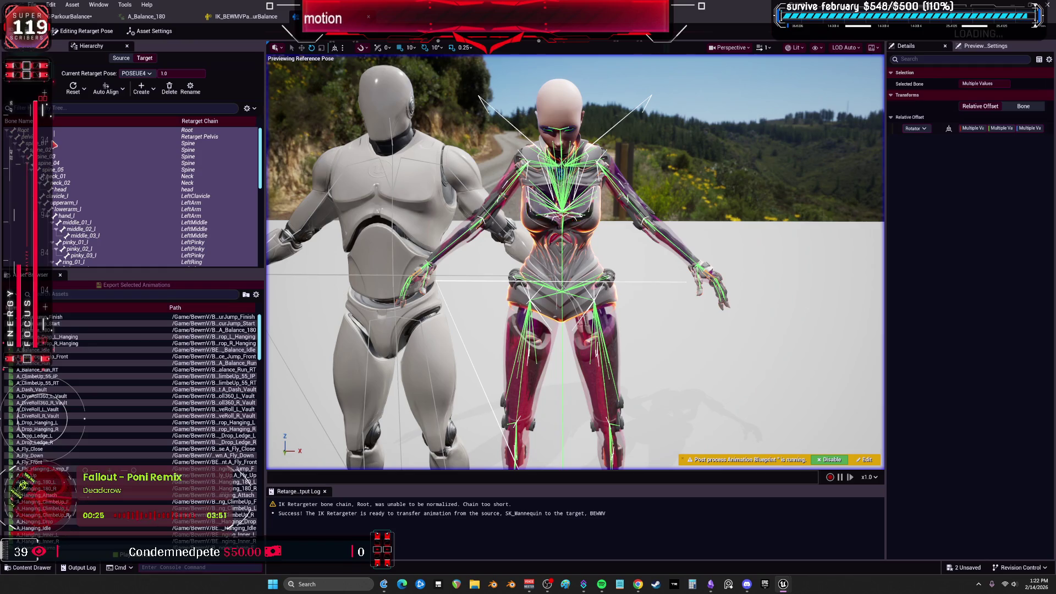
click(57, 132)
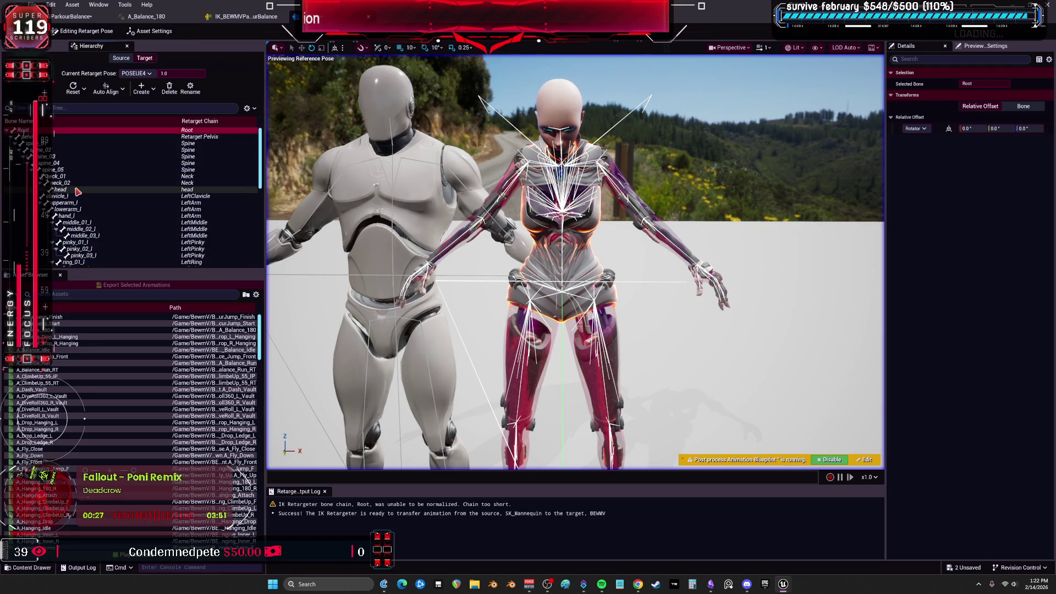
click(66, 143)
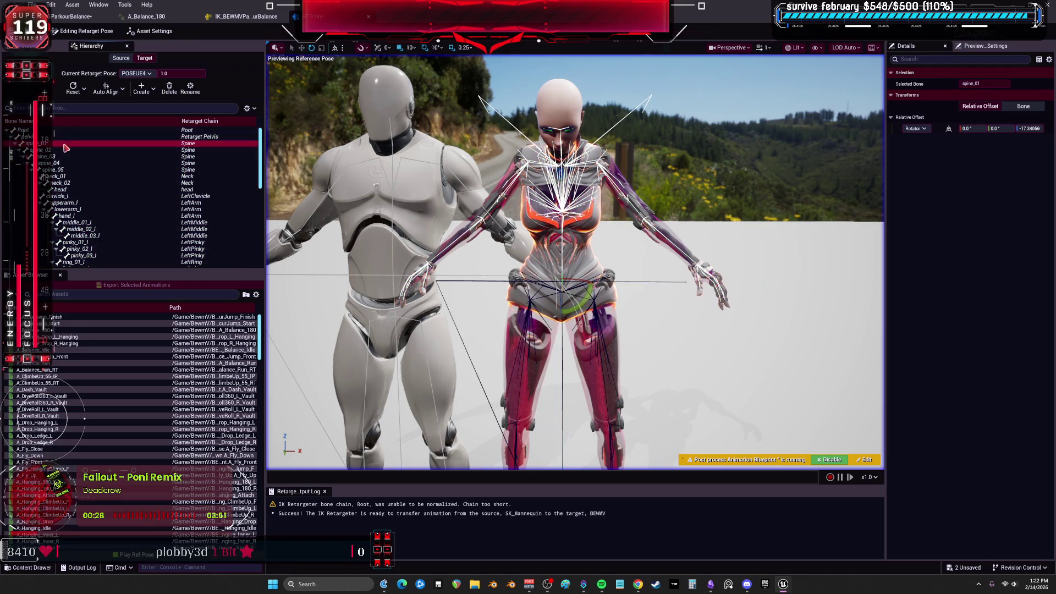
shift+click(73, 196)
click(61, 143)
shift+click(60, 189)
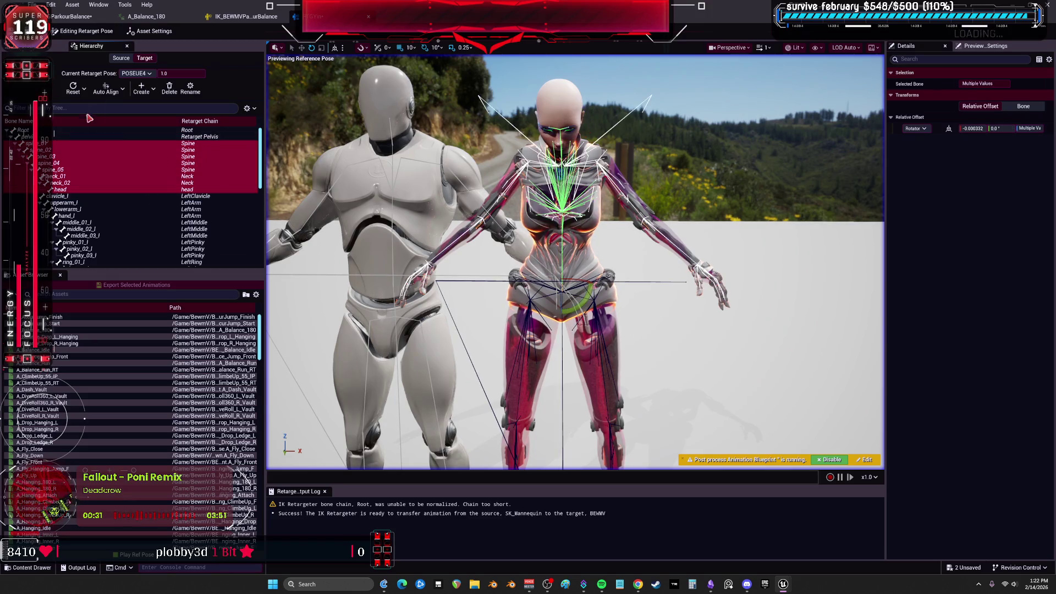
click(126, 90)
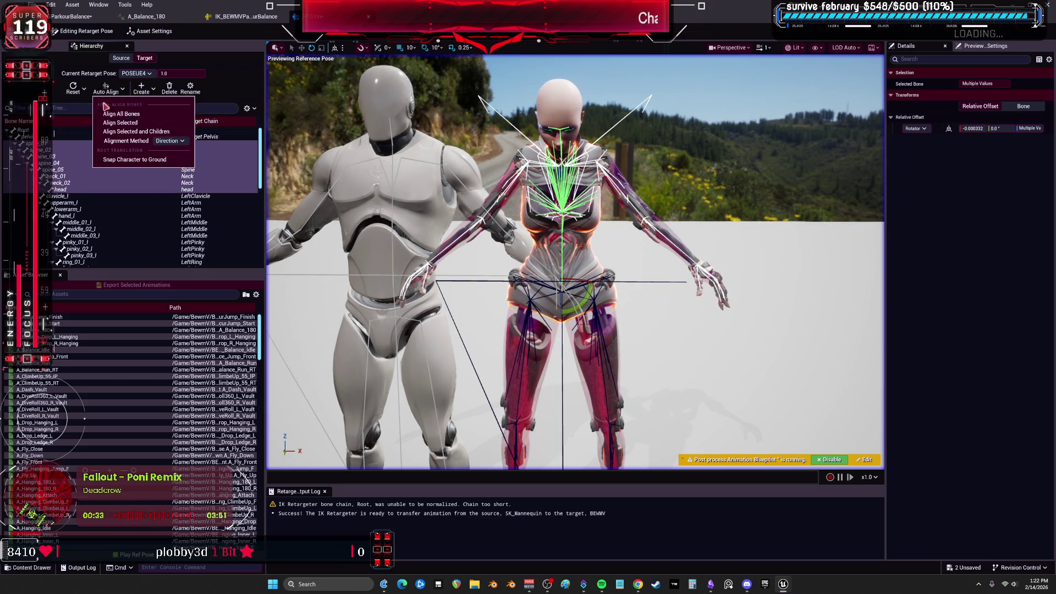
click(74, 88)
click(102, 104)
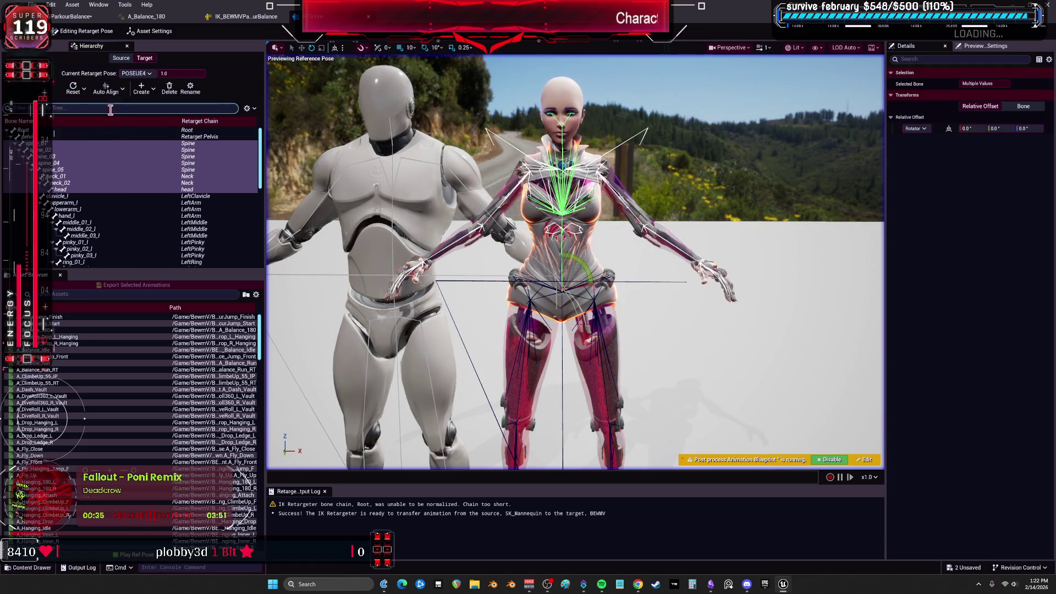
Select the right arm and hand bones and auto-align them
scroll(110, 127, down, 3)
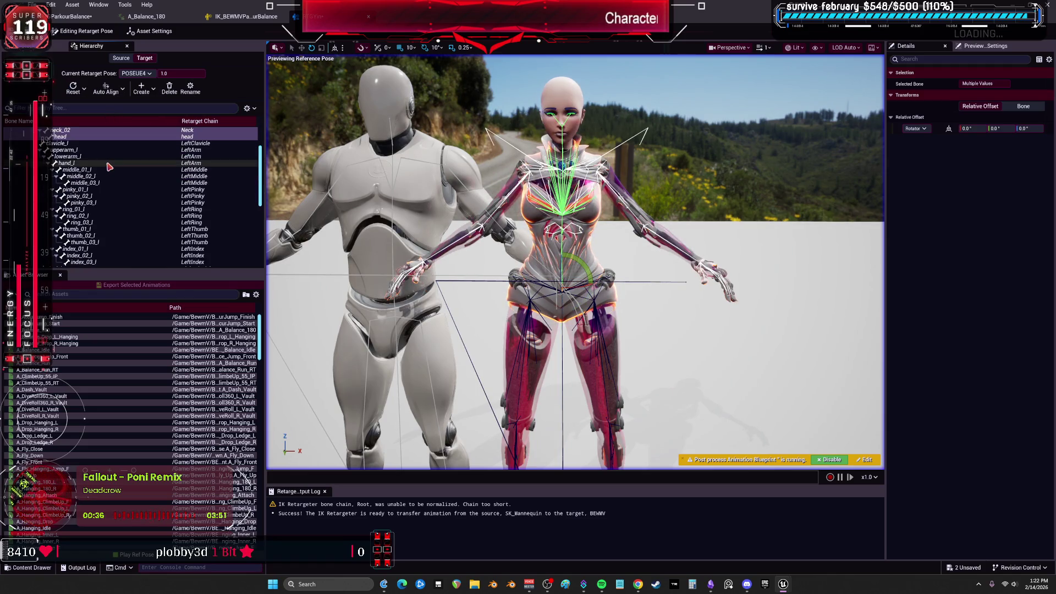
click(88, 143)
scroll(90, 182, down, 2)
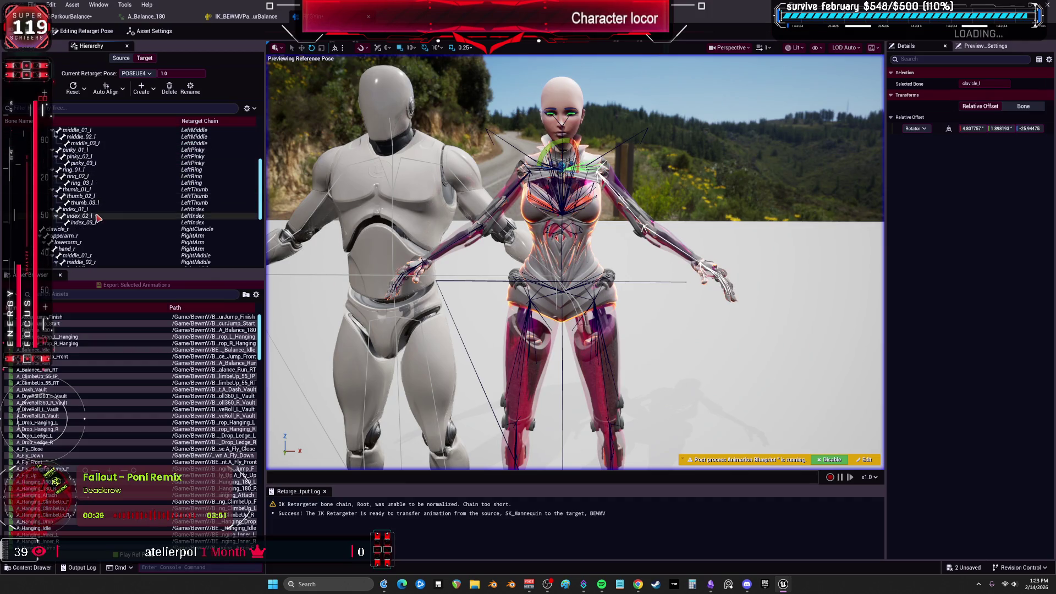
scroll(97, 227, down, 5)
click(83, 242)
shift+click(66, 130)
click(106, 89)
click(122, 122)
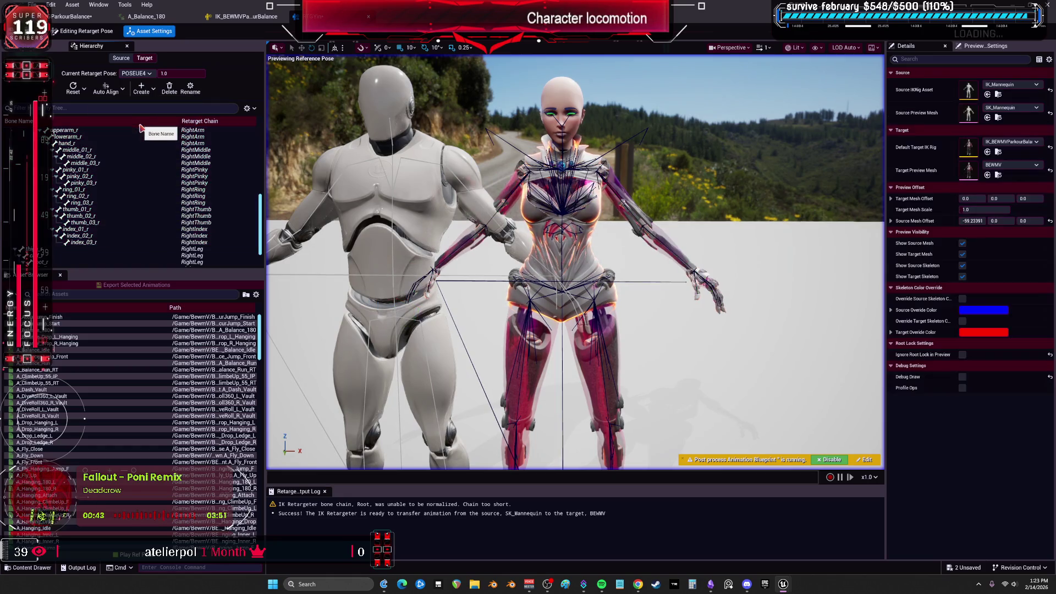
Set the left-hand finger bones' rotation offsets to 0, then deselect and orbit to the legs
click(99, 243)
scroll(91, 220, up, 1)
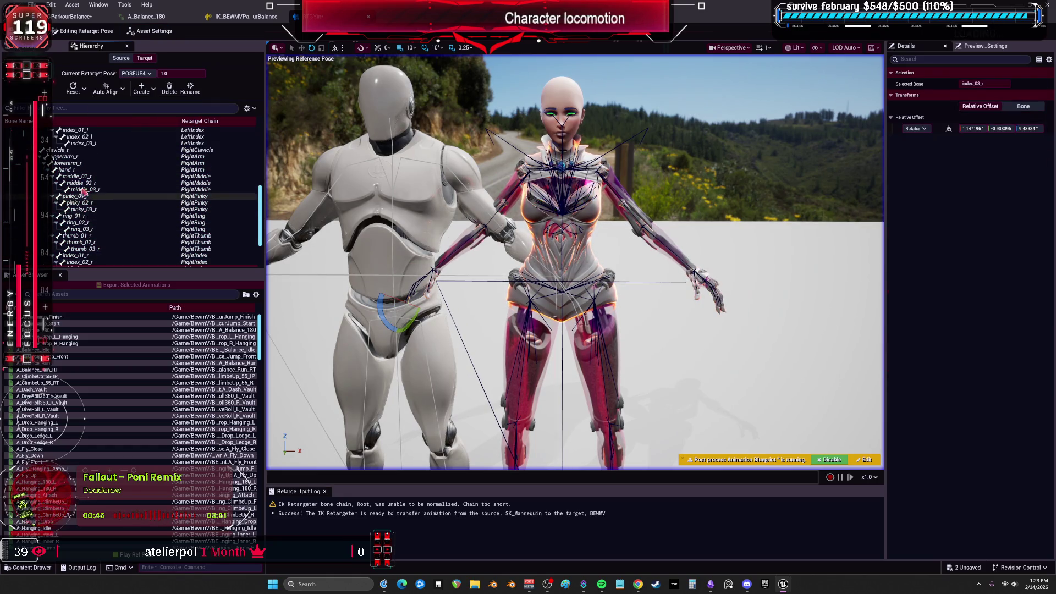
scroll(80, 175, up, 4)
click(79, 175)
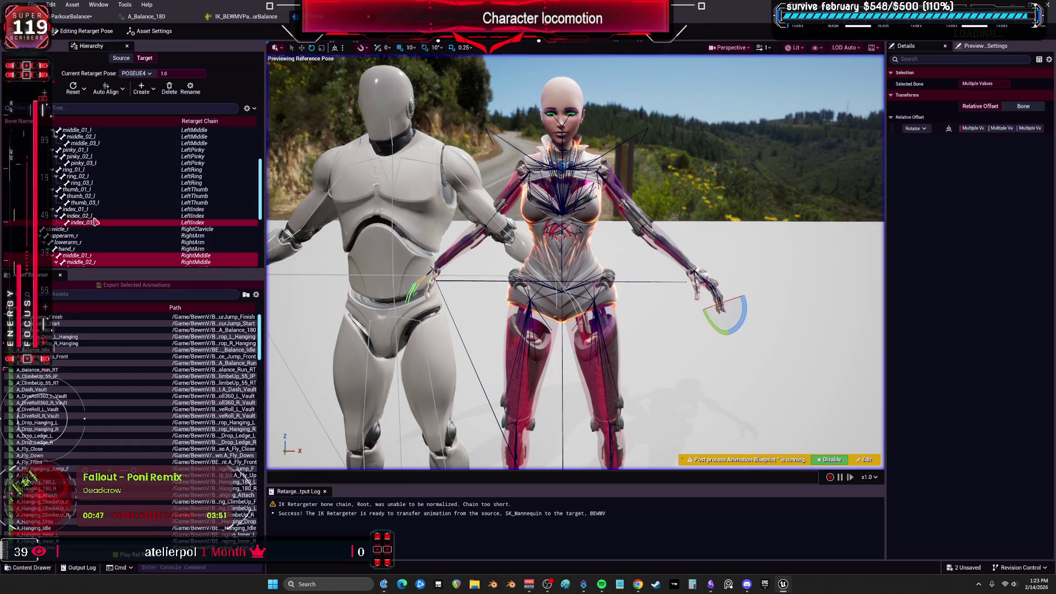
scroll(80, 175, up, 1)
shift+click(80, 175)
shift+click(77, 183)
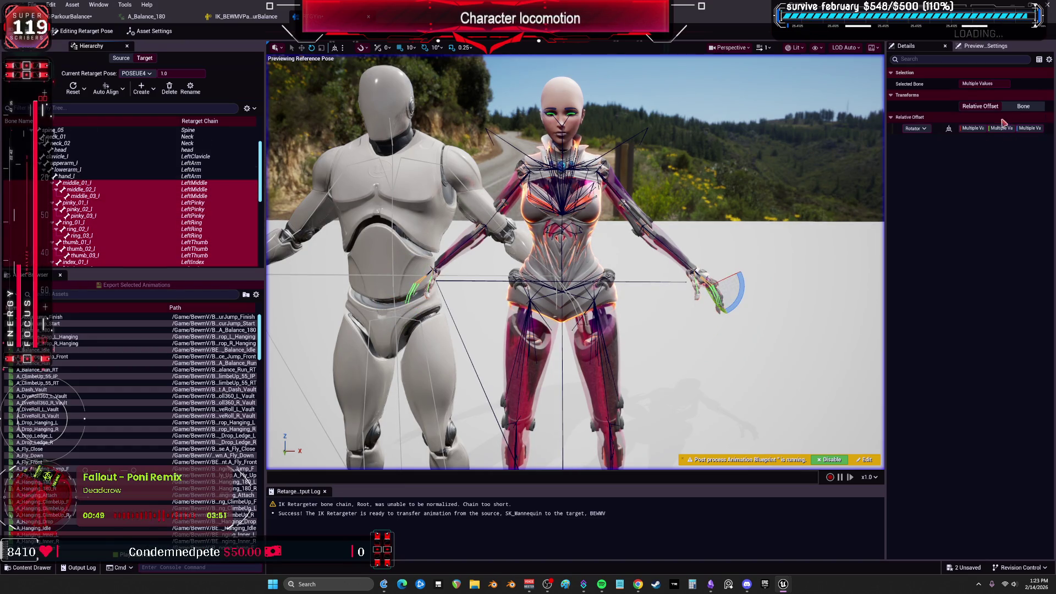
click(982, 128)
key(Tab)
text(0)
key(Return)
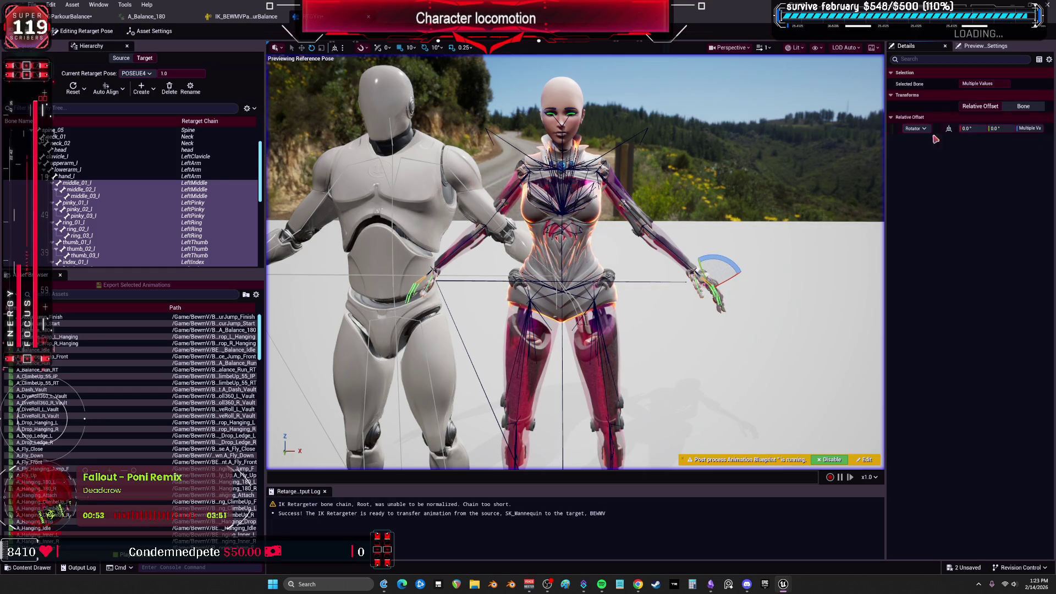
click(795, 326)
scroll(795, 326, up, 5)
mouse_move(795, 326)
mouse_down()
mouse_move(704, 310)
mouse_move(745, 312)
mouse_up()
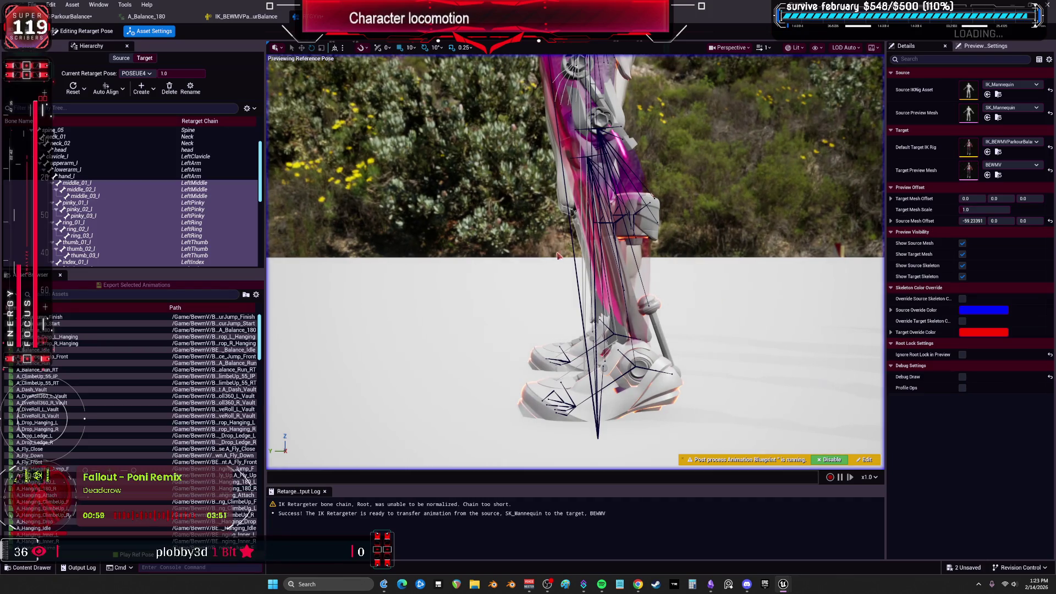
Reset the foot_r, ball_r, foot_l and ball_l bones and frame them in view
scroll(67, 236, down, 8)
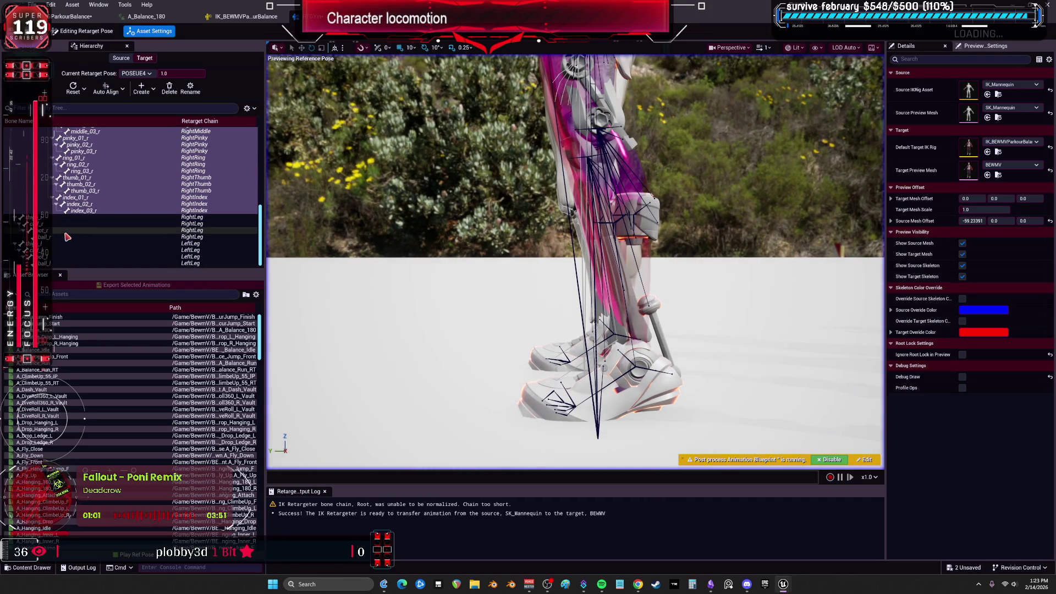
click(66, 231)
ctrl+click(66, 236)
ctrl+click(66, 256)
ctrl+click(66, 263)
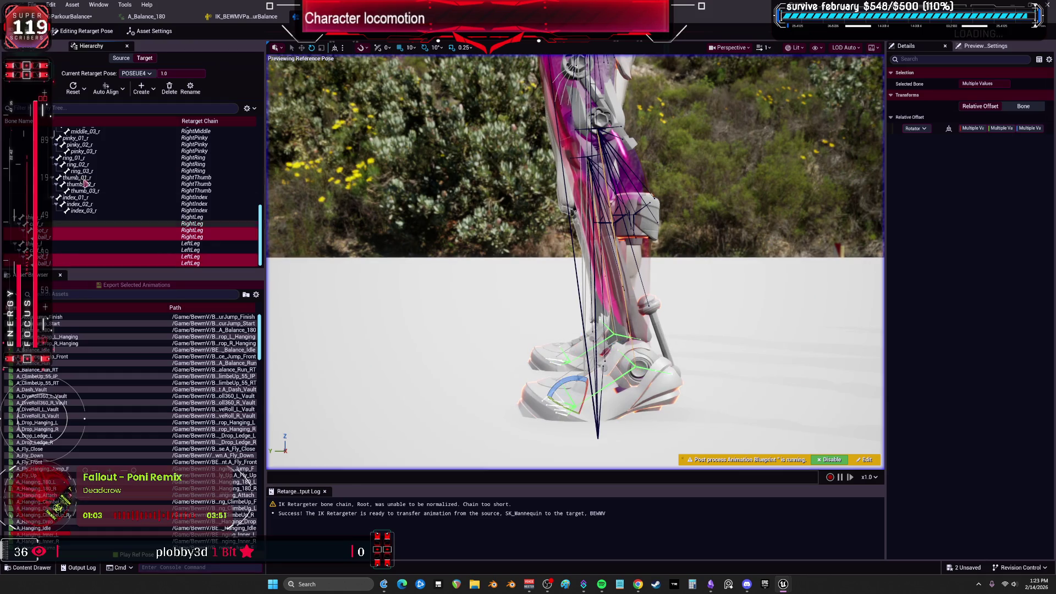
click(74, 88)
click(107, 105)
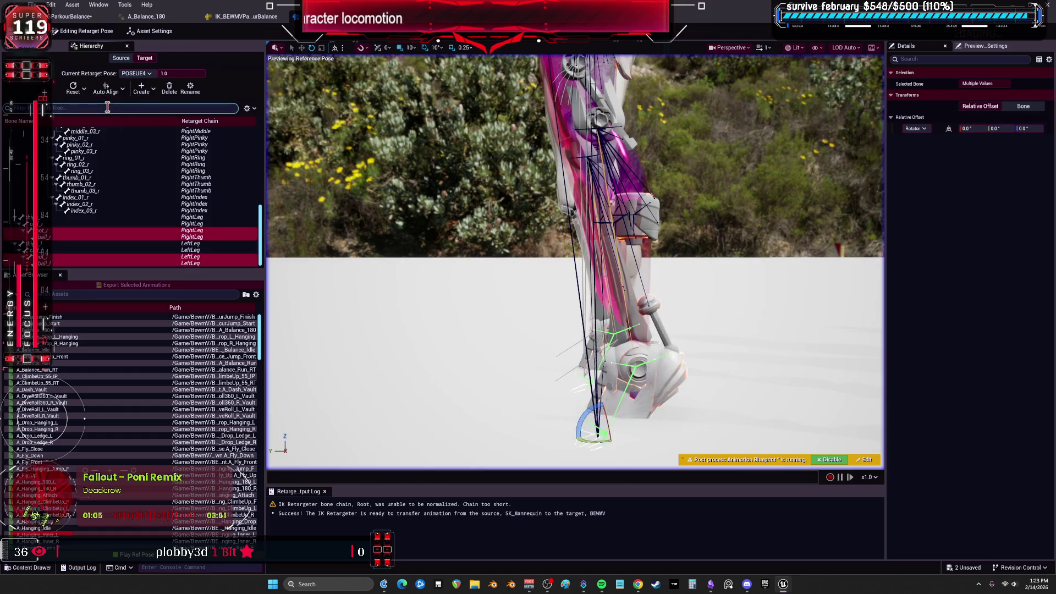
key(f)
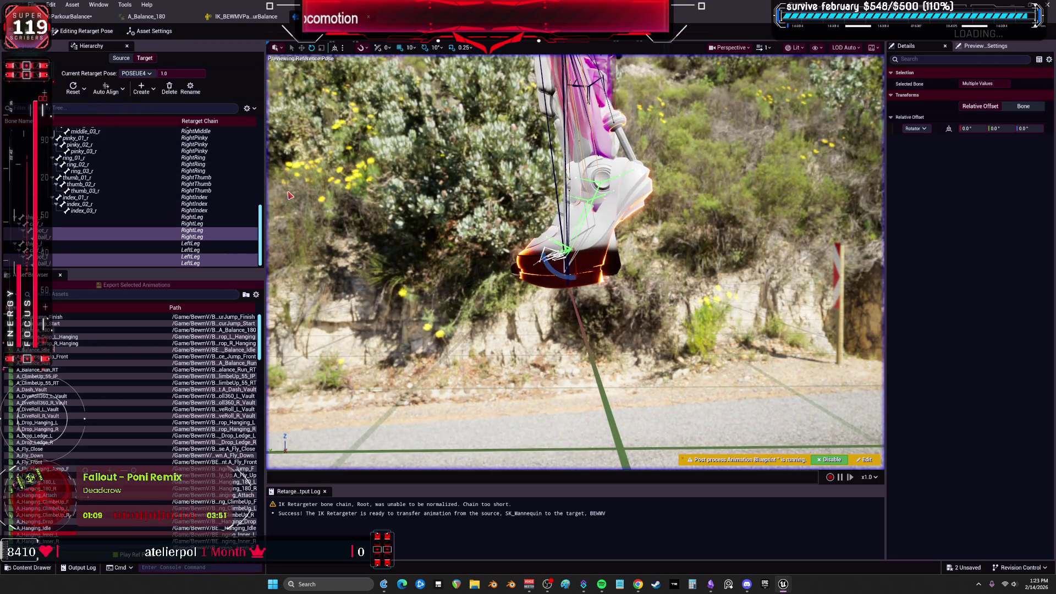
Give foot_r and foot_l a third rotation value of -5.0, undoing an accidental rotation
click(110, 257)
ctrl+click(110, 230)
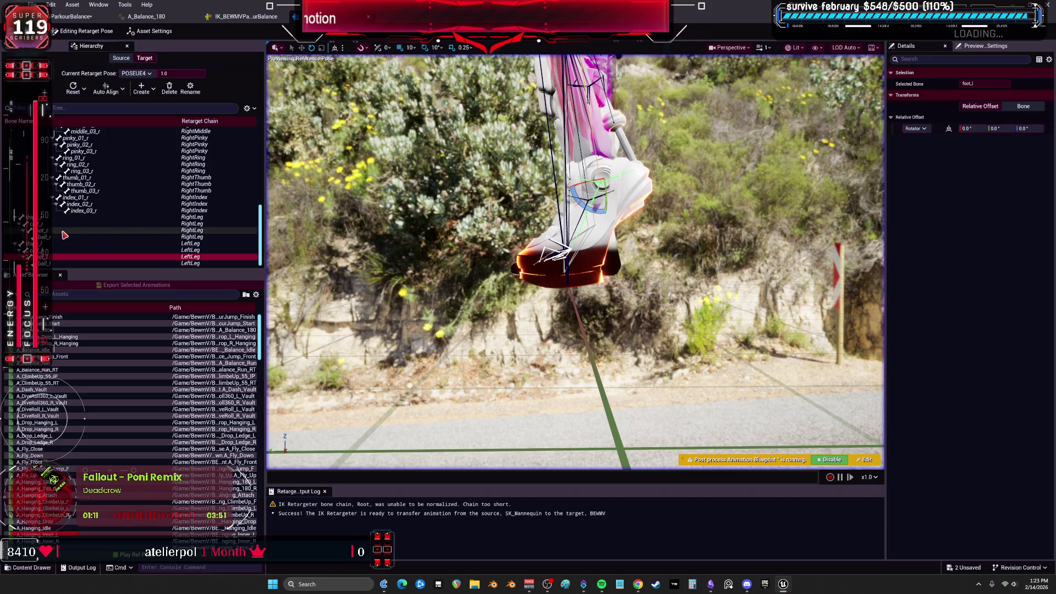
click(996, 128)
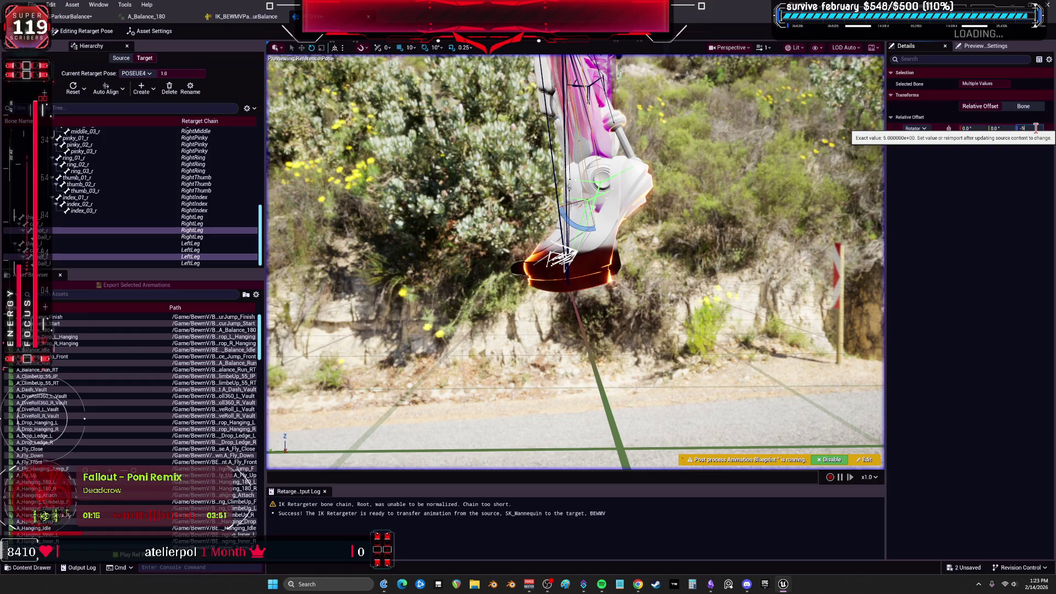
click(1036, 128)
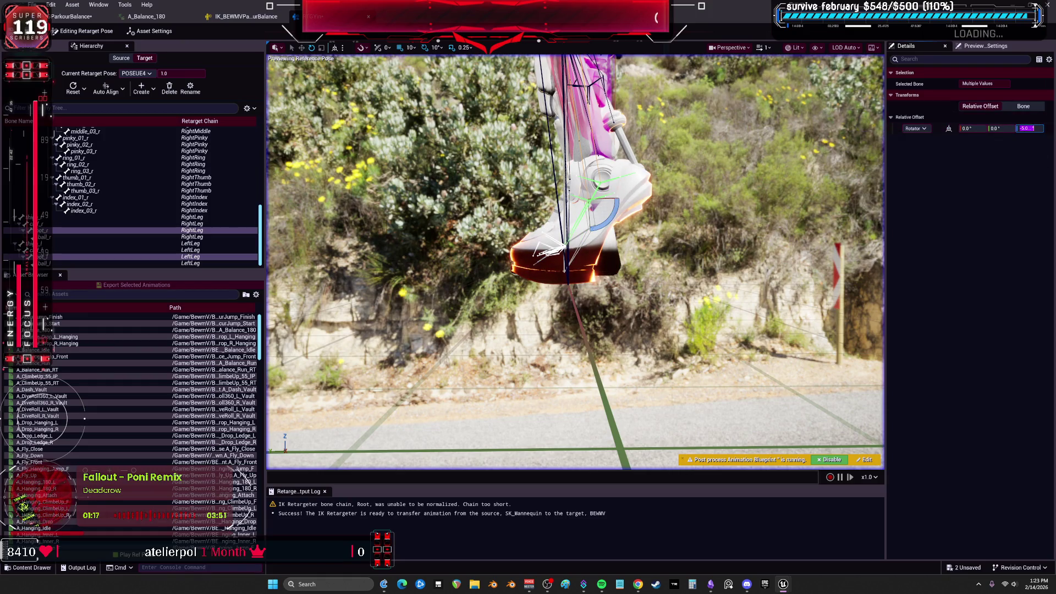
key(Return)
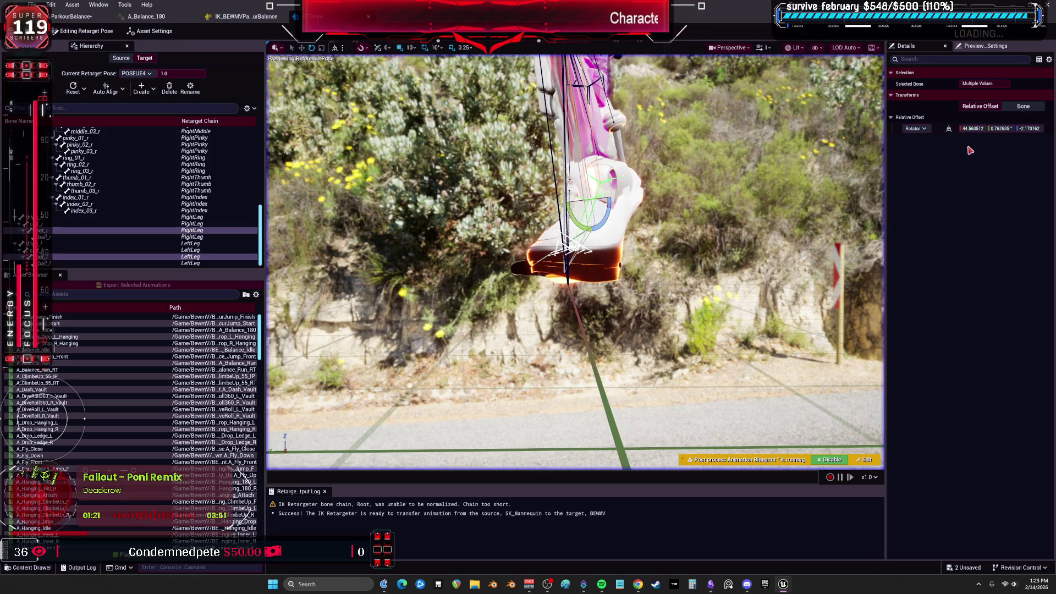
key(ctrl+z)
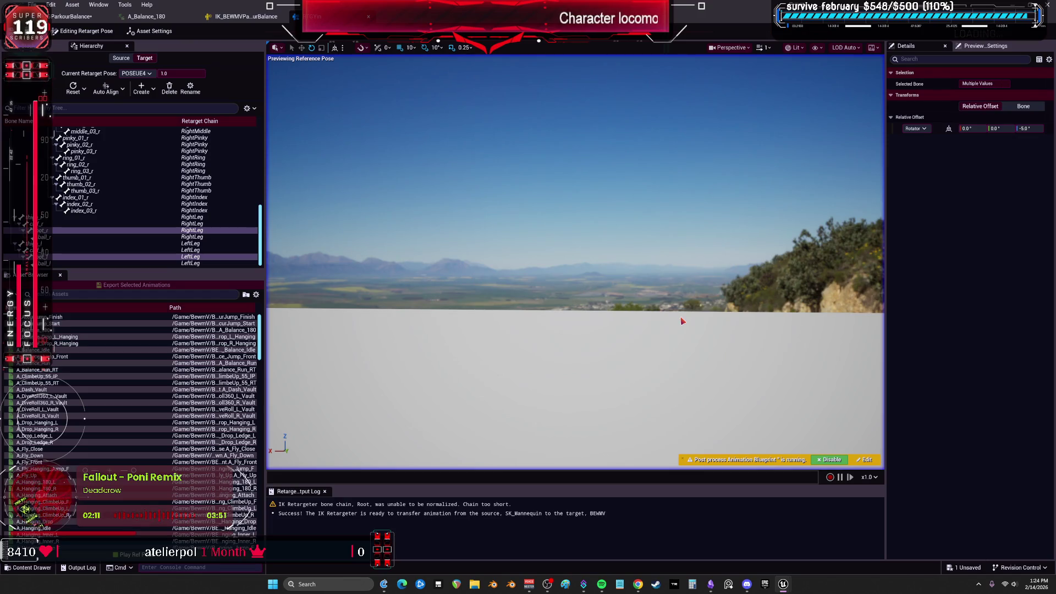
Play A_Balance_180 on both characters, then bring up asset and preview scene settings
mouse_move(681, 312)
mouse_down()
mouse_move(495, 309)
mouse_move(521, 279)
mouse_up()
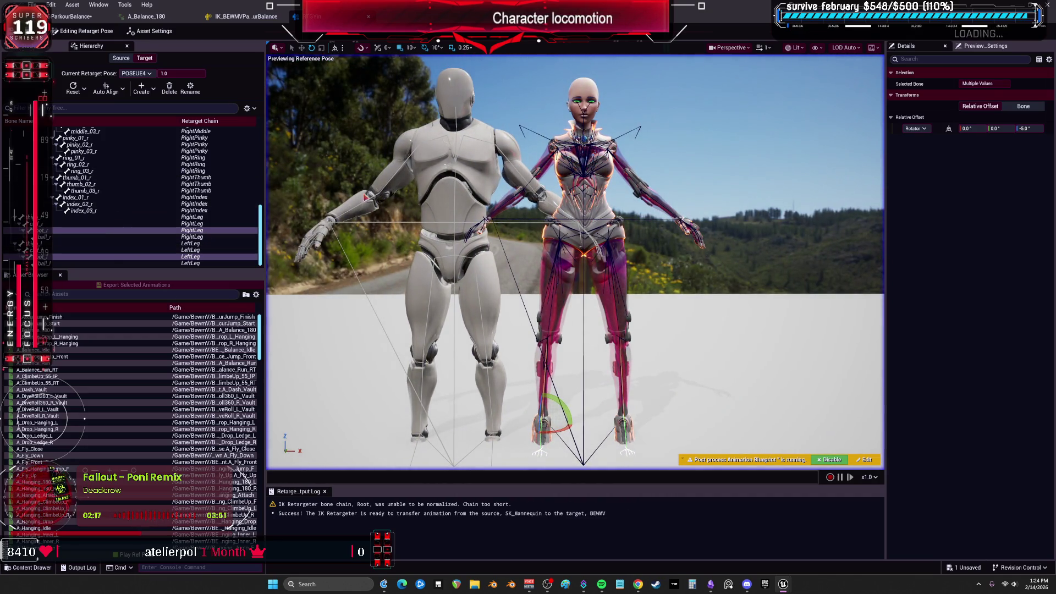
click(33, 45)
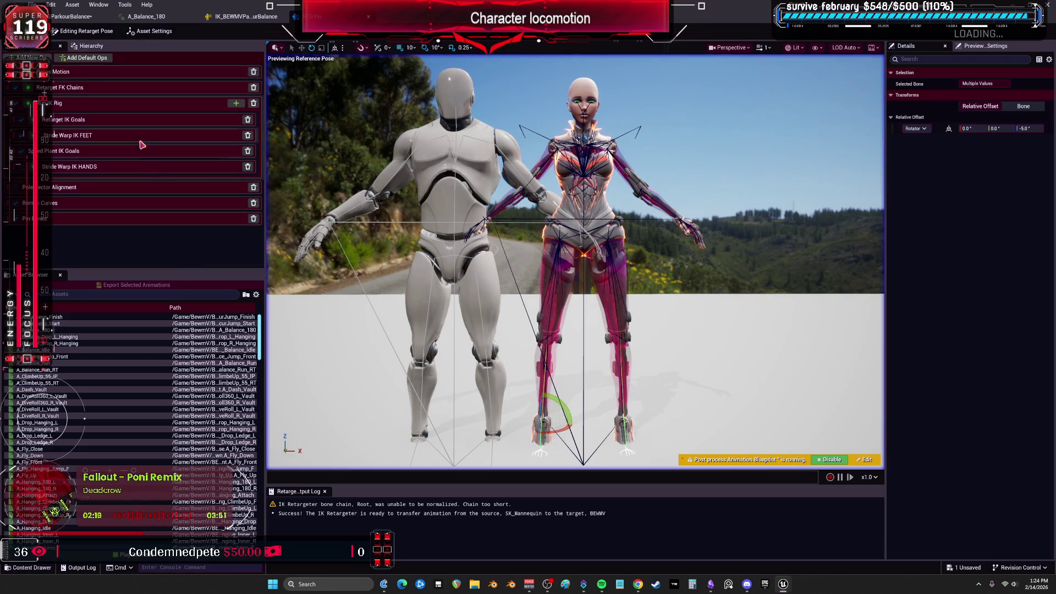
click(94, 330)
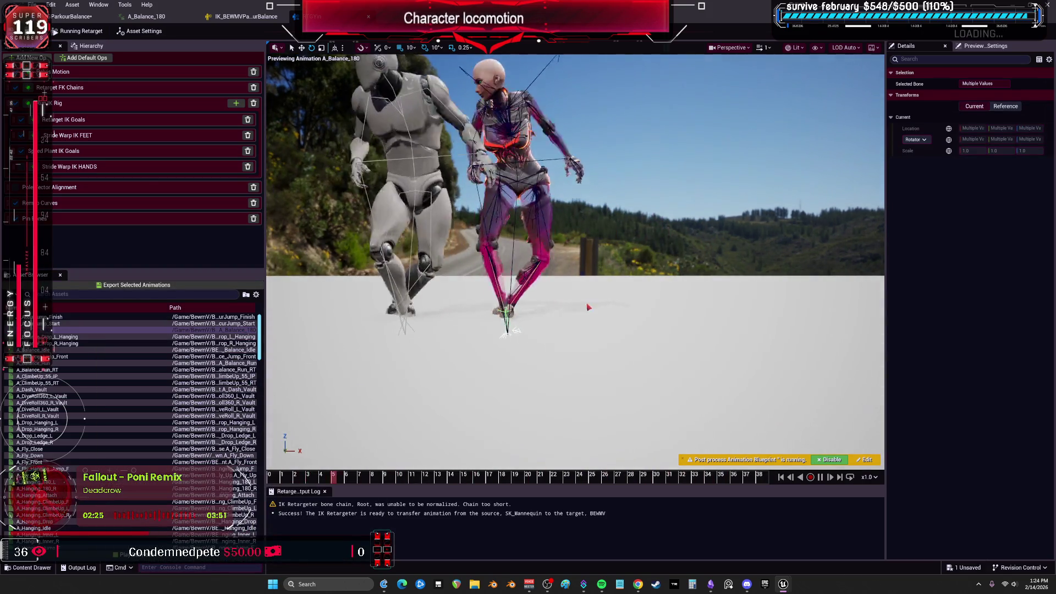
click(588, 307)
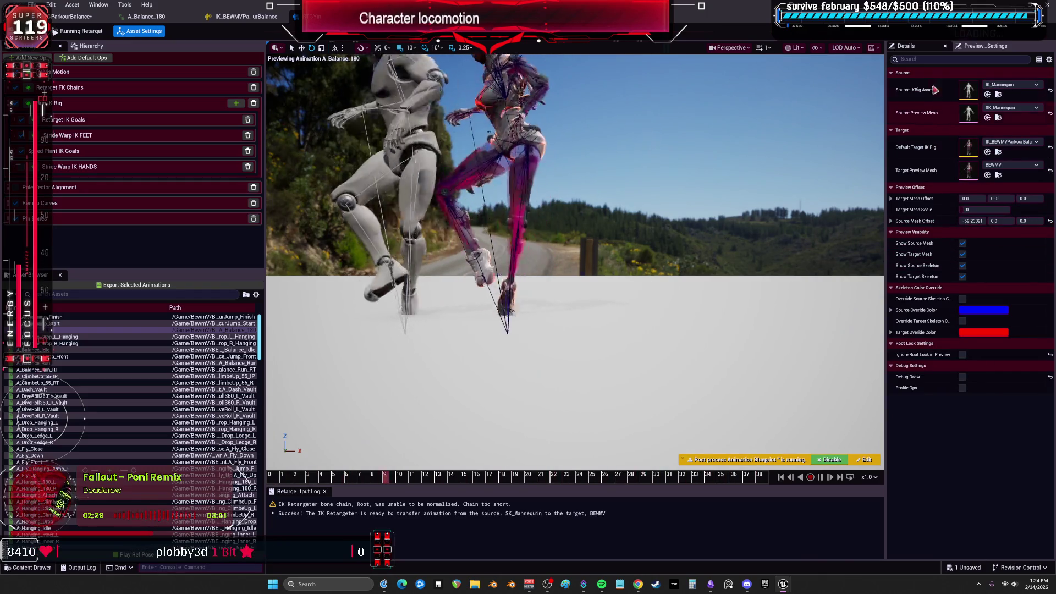
click(985, 45)
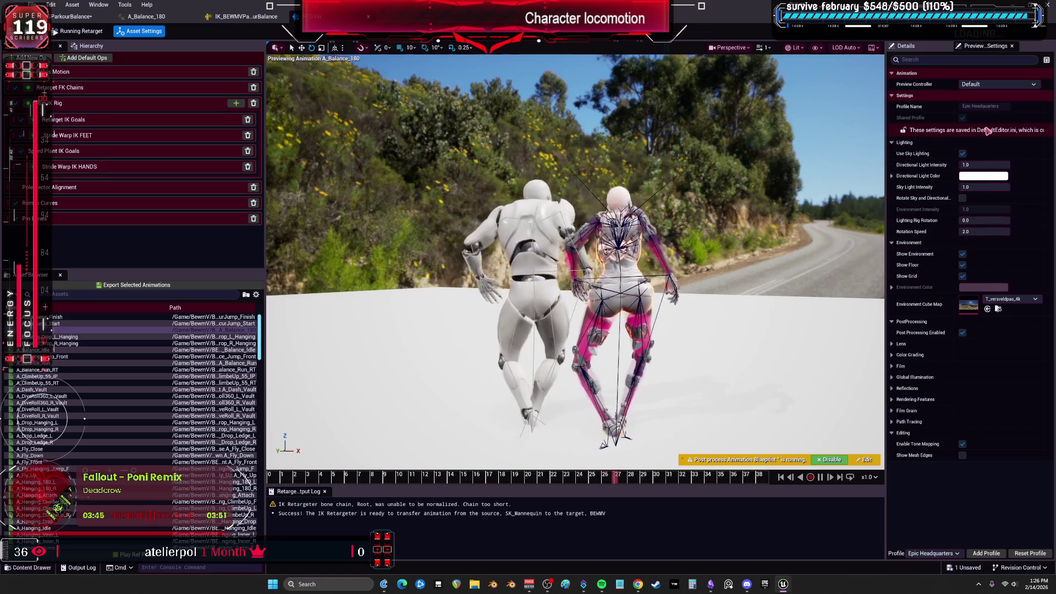
Compare the Details and Preview Scene Settings panels, then turn on the preview floor grid
click(913, 48)
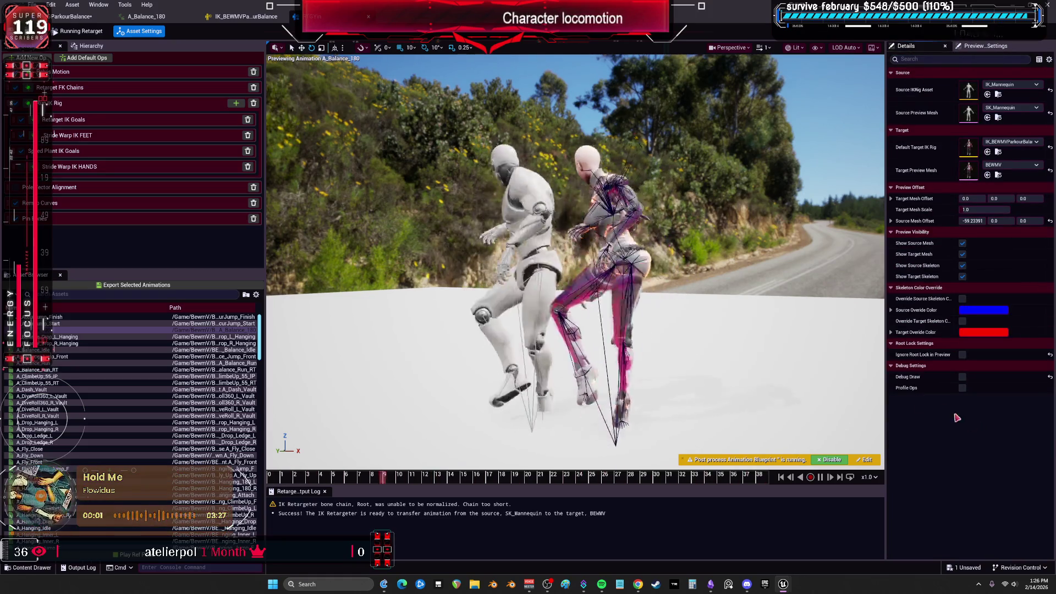
click(982, 46)
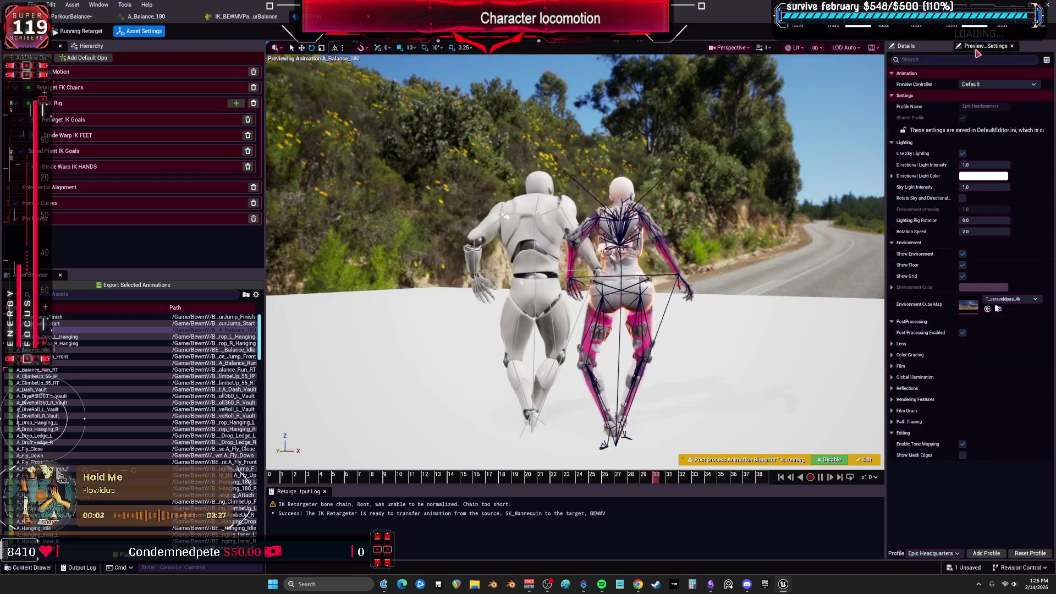
mouse_move(601, 586)
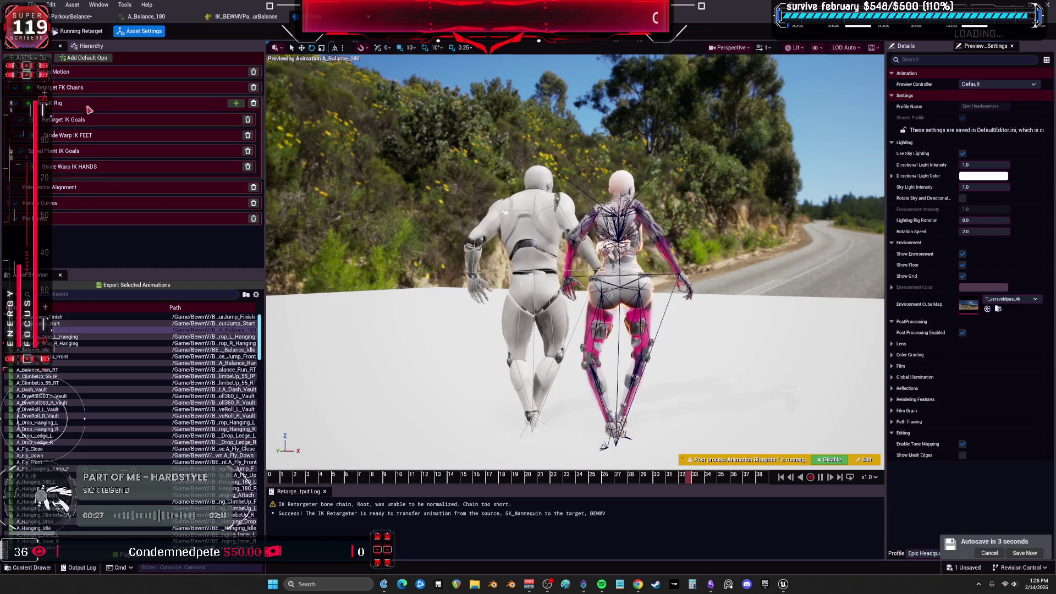
click(925, 51)
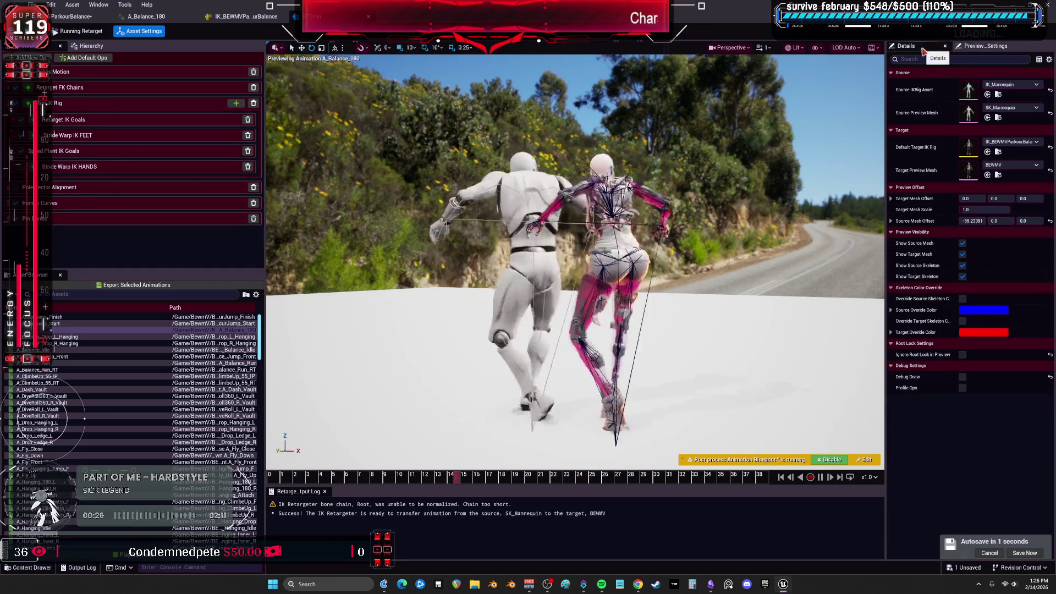
click(986, 45)
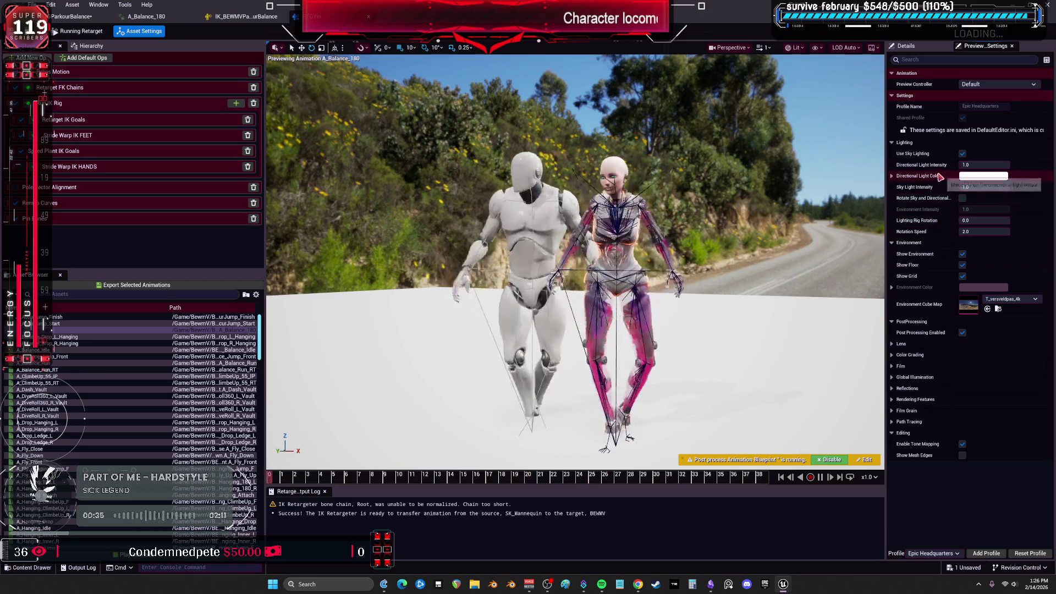
click(874, 48)
click(960, 169)
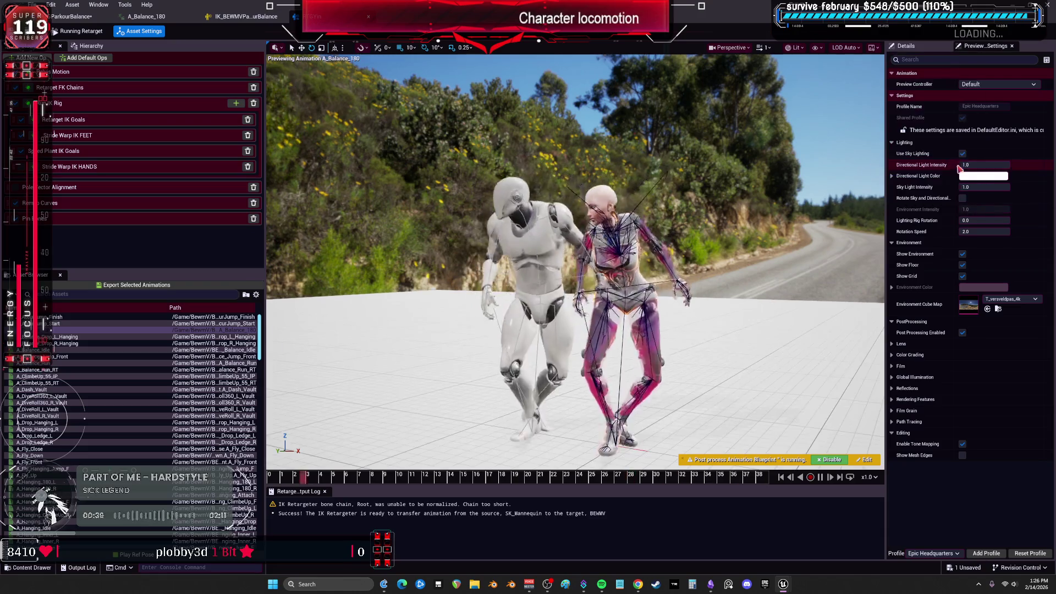
Enable Auto Align Floor to Mesh and set Floor Height Offset to 0
click(878, 48)
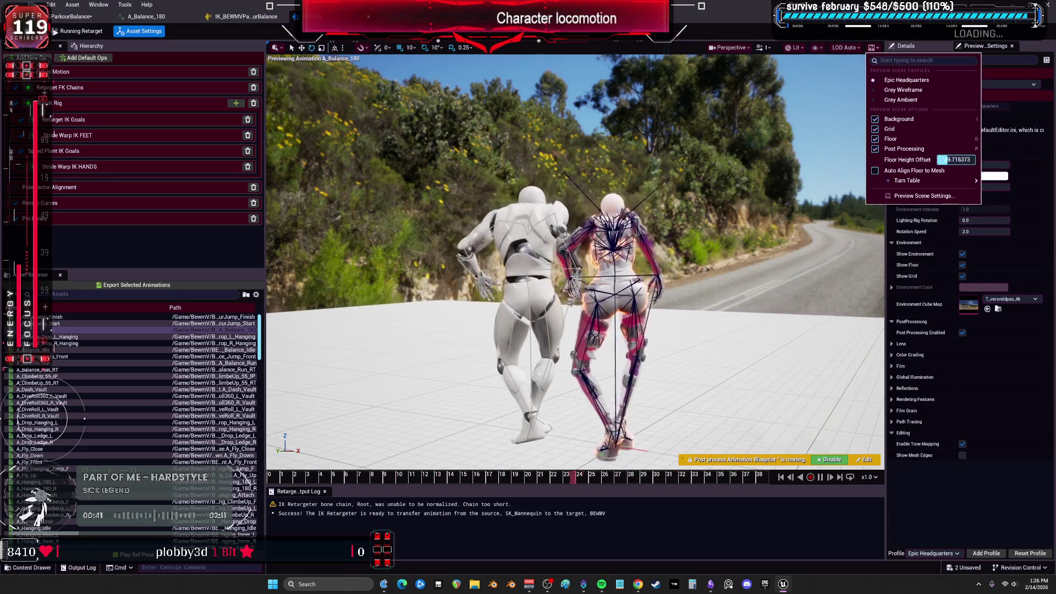
click(928, 172)
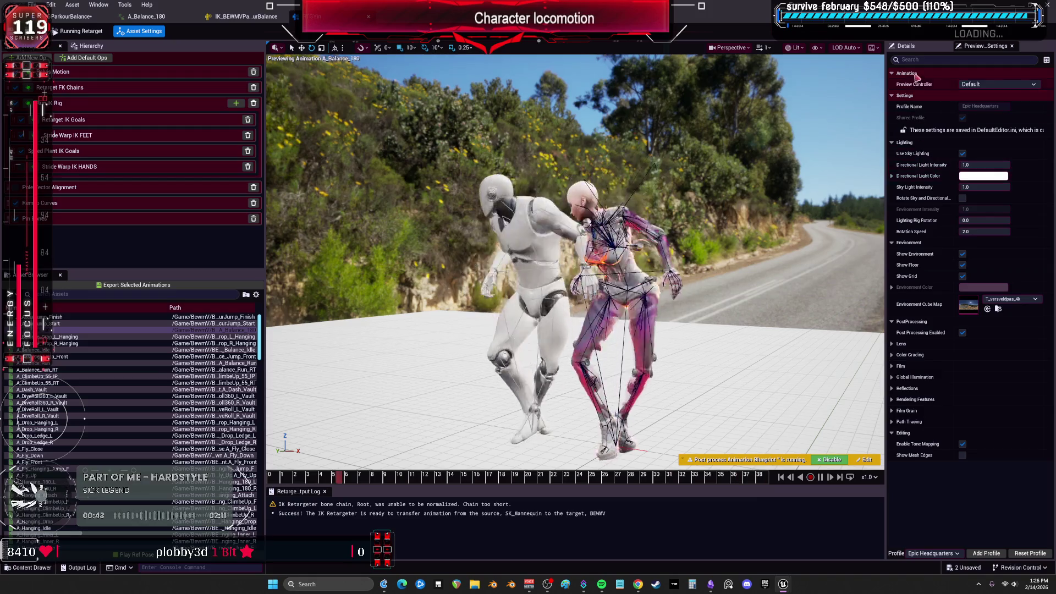
click(874, 48)
click(952, 161)
drag(952, 160, 976, 160)
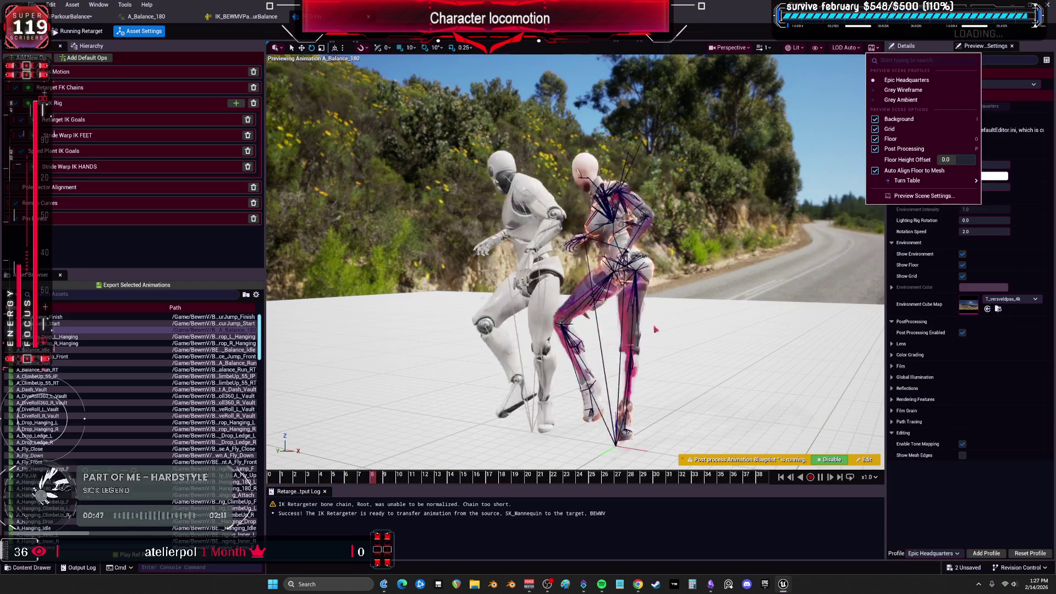
click(729, 327)
mouse_move(729, 327)
mouse_down()
mouse_move(729, 374)
mouse_move(724, 316)
mouse_up()
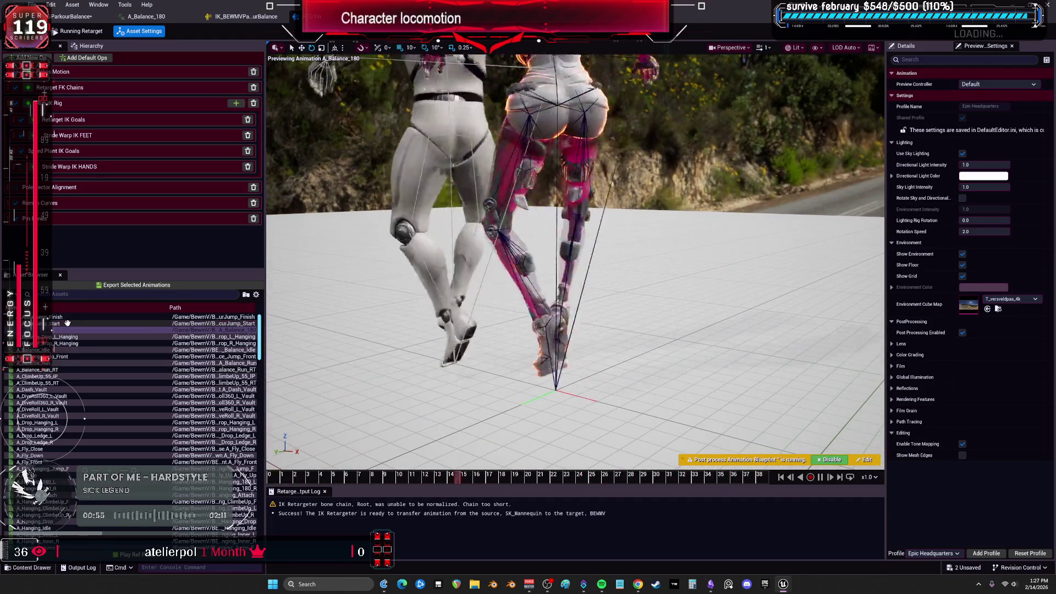
Preview A_AccurJump_Start, pause it, and scrub to the landing pose
click(214, 323)
drag(331, 307, 512, 288)
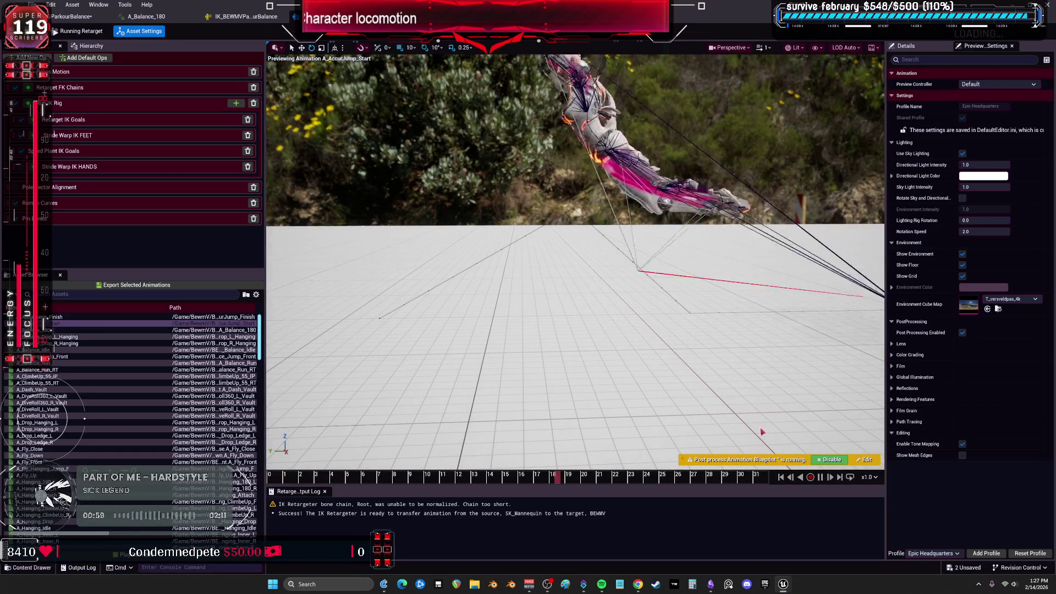
click(821, 478)
drag(375, 477, 414, 477)
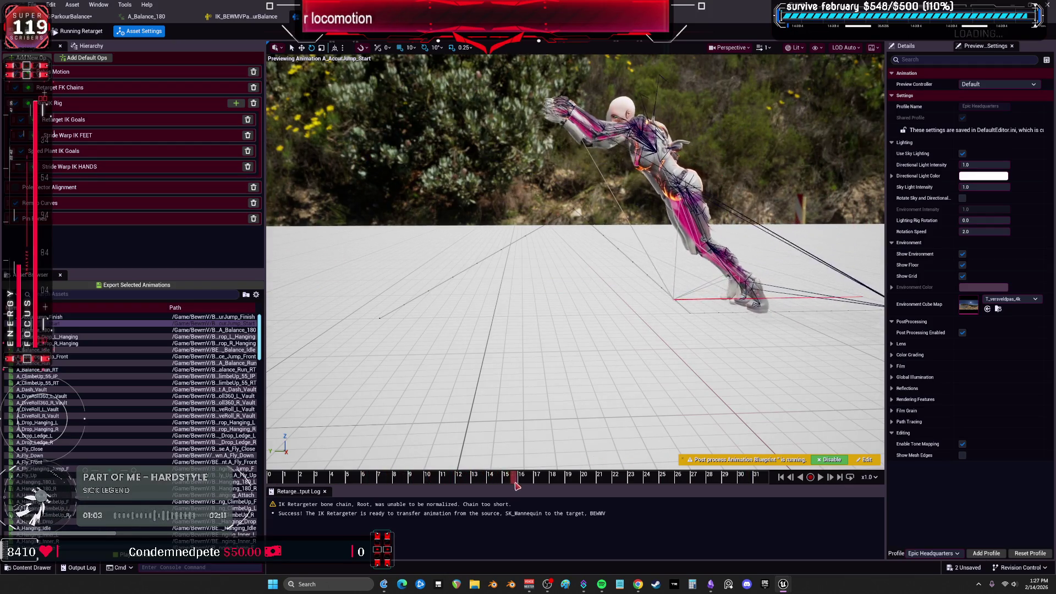
drag(673, 497, 803, 494)
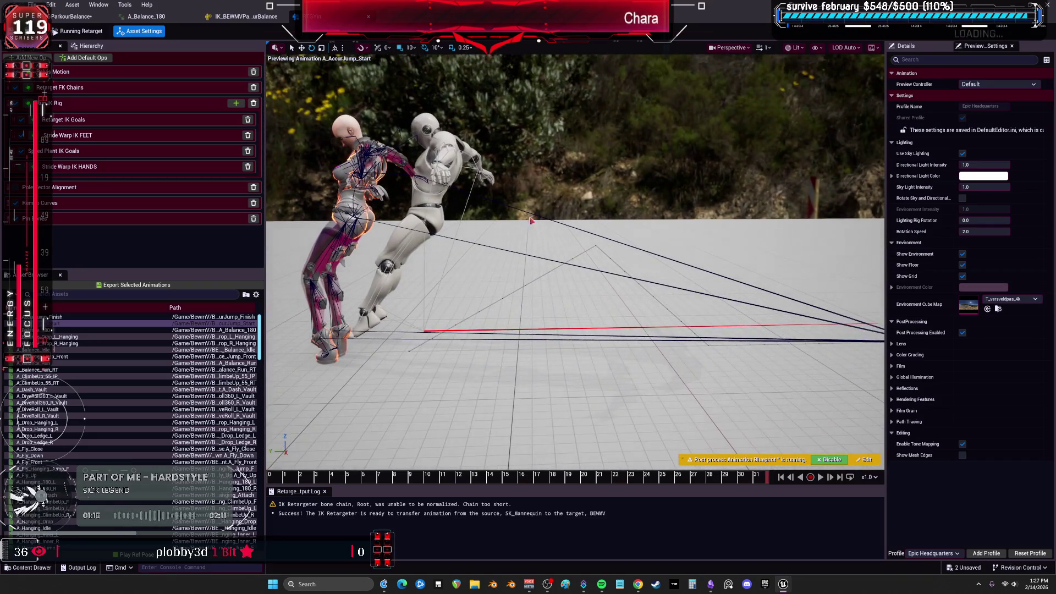
Browse the viewport Show flags and view mode menus
click(796, 48)
click(816, 47)
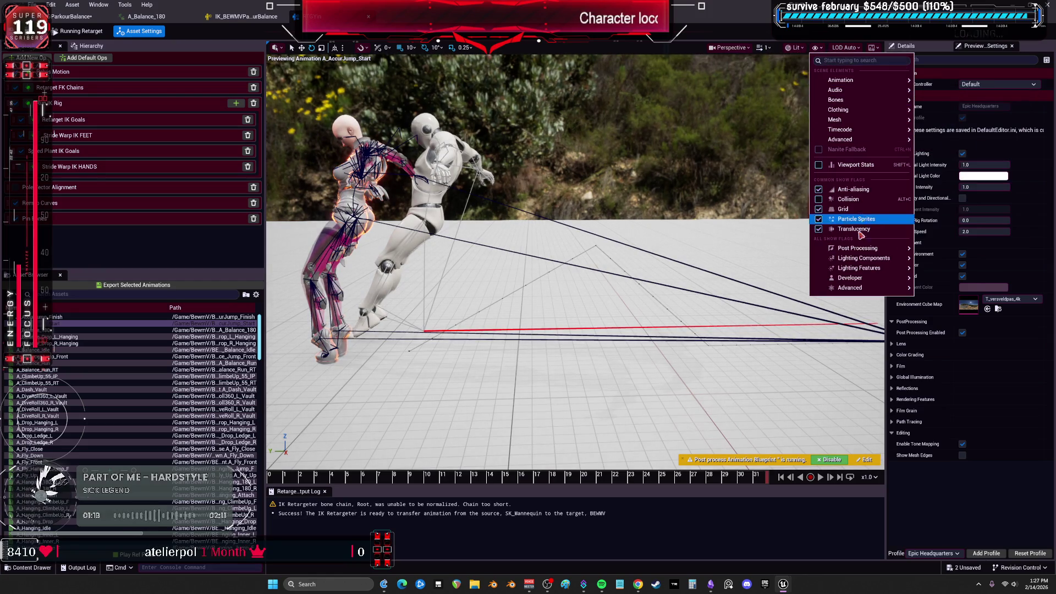
mouse_move(858, 81)
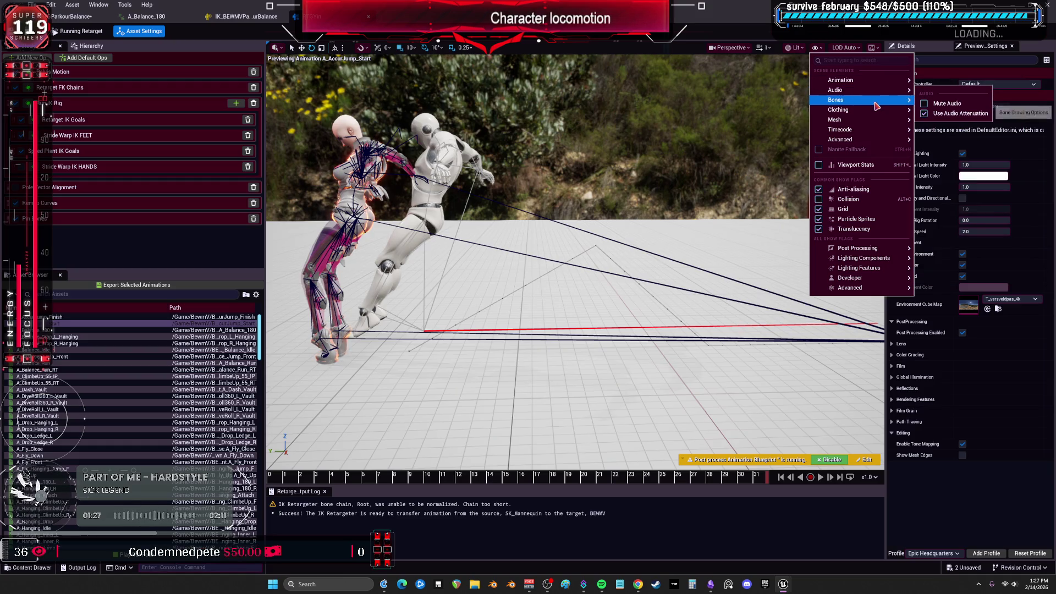
mouse_move(877, 106)
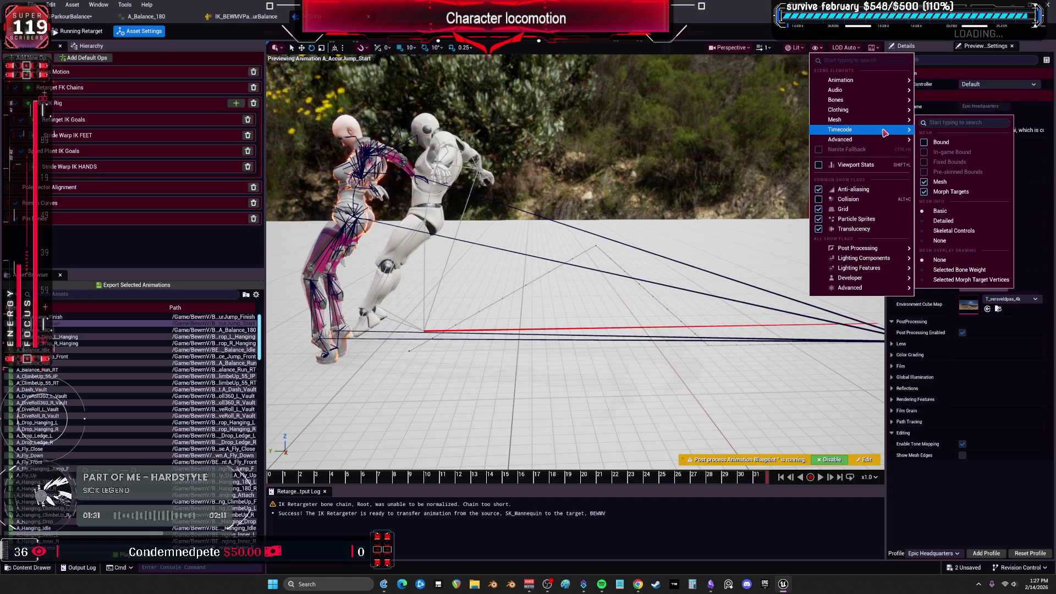
mouse_move(884, 133)
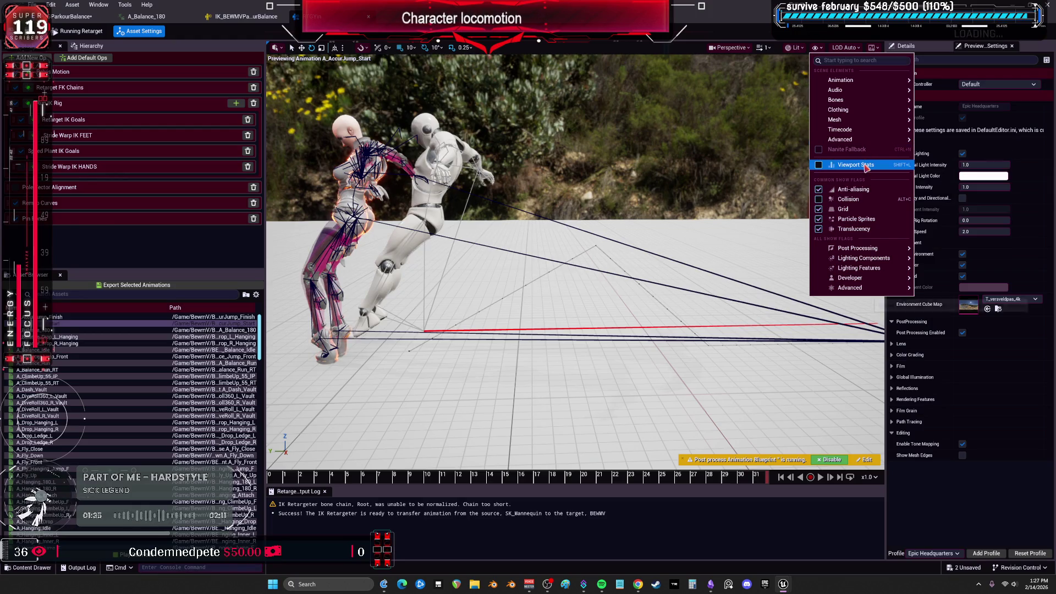
mouse_move(884, 253)
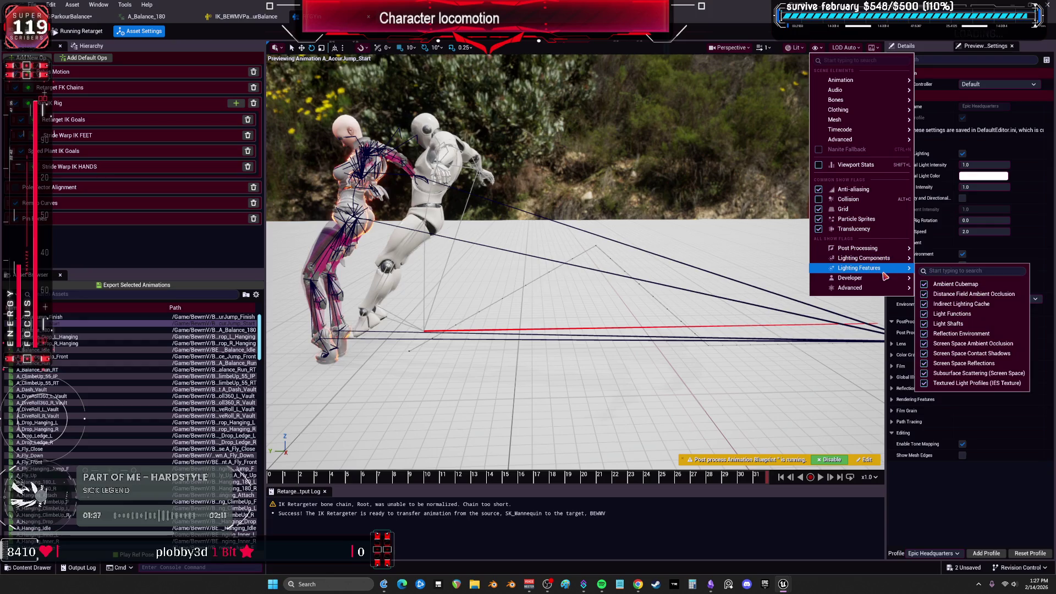
mouse_move(887, 279)
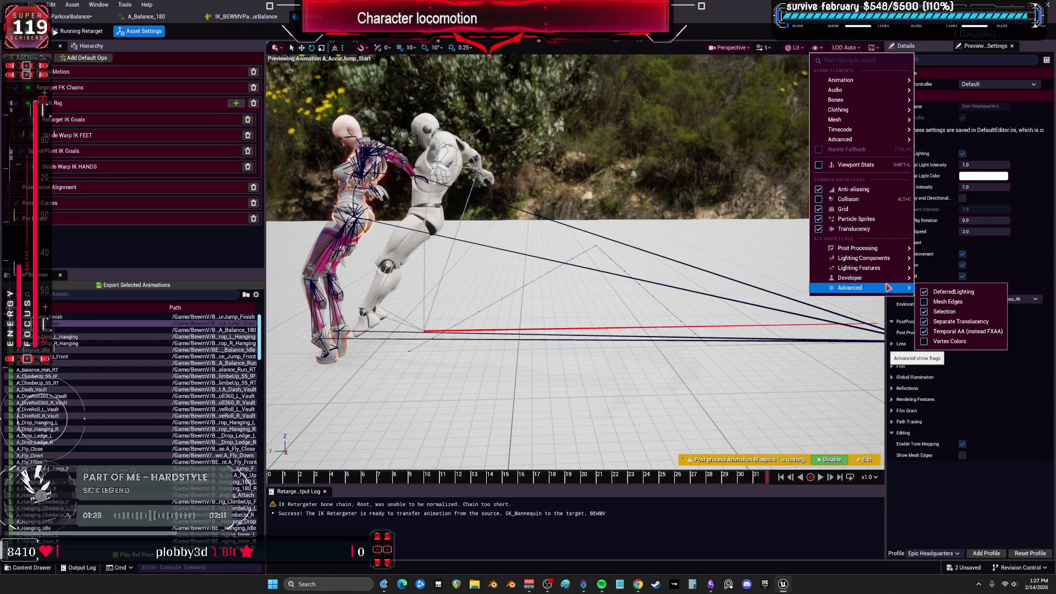
click(818, 48)
click(818, 48)
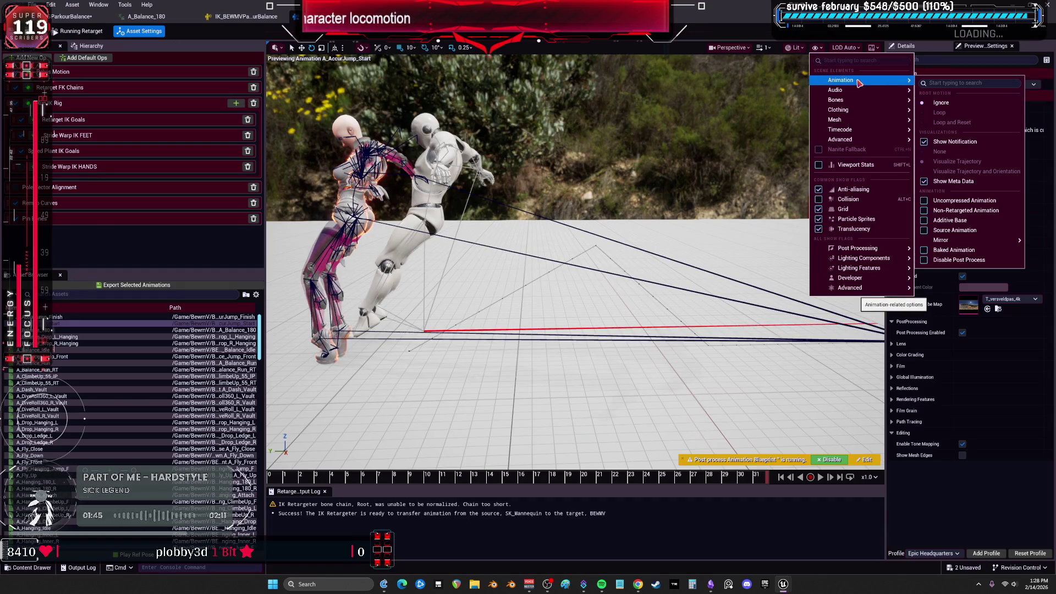
click(797, 48)
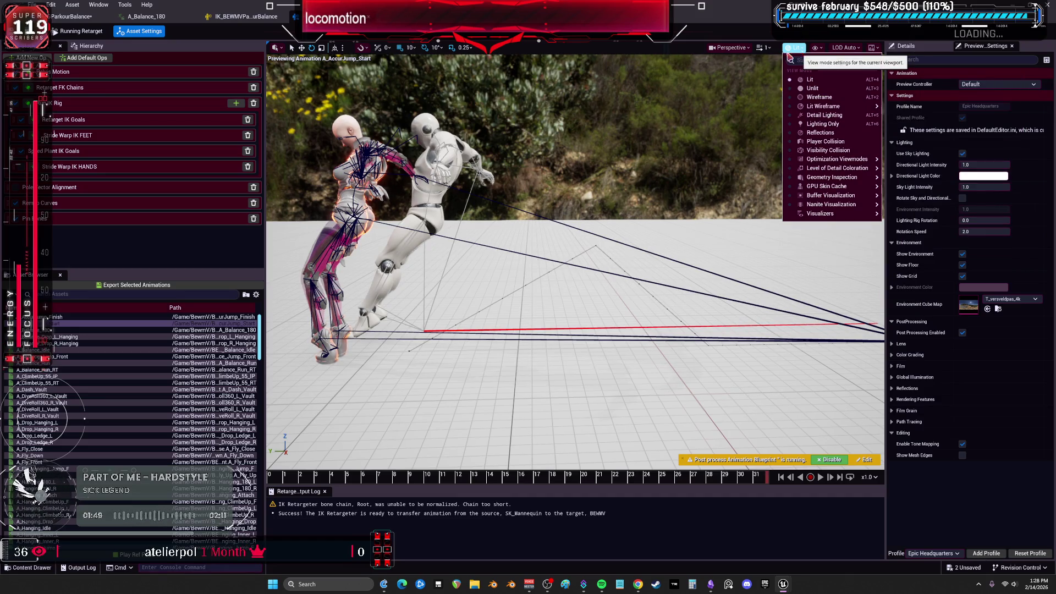
Set the camera's Near View Plane to 0.001, zoom in, and show the IK goal settings
click(747, 48)
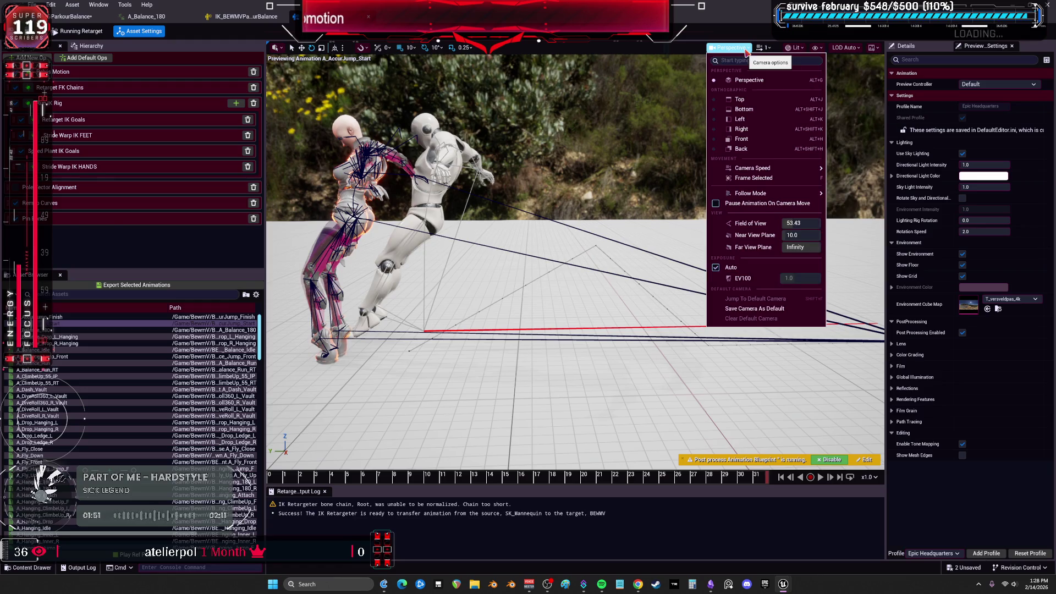
click(803, 235)
text(0.001)
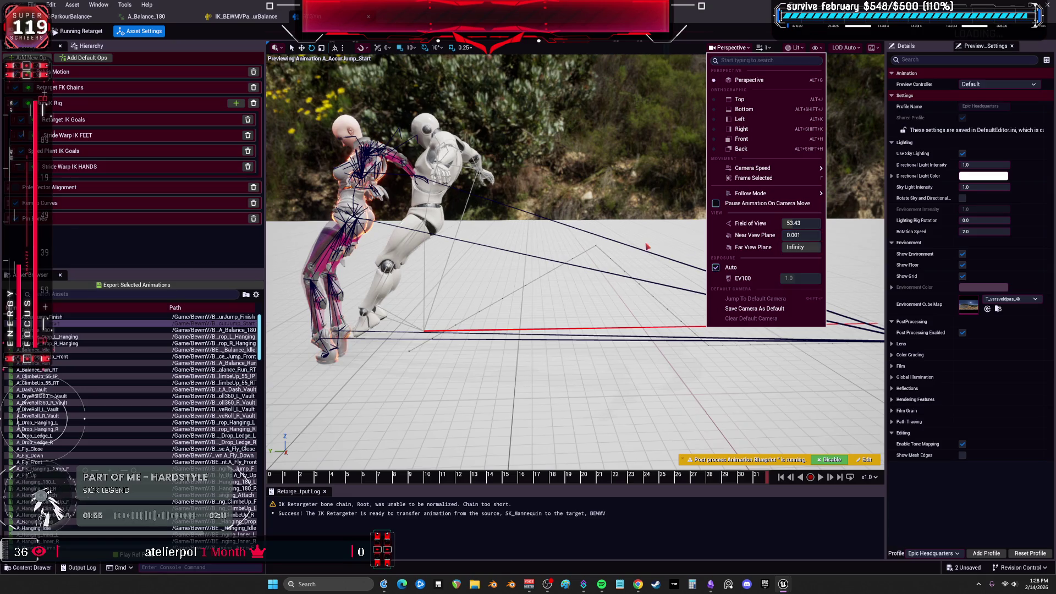
drag(788, 223, 765, 223)
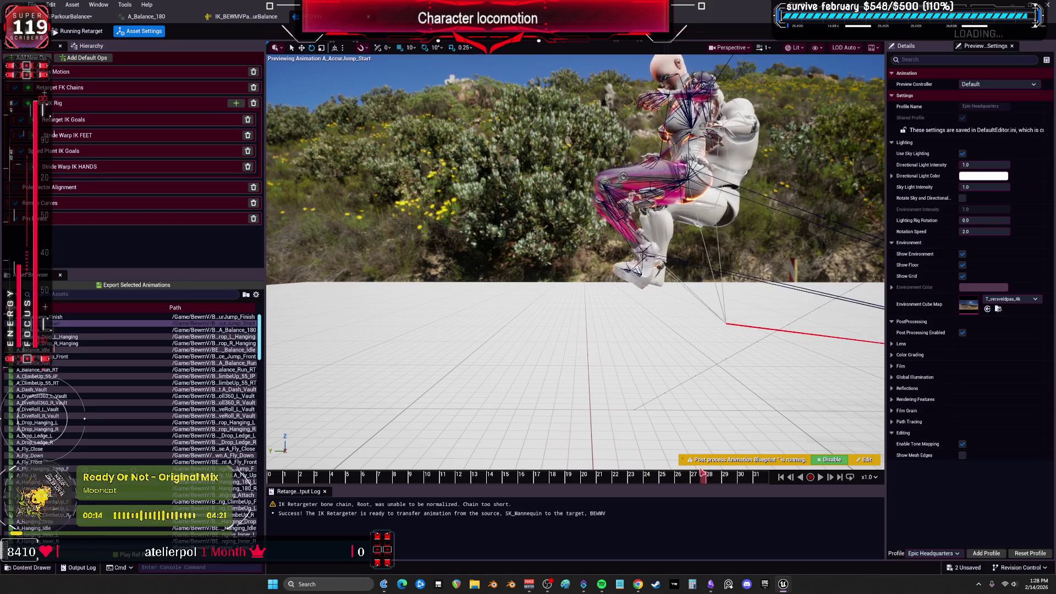
scroll(575, 220, up, 5)
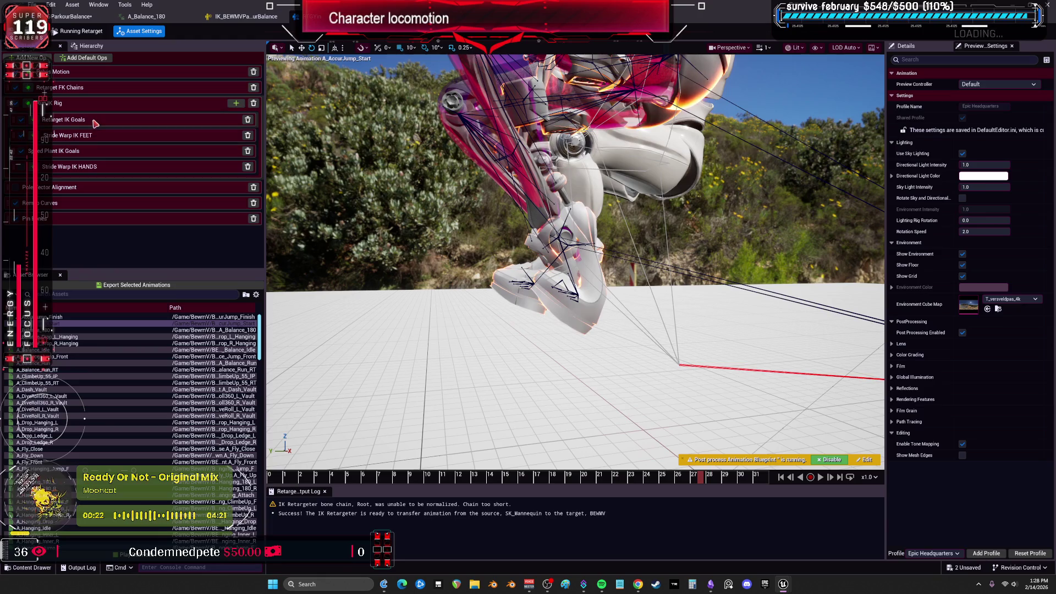
click(905, 46)
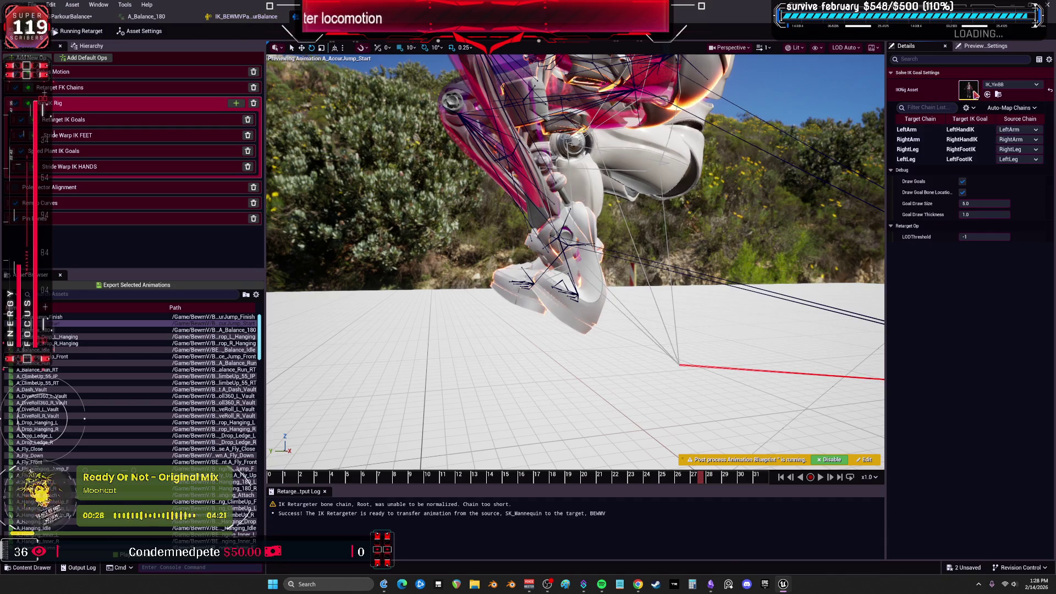
In the IK_YinBB rig, lower the right foot's rotation stiffness to about 0.5
double_click(971, 93)
scroll(135, 255, down, 5)
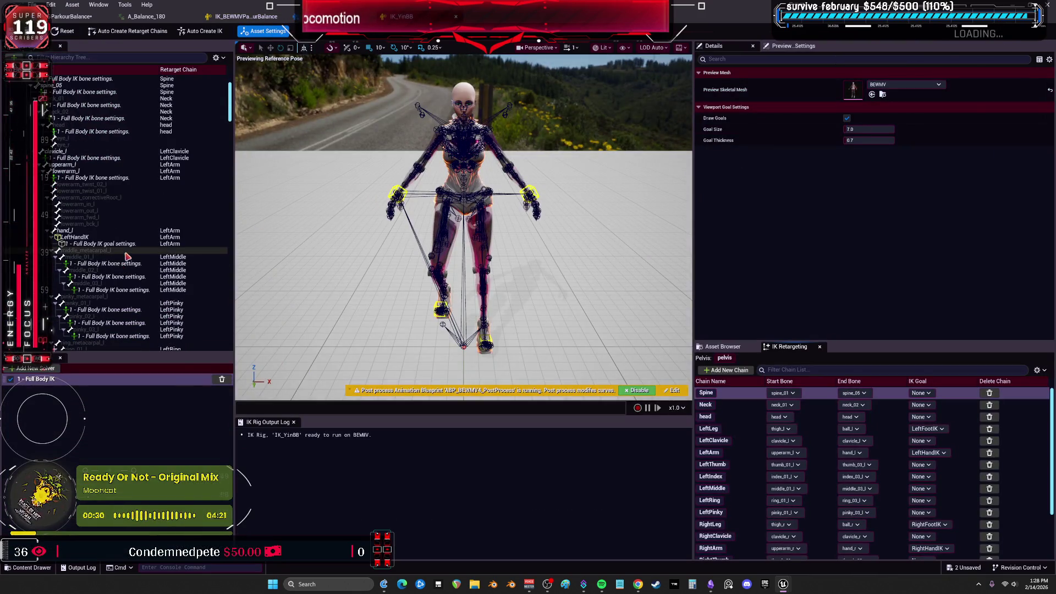
scroll(135, 255, down, 12)
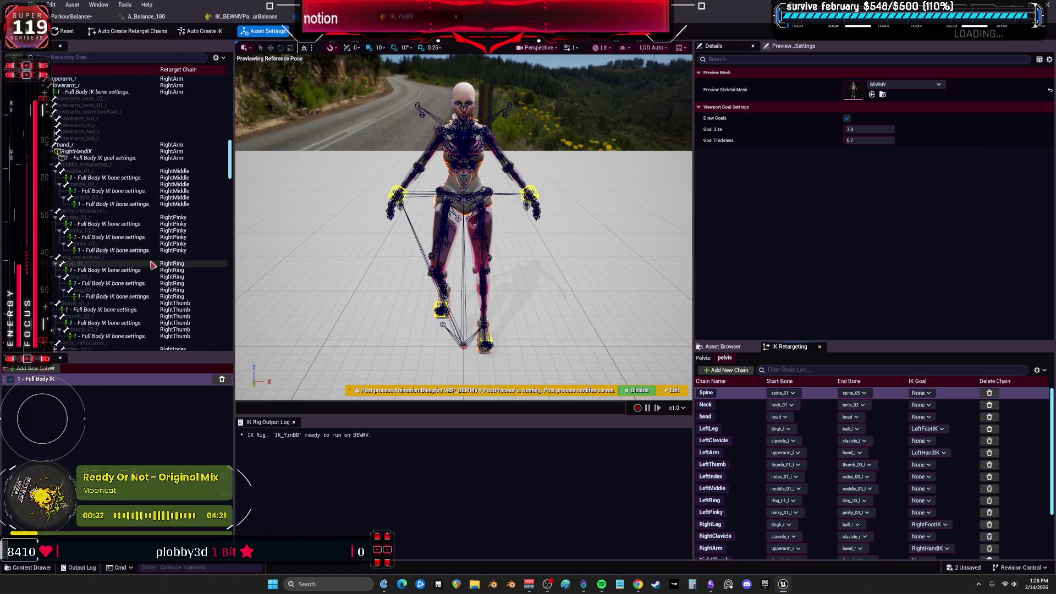
scroll(163, 282, down, 15)
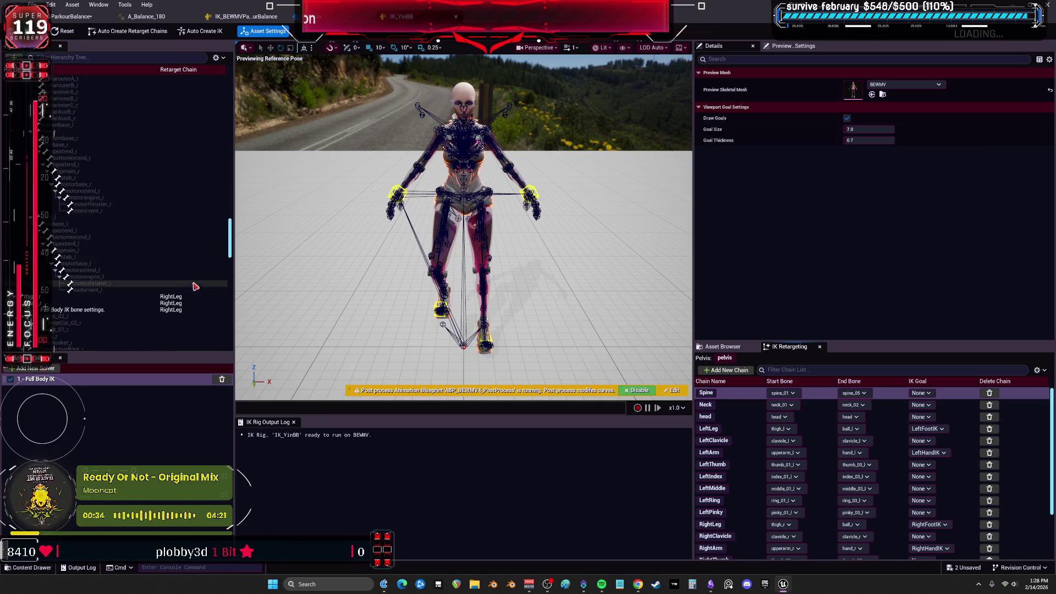
click(86, 179)
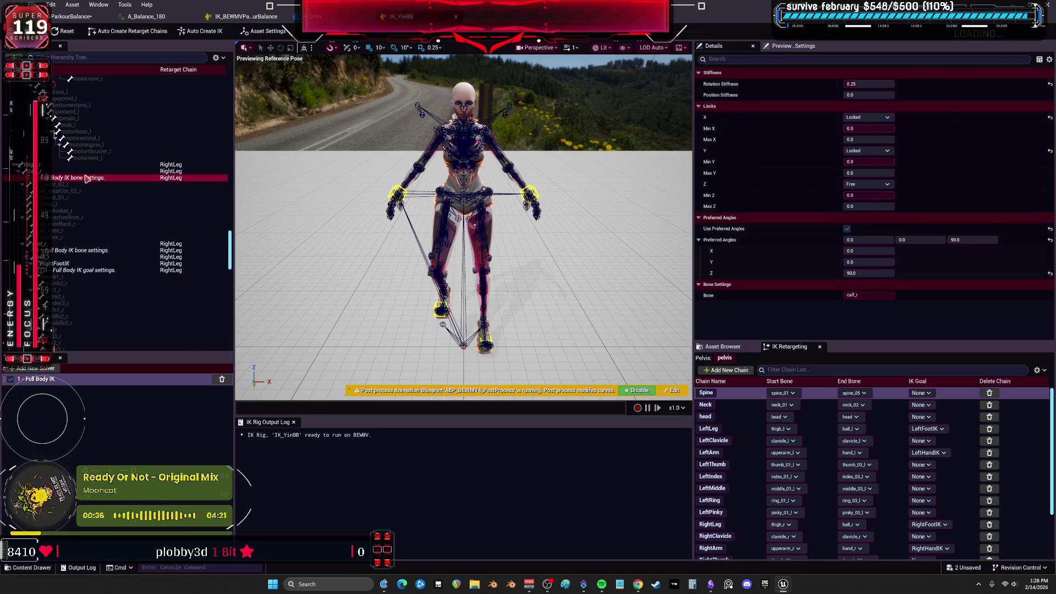
click(79, 251)
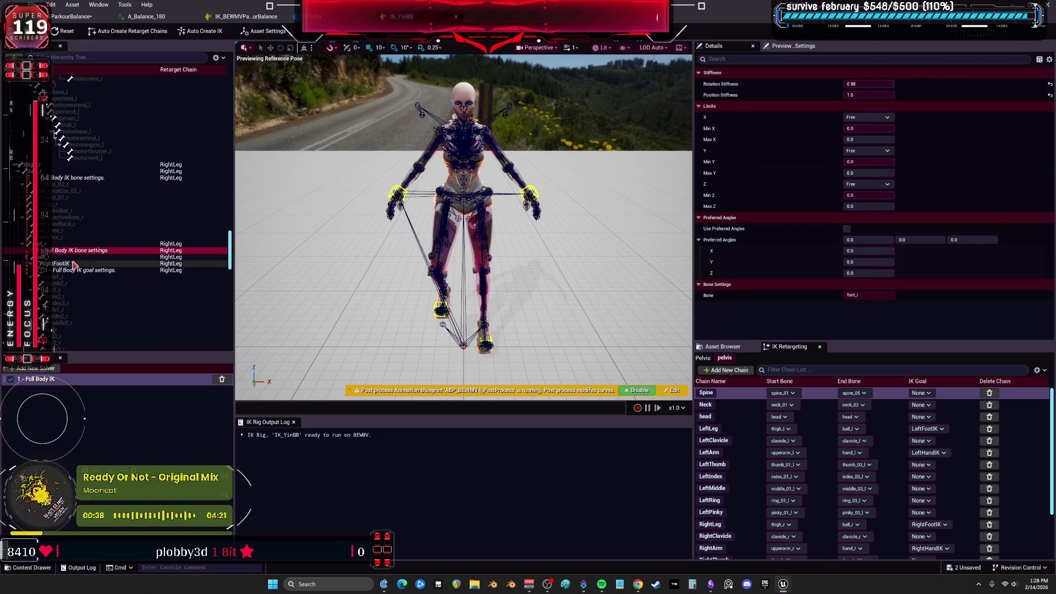
click(869, 84)
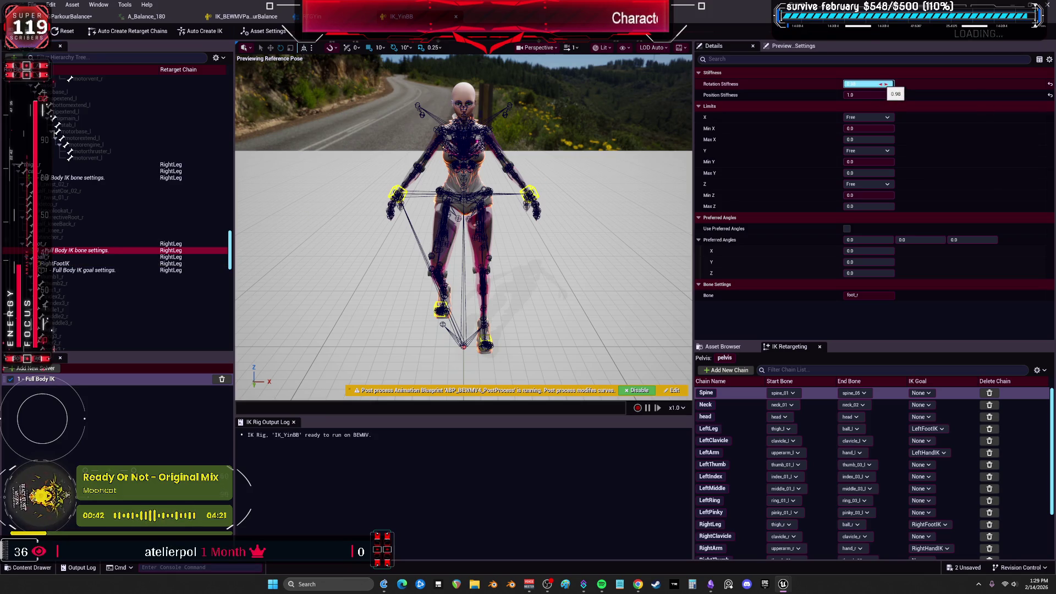
drag(883, 85, 860, 85)
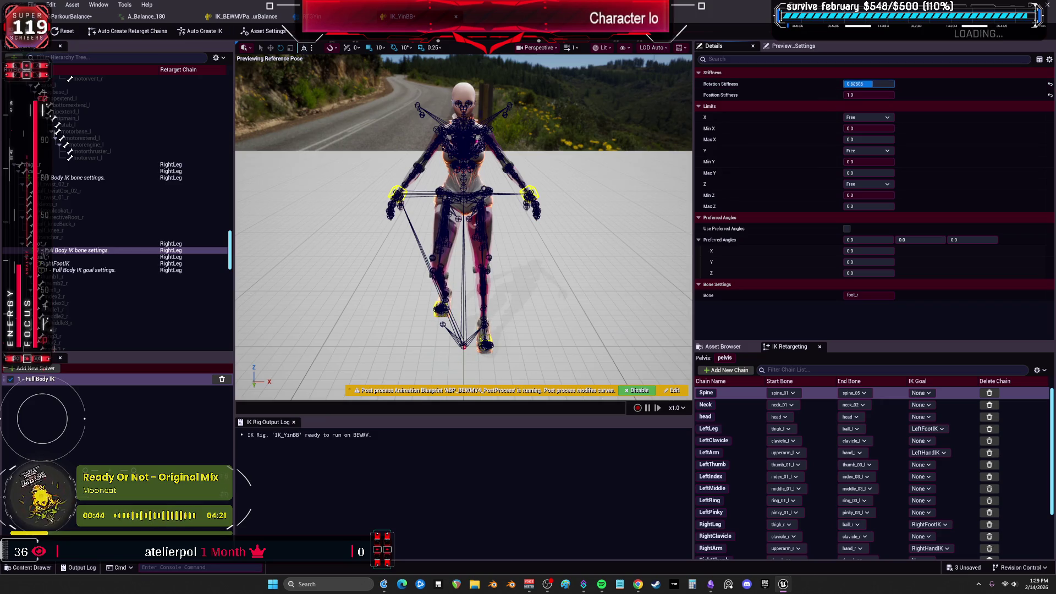
Give the left foot a rotation stiffness and position stiffness of 1.0
scroll(138, 248, down, 10)
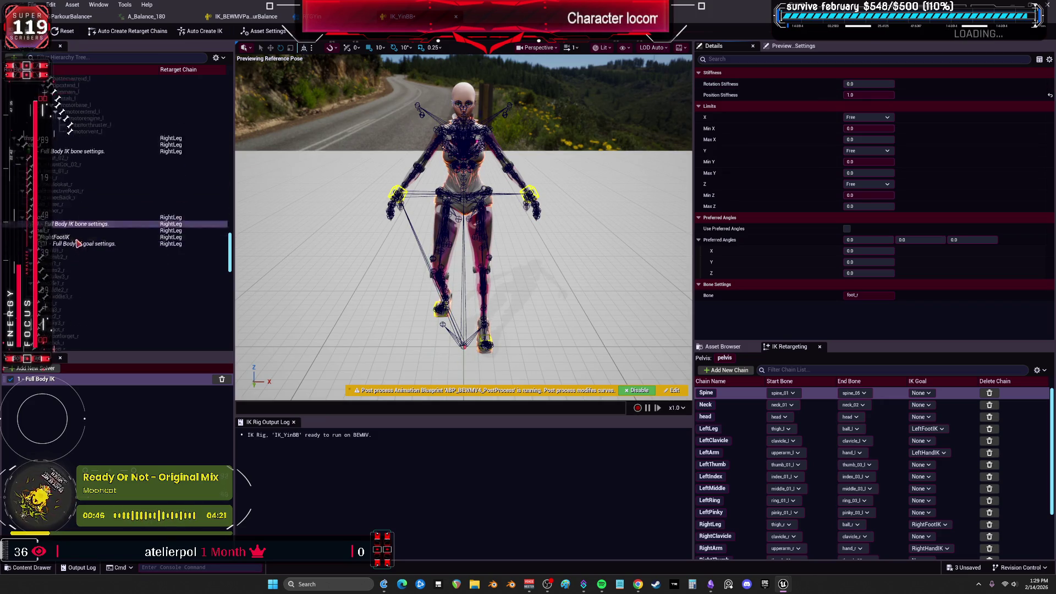
scroll(138, 248, down, 5)
click(91, 179)
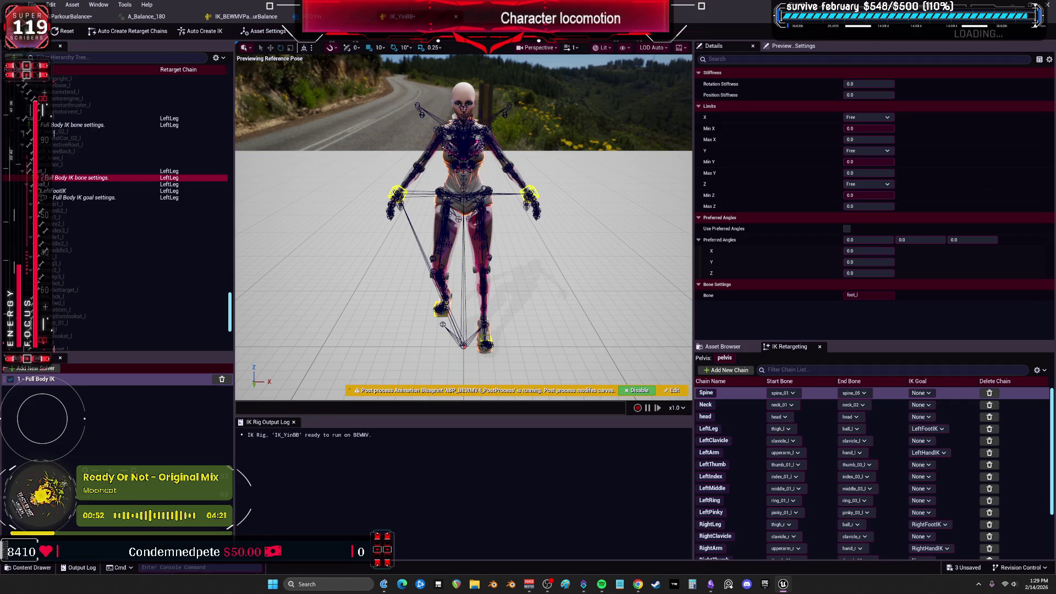
click(258, 18)
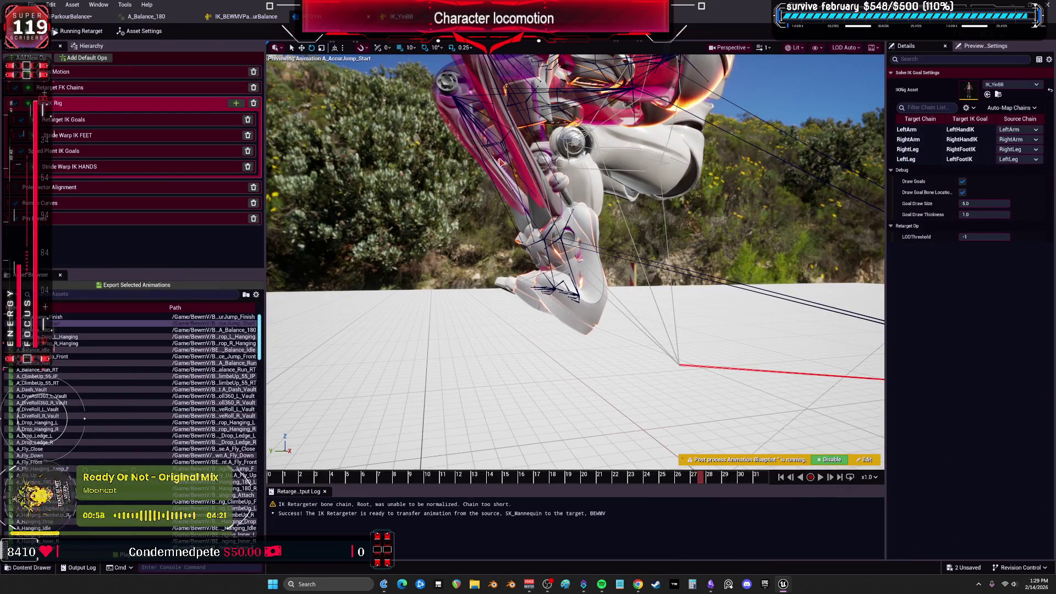
click(399, 18)
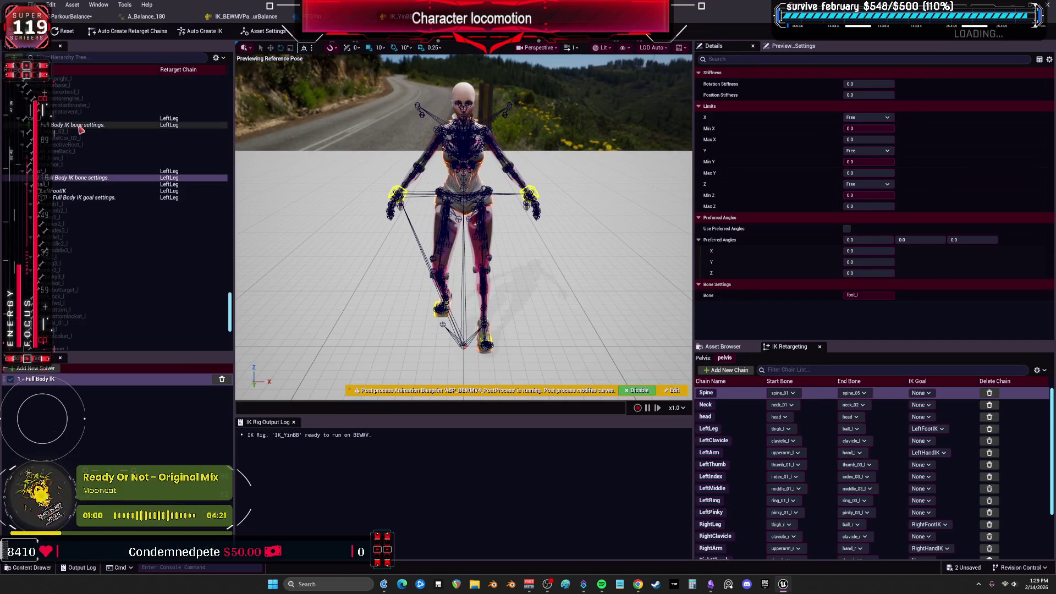
click(858, 84)
text(1)
key(Return)
click(855, 94)
text(1)
key(Return)
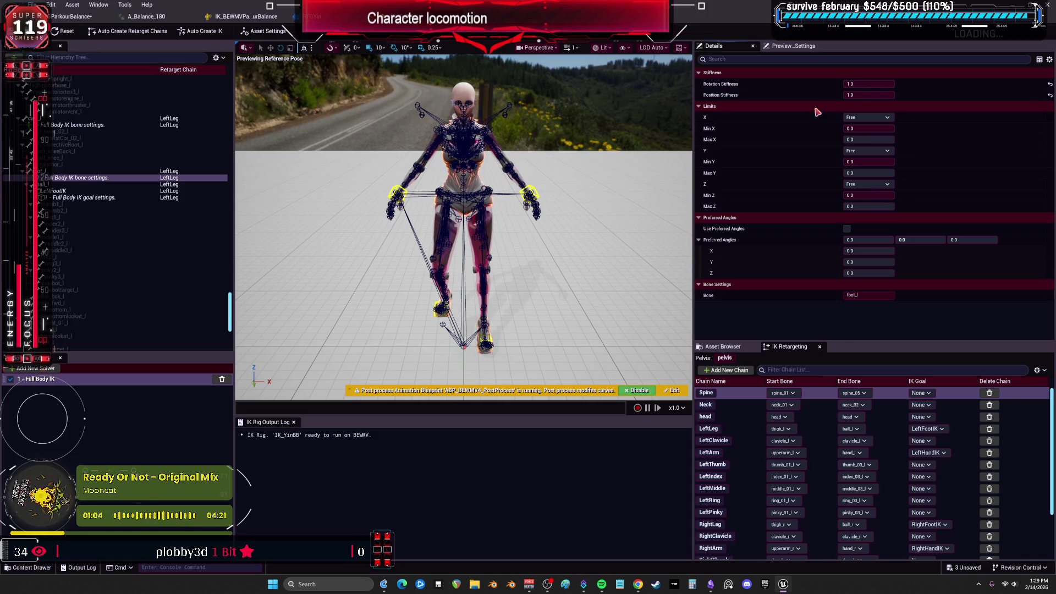
Adjust the right foot's rotation stiffness, then preview A_AccurJump_Start on the target
scroll(137, 253, up, 5)
scroll(145, 251, up, 10)
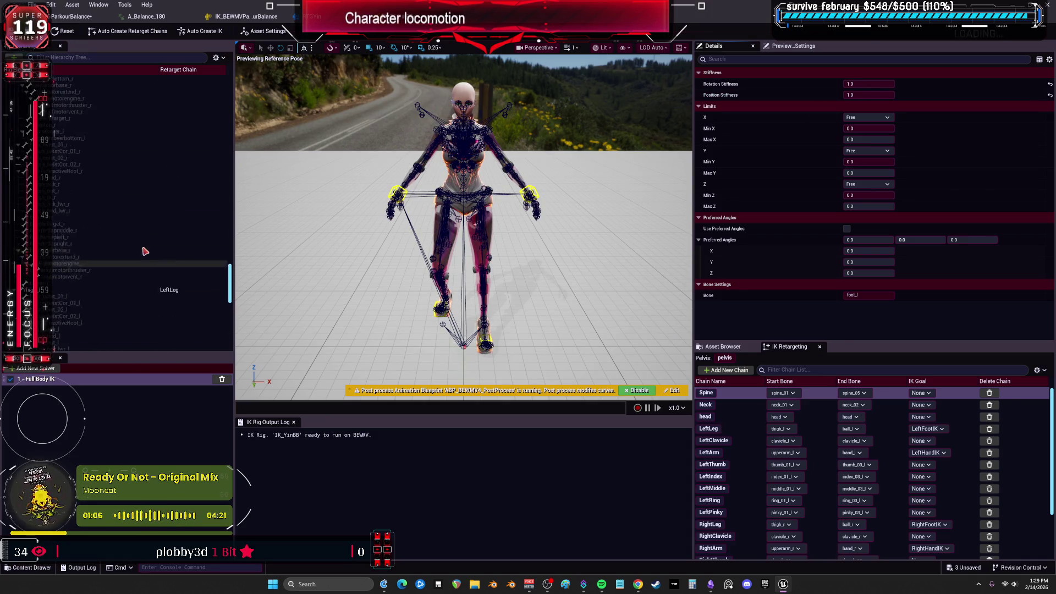
click(77, 224)
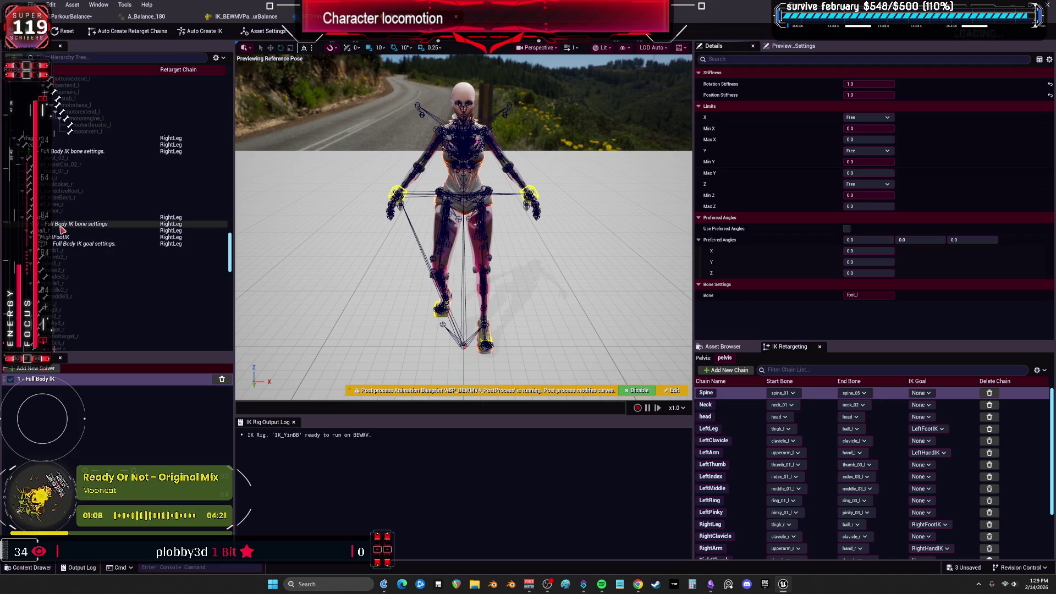
drag(870, 84, 869, 84)
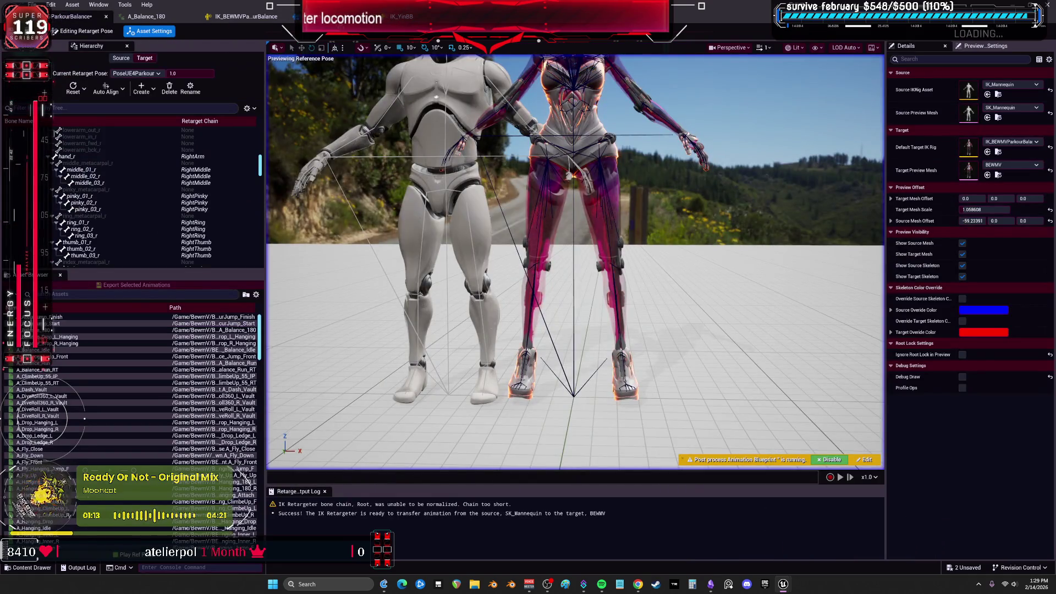
click(110, 324)
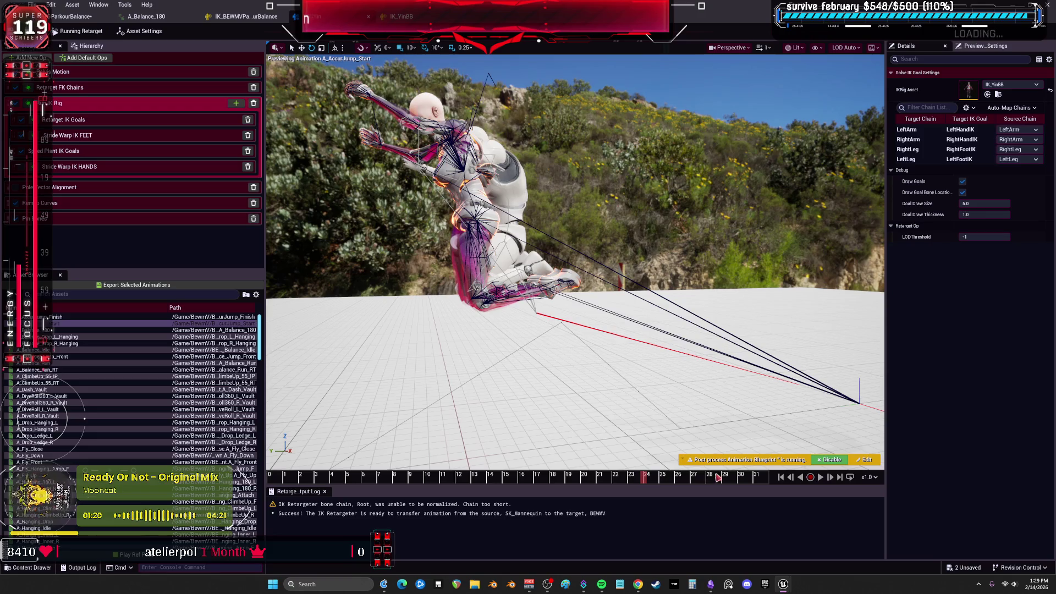
drag(545, 474, 471, 464)
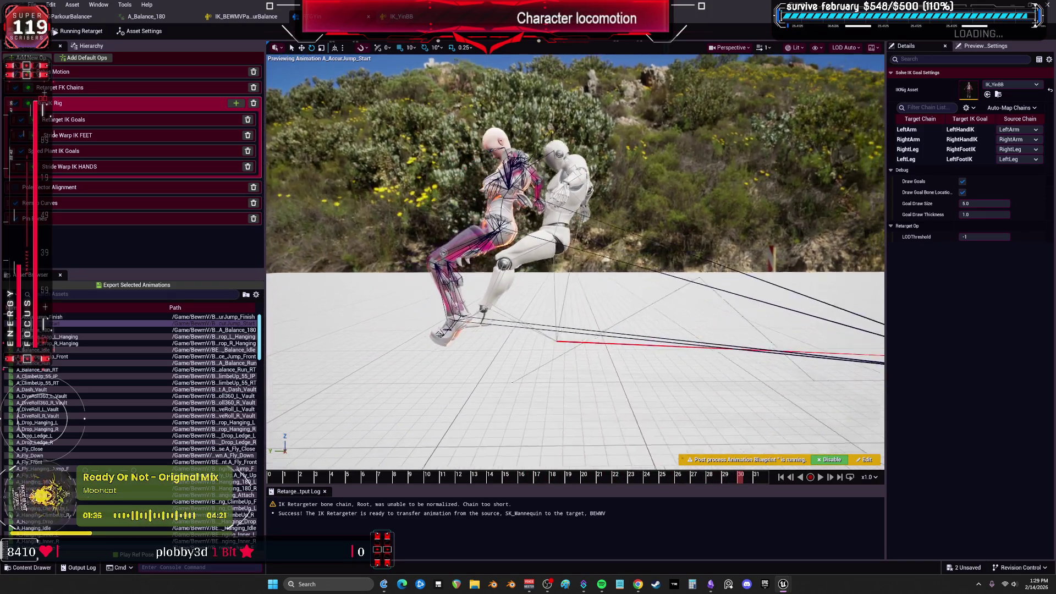
mouse_move(744, 483)
mouse_down()
mouse_move(762, 483)
mouse_move(649, 473)
mouse_up()
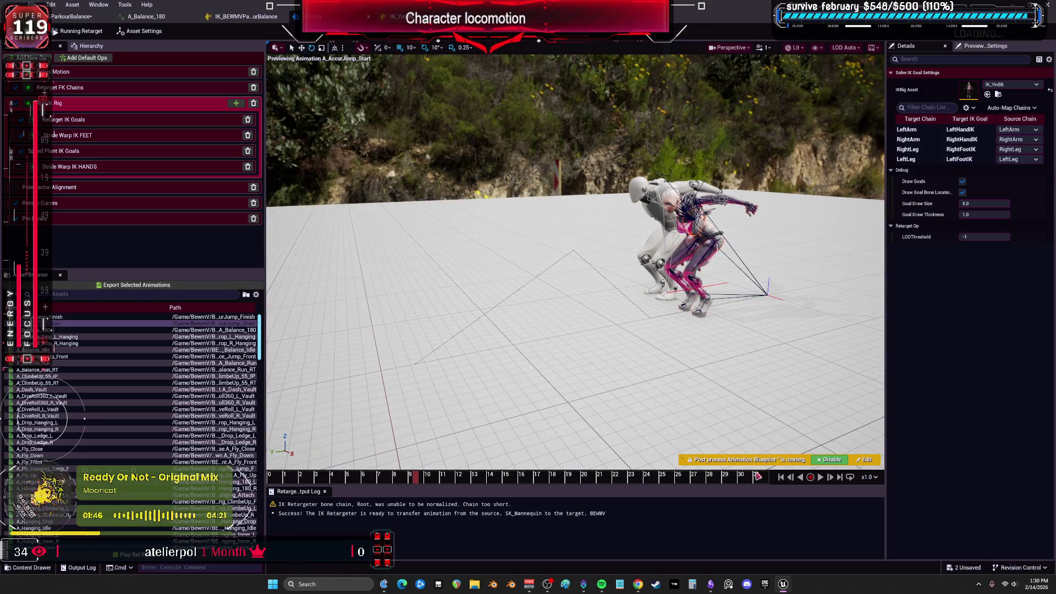
drag(374, 475, 598, 458)
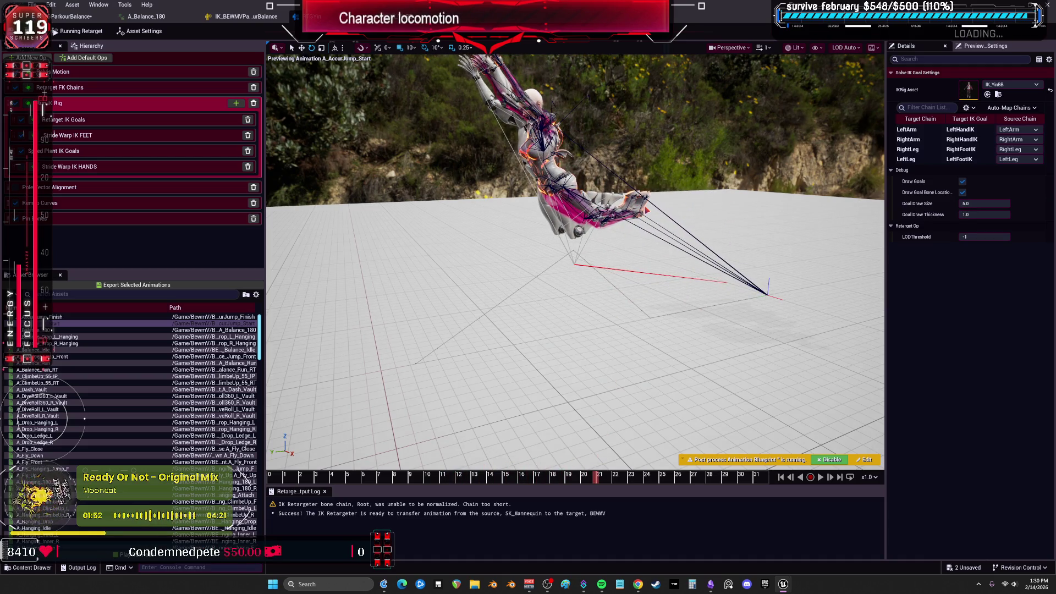
click(201, 71)
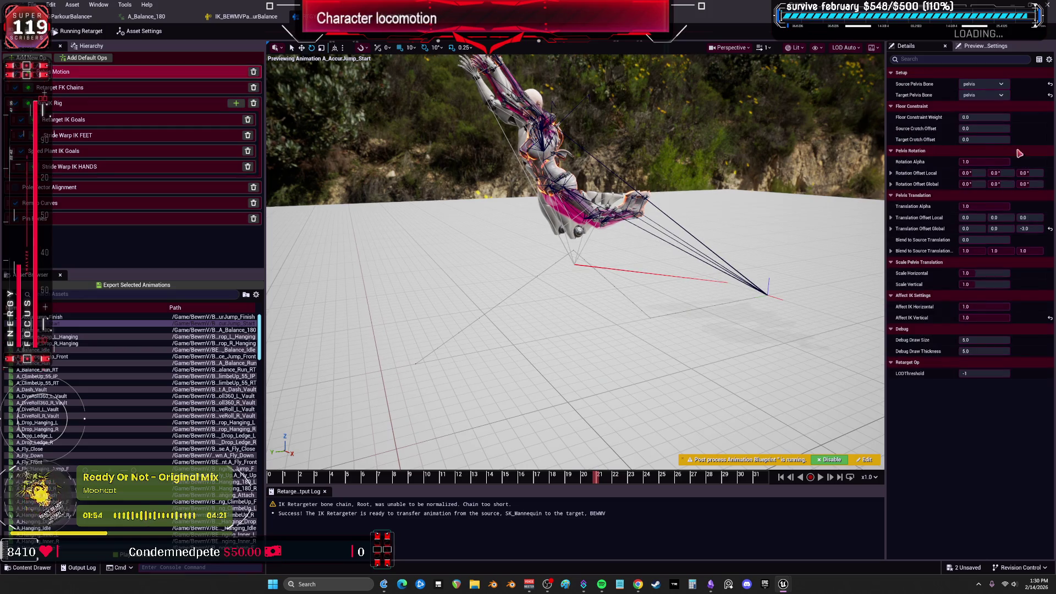
In Retarget FK Chains, set the Root chain's rotation mode to One to One
click(117, 89)
click(117, 104)
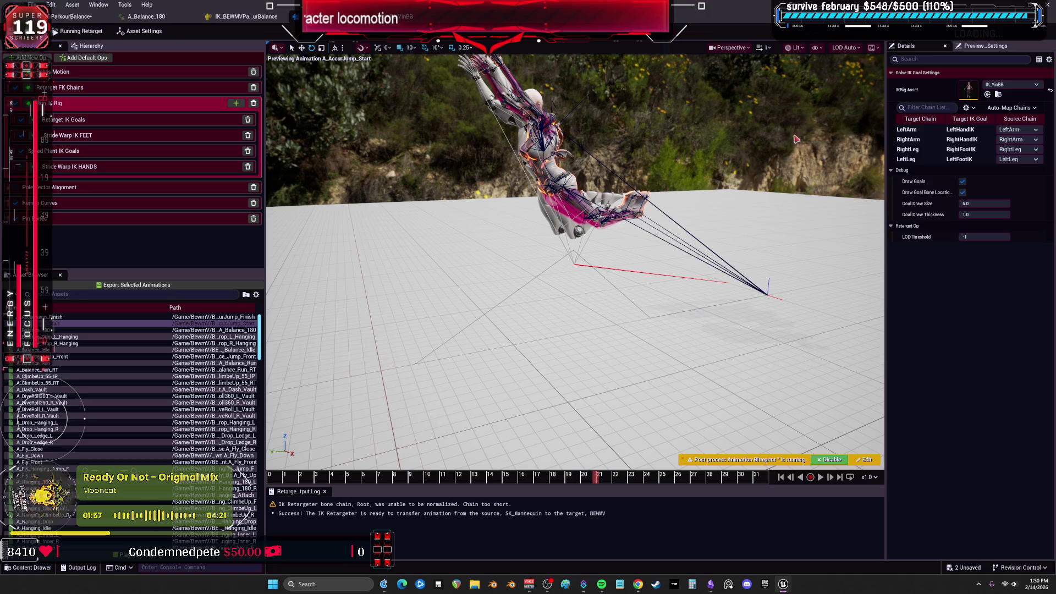
click(115, 87)
click(998, 129)
click(996, 144)
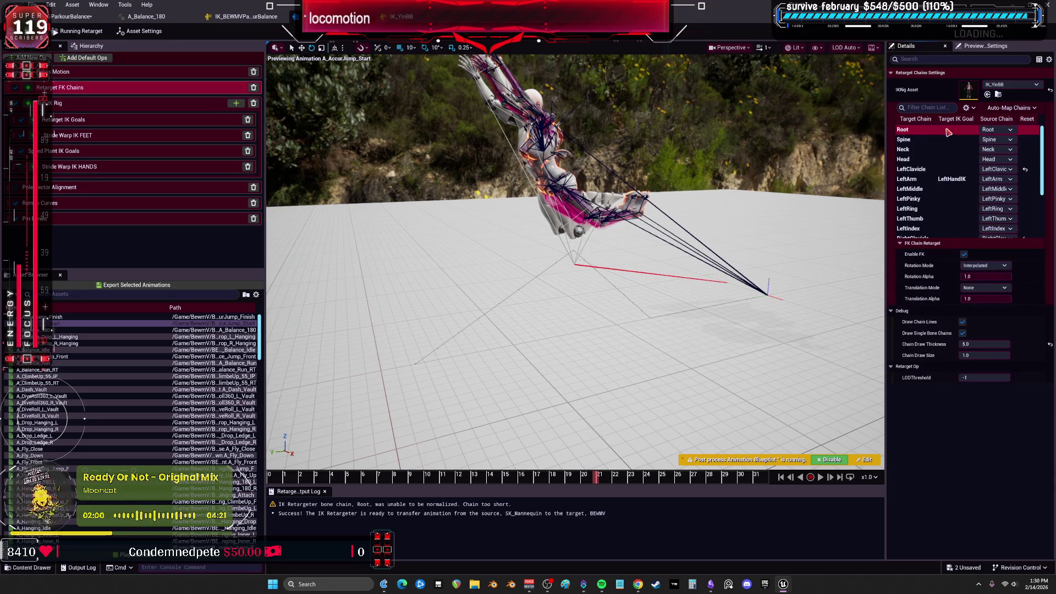
click(991, 288)
click(997, 309)
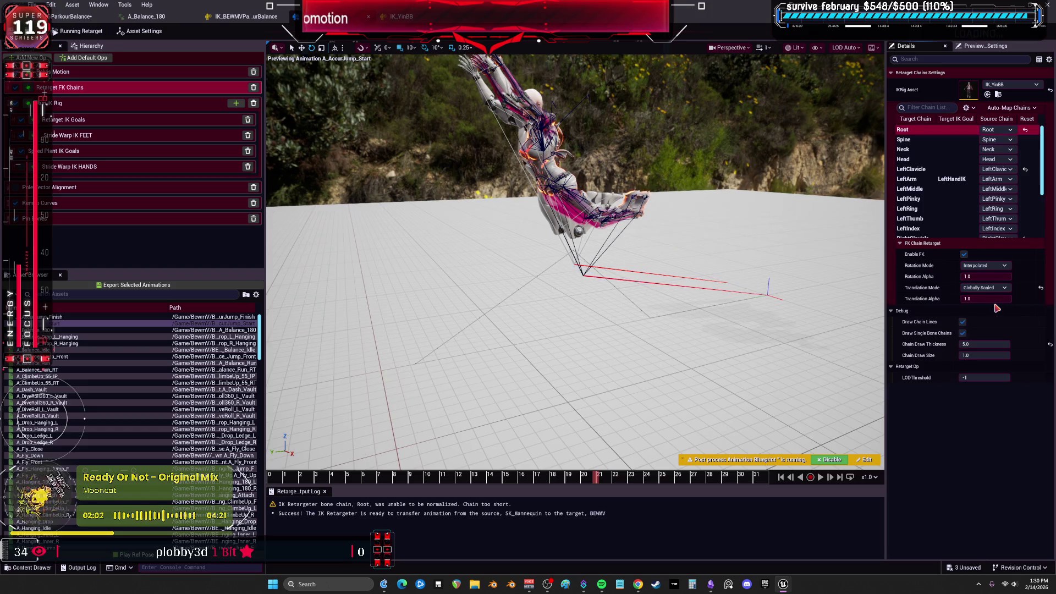
click(985, 265)
click(982, 282)
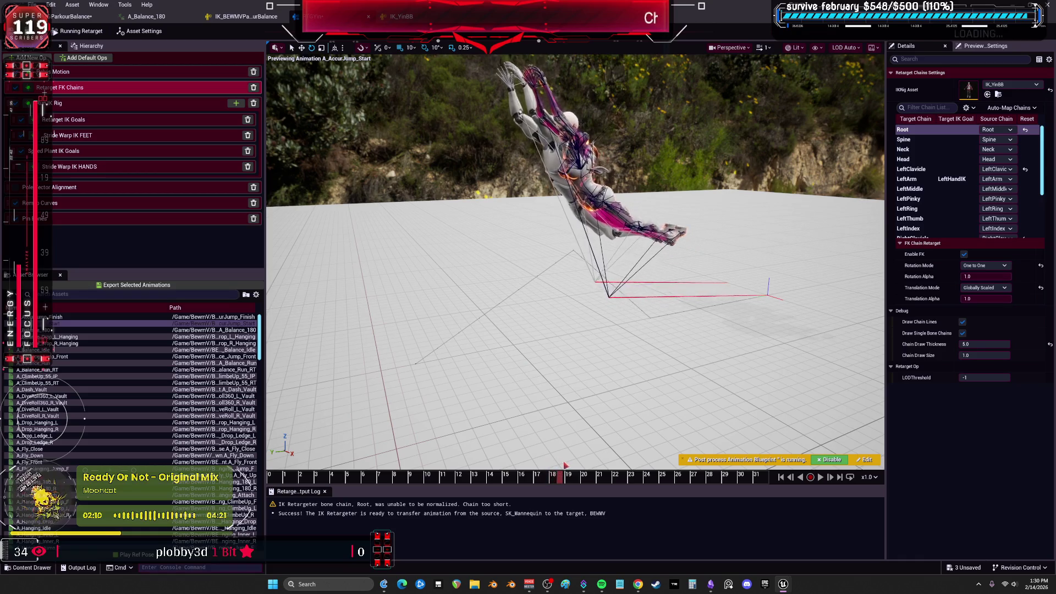
Switch the Root chain's translation mode to Absolute and preview A_Balance_180
drag(673, 361, 638, 352)
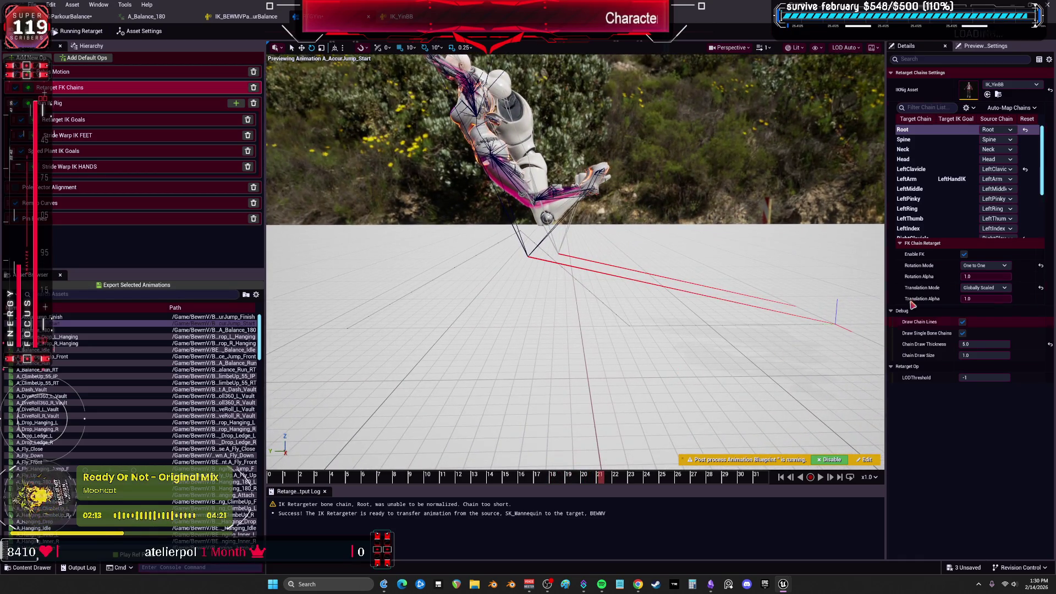
click(989, 287)
click(974, 311)
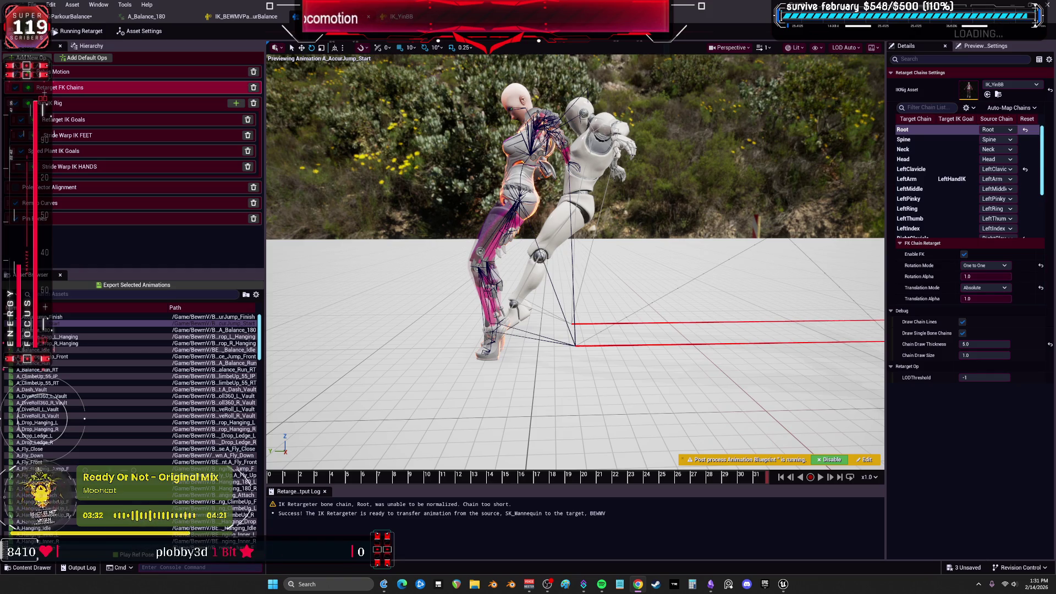
click(62, 329)
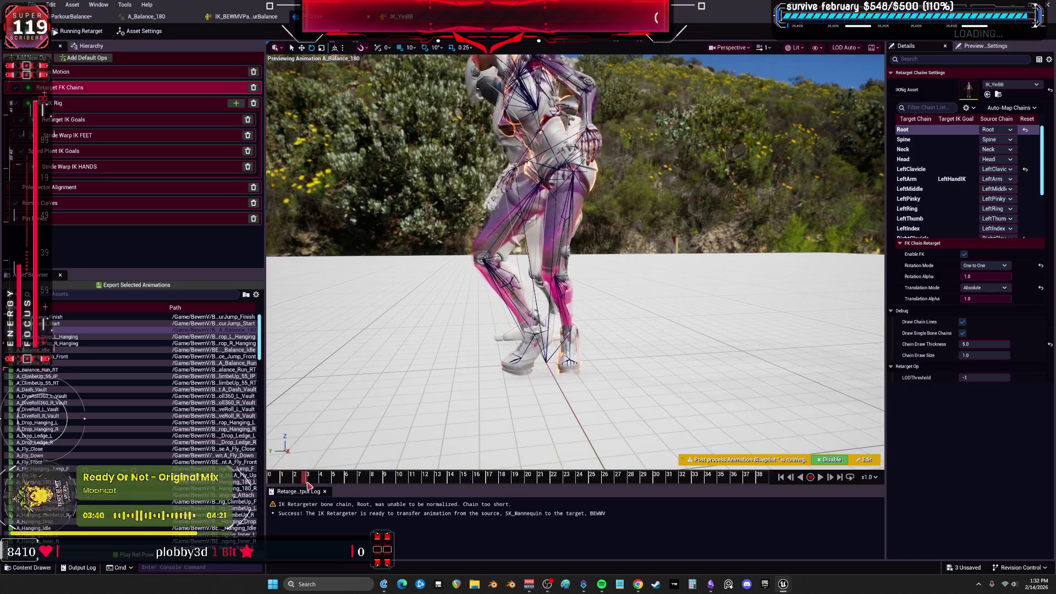
Scrub A_Balance_180, then preview A_Balance_Idle and A_Balance_Jump_Front on the target
drag(354, 483, 551, 485)
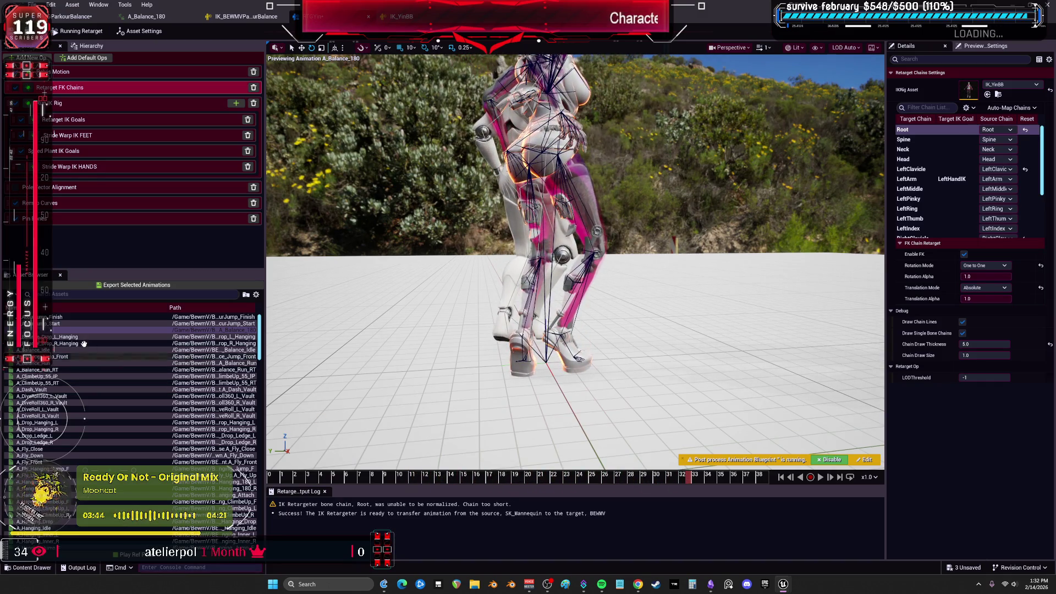
click(157, 350)
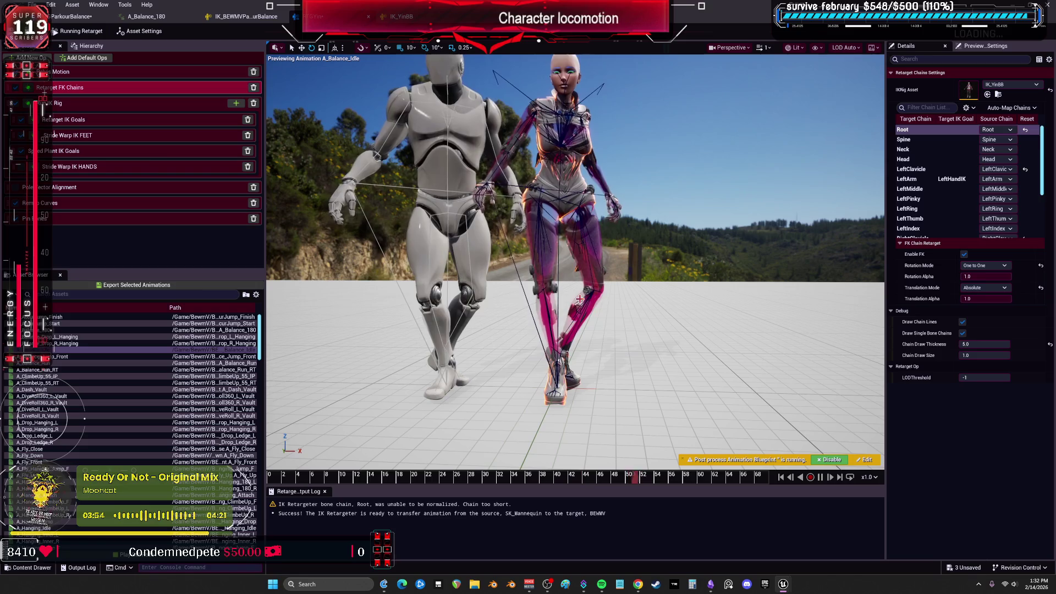
click(58, 357)
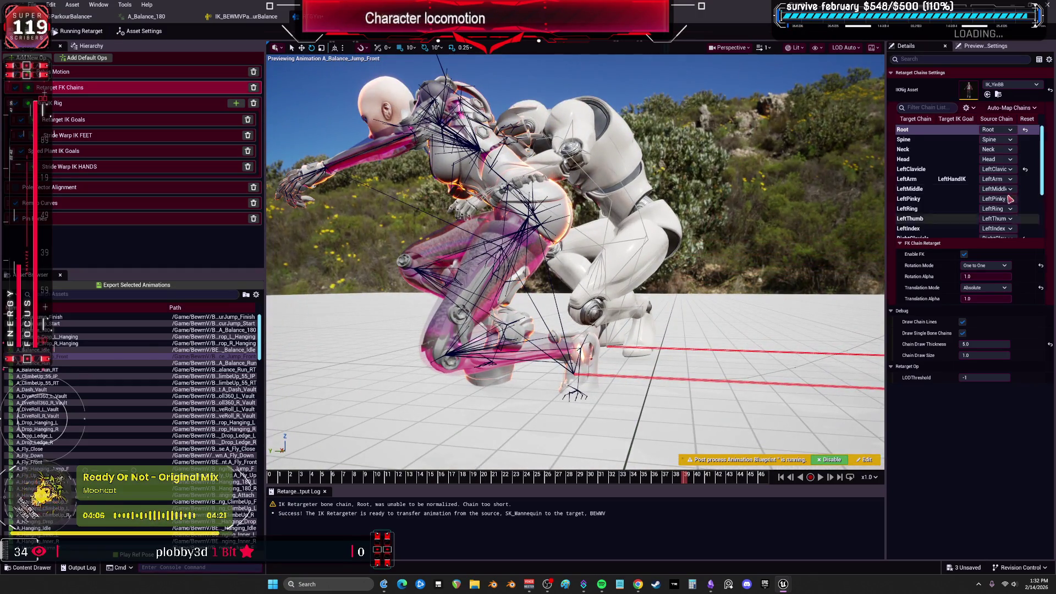
Check the RightLeg and LeftLeg FK settings, then show the Stride Warp IK FEET settings
scroll(963, 182, down, 3)
click(924, 223)
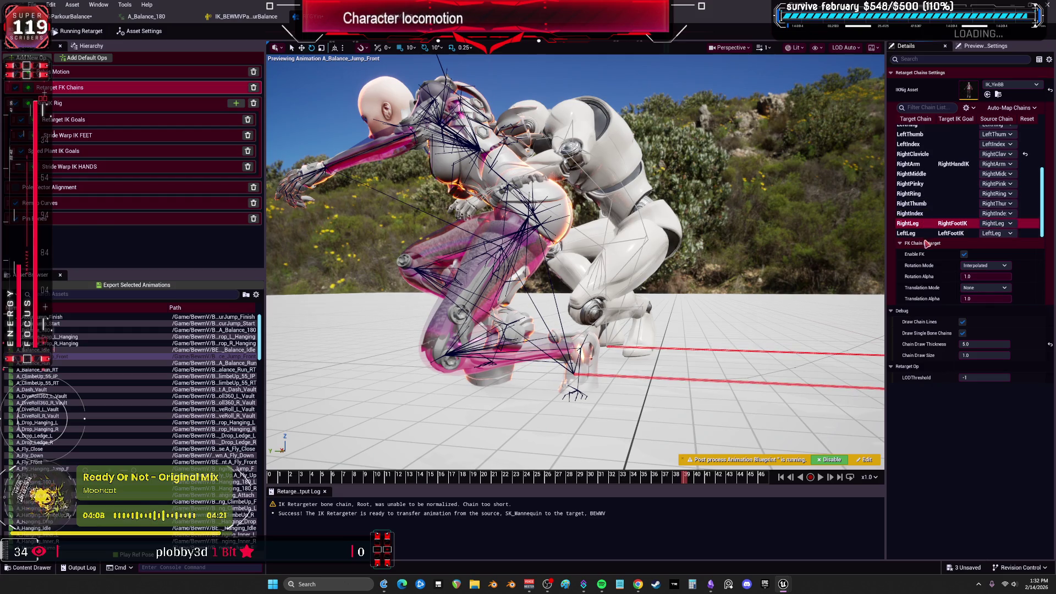
click(921, 234)
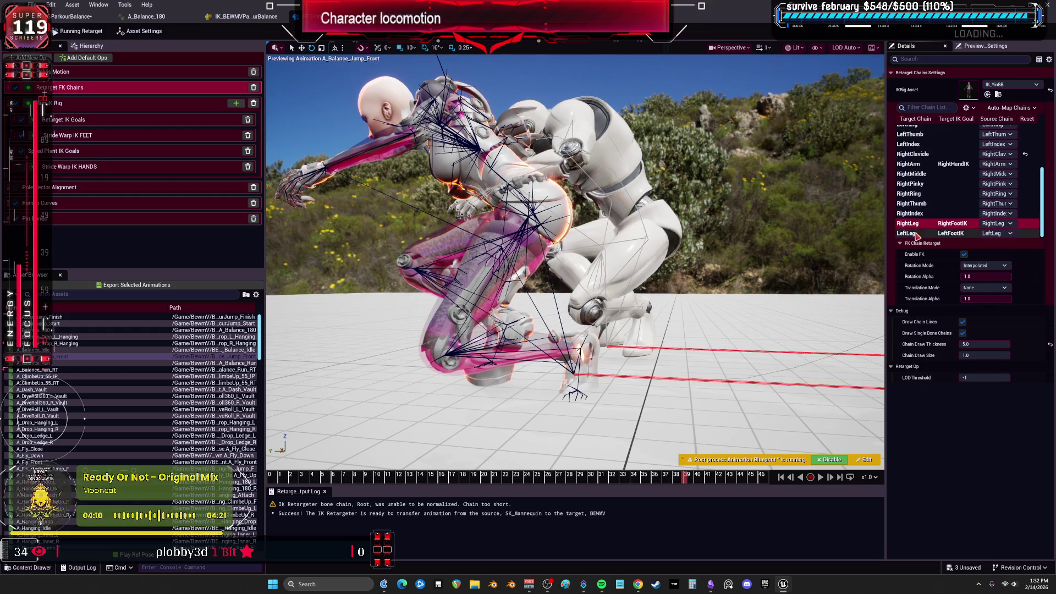
click(106, 106)
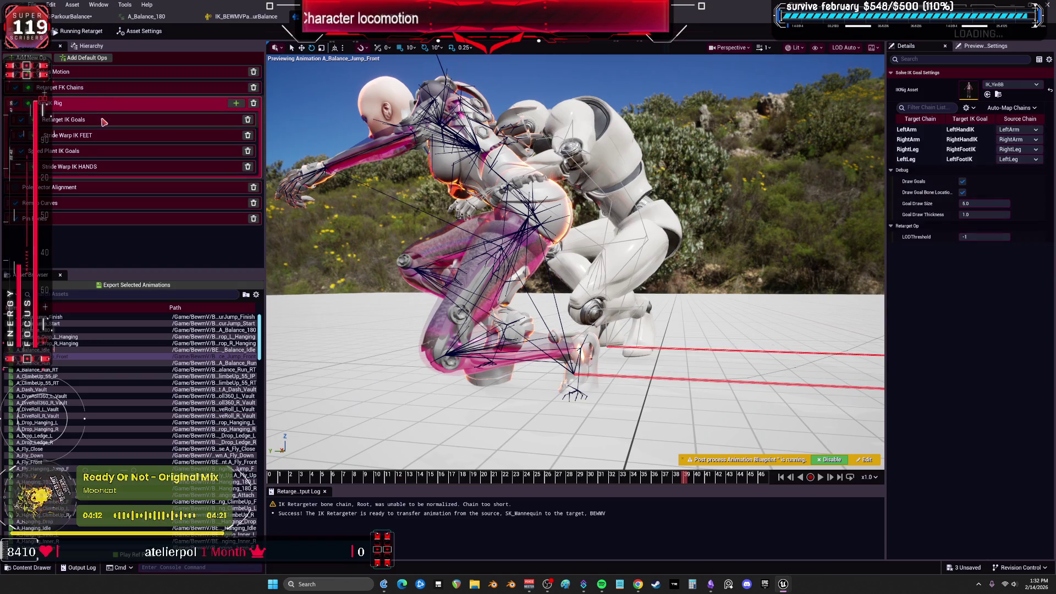
click(106, 137)
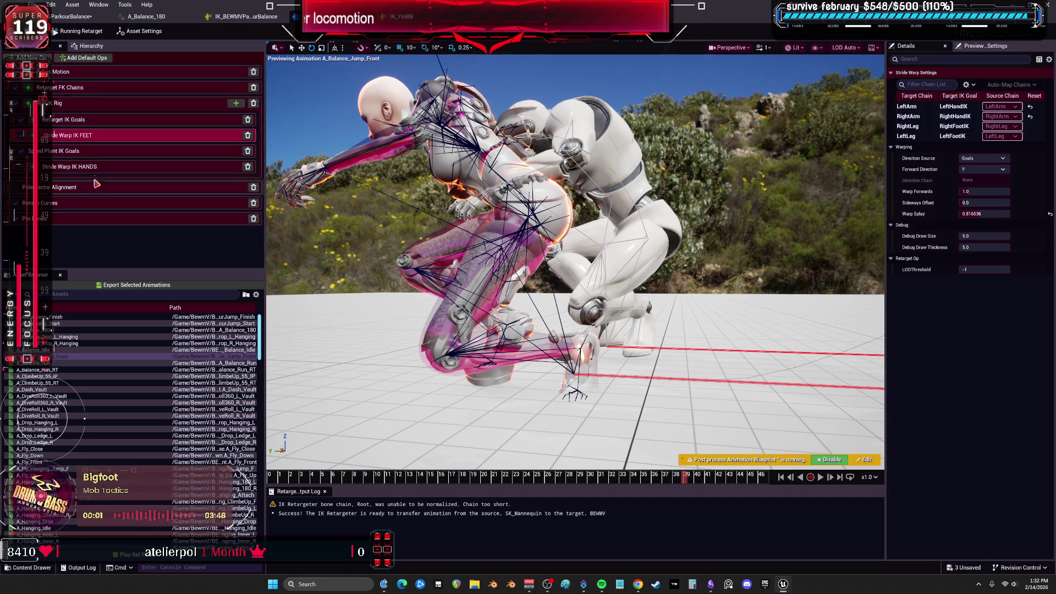
Add a Floor Constraint op after Run IK Rig and enable it with Alpha 1.0
click(231, 106)
click(236, 104)
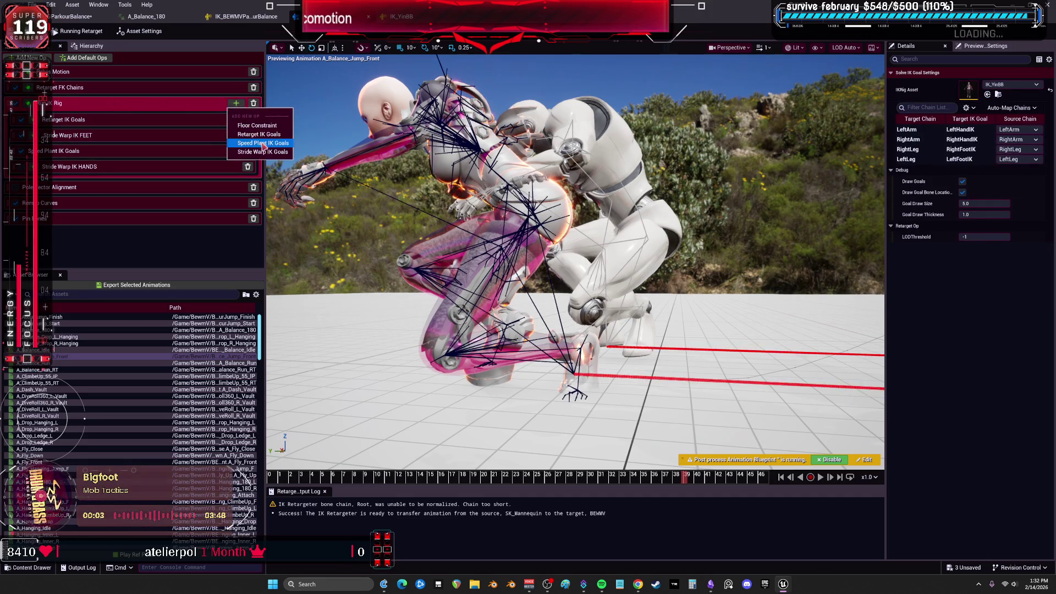
click(270, 127)
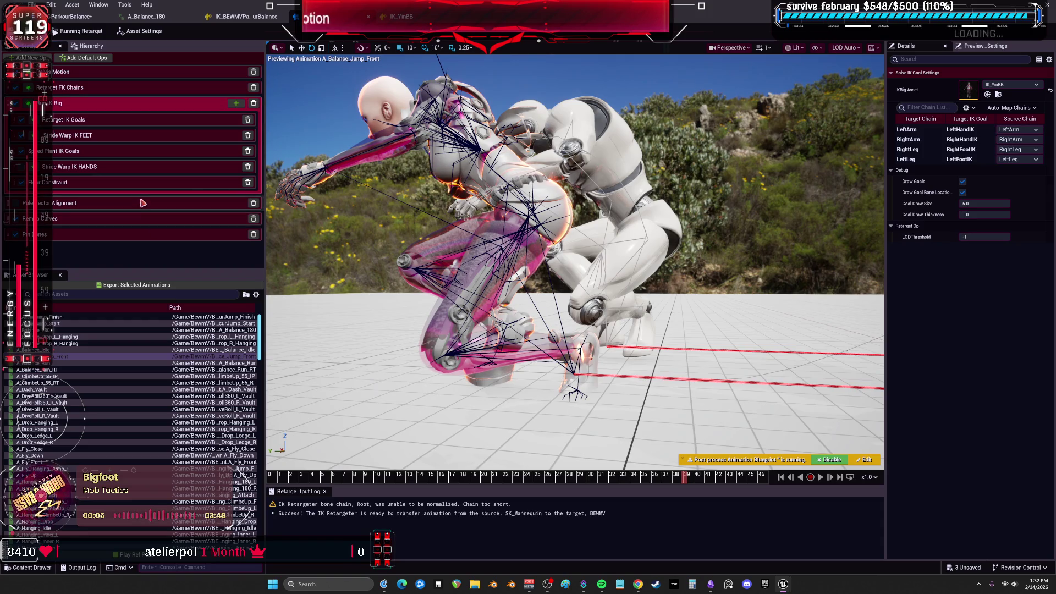
click(137, 182)
click(964, 158)
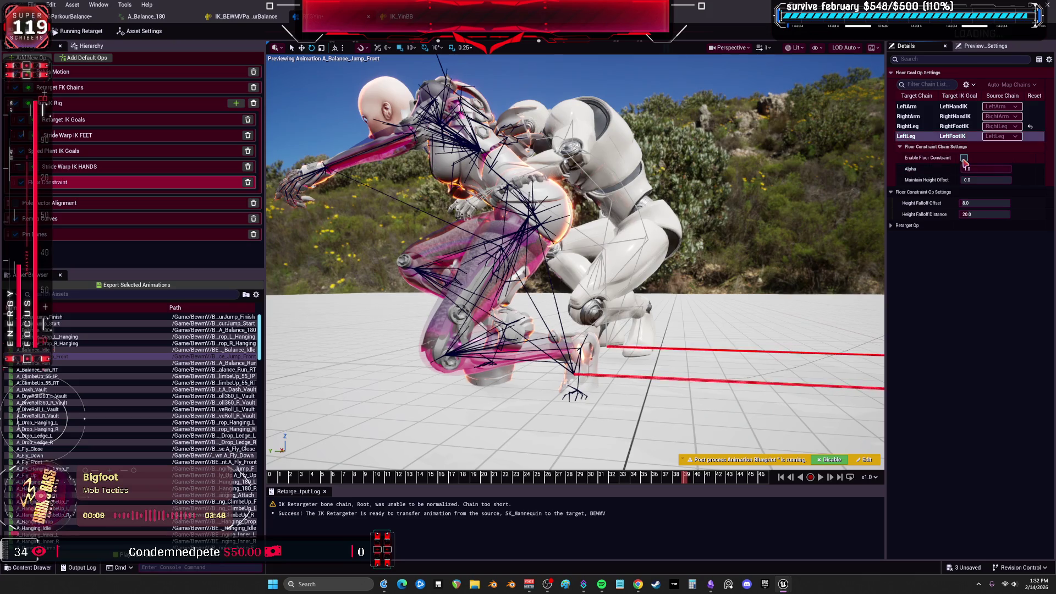
click(965, 157)
Raise the RightLeg goal's Maintain Height Offset to 0.45
drag(976, 180, 978, 180)
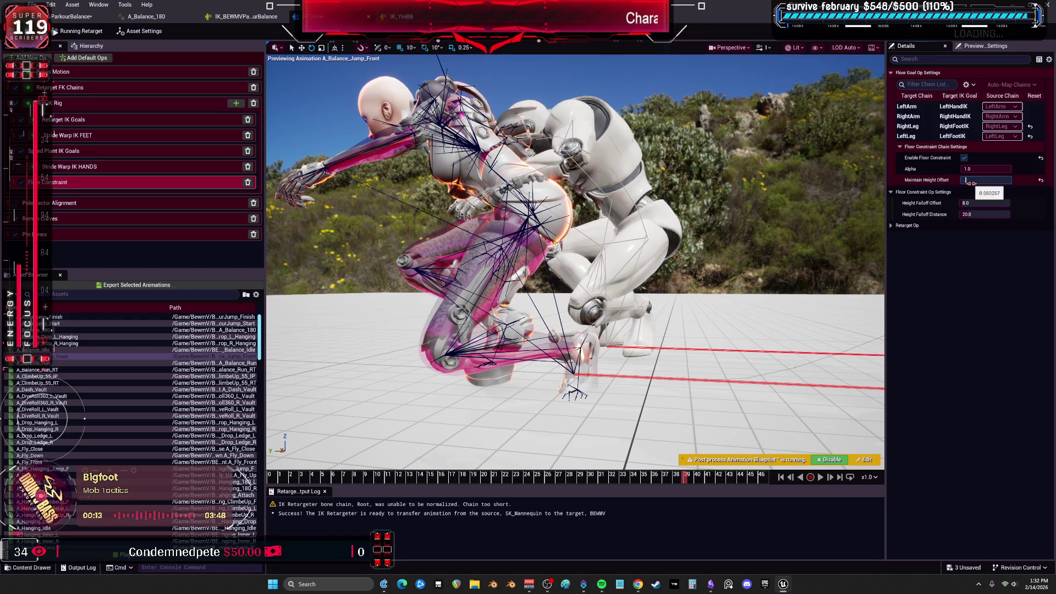
drag(971, 183, 974, 182)
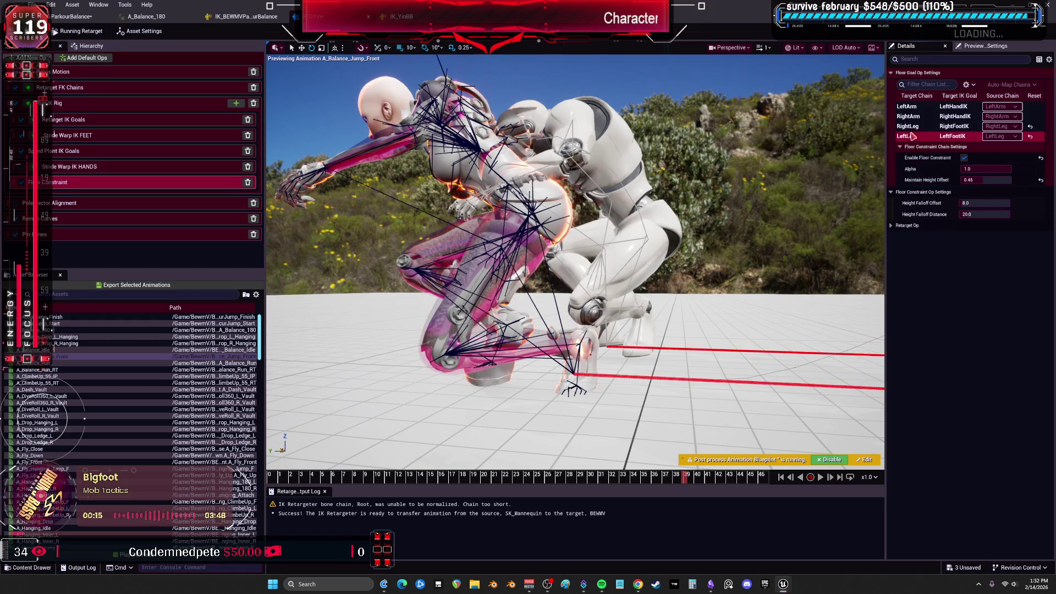
click(917, 128)
click(982, 179)
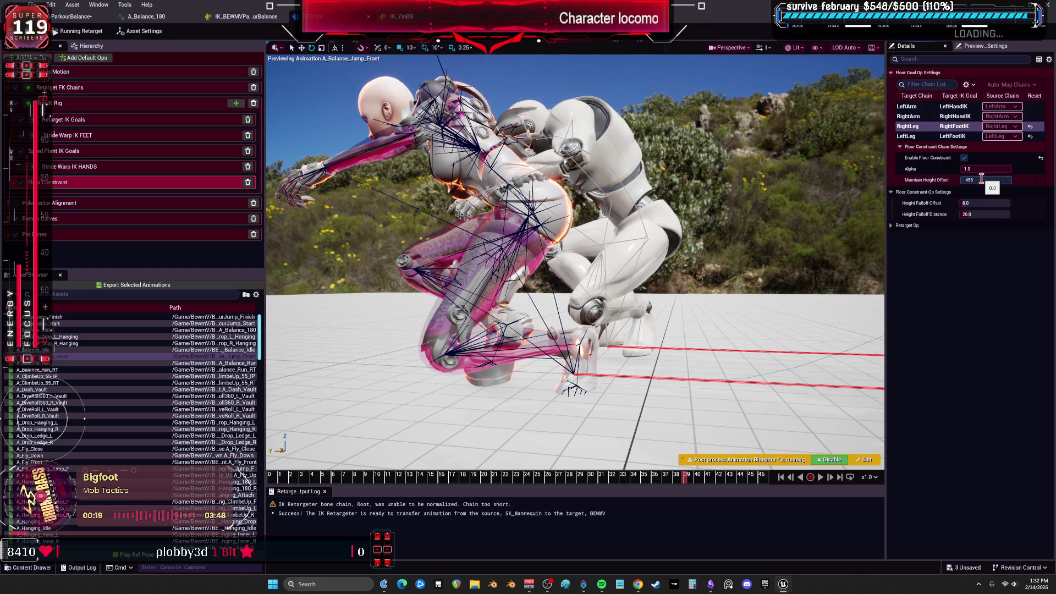
key(Return)
Inspect the feet at the crouch, reset Maintain Height Offset to 0.0, and review LeftLeg settings
drag(704, 480, 770, 479)
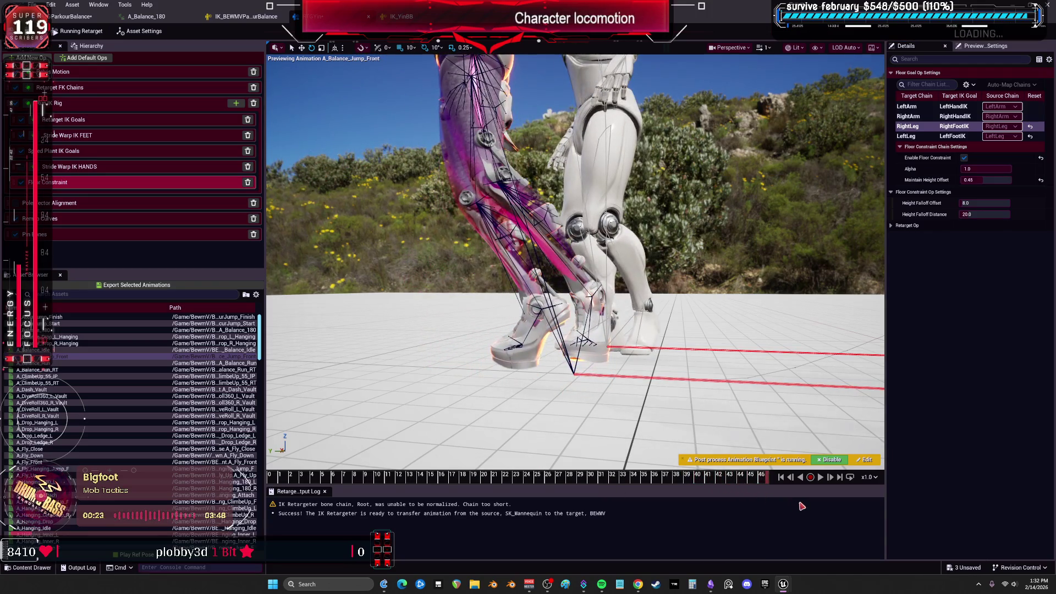
drag(695, 334, 694, 307)
click(1041, 179)
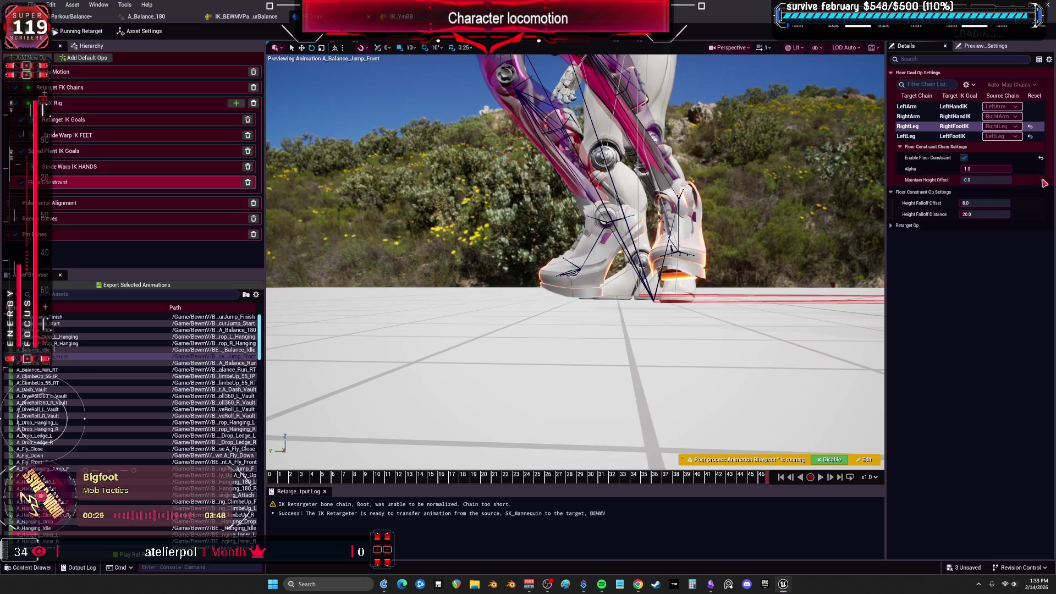
click(935, 136)
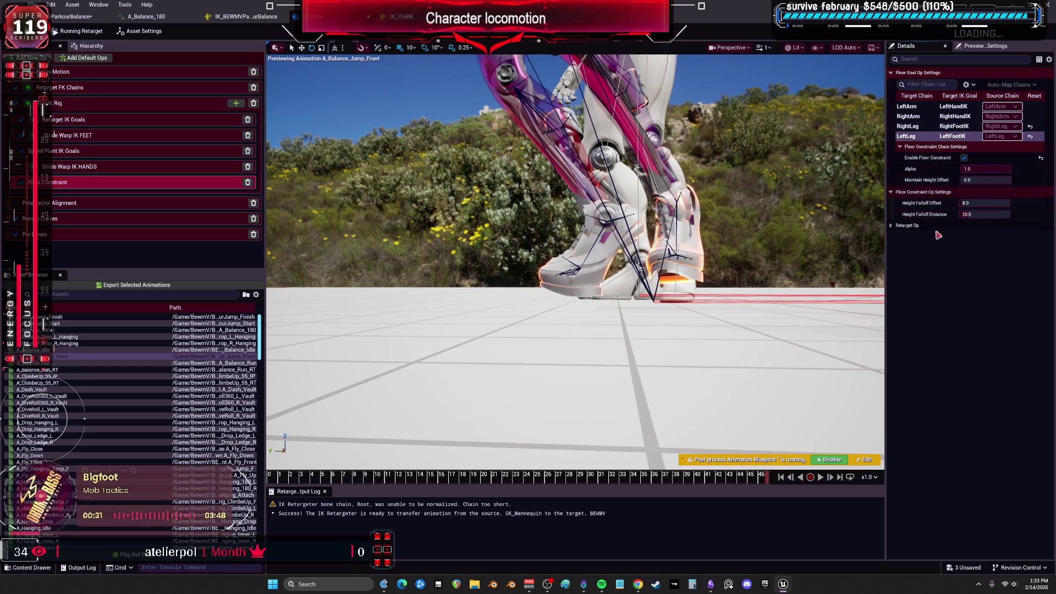
mouse_move(762, 481)
mouse_down()
mouse_move(597, 460)
mouse_move(787, 454)
mouse_up()
scroll(744, 341, down, 6)
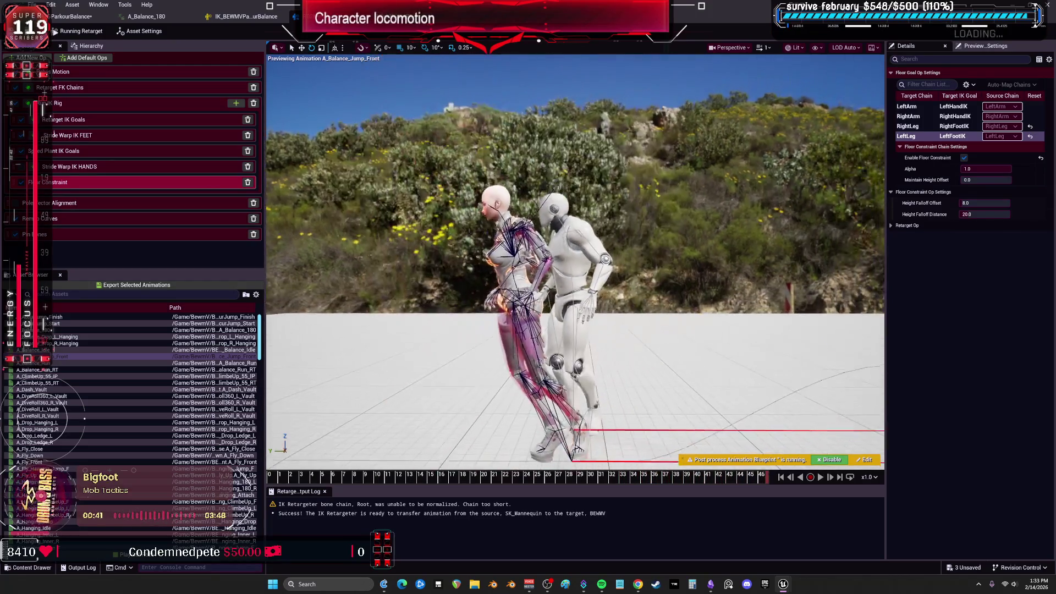
scroll(575, 262, up, 6)
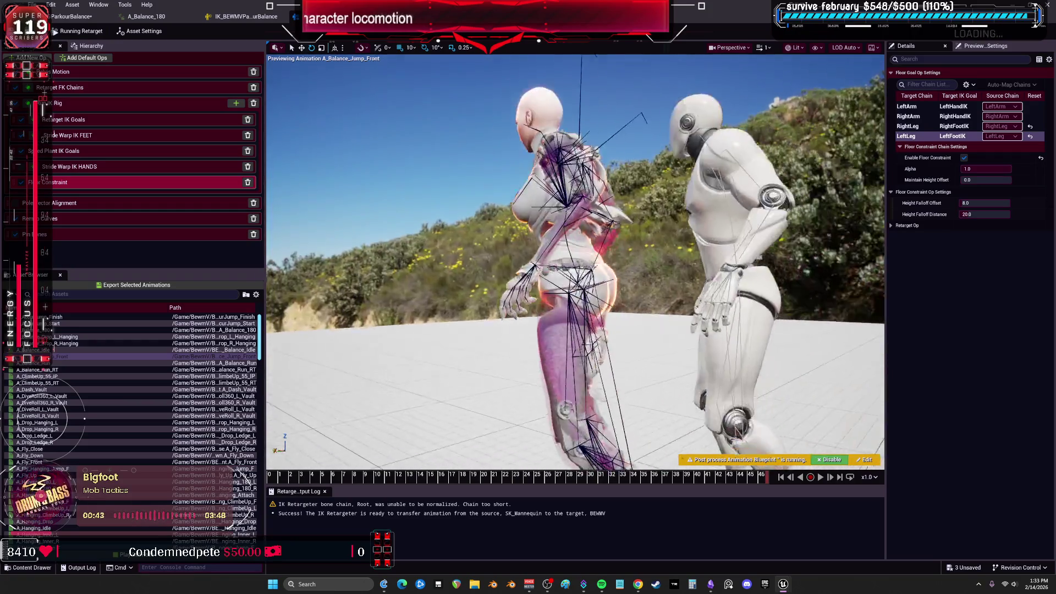
scroll(575, 262, down, 5)
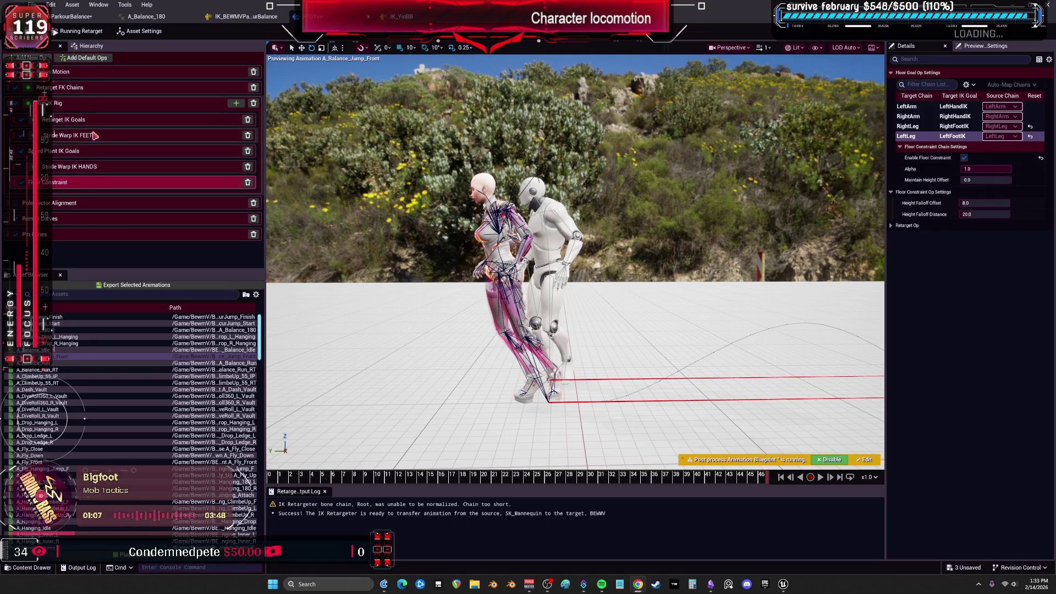
In Retarget IK Goals, compare the RightArm, LeftArm and RightLeg goals' blend settings
click(94, 104)
click(916, 161)
click(77, 119)
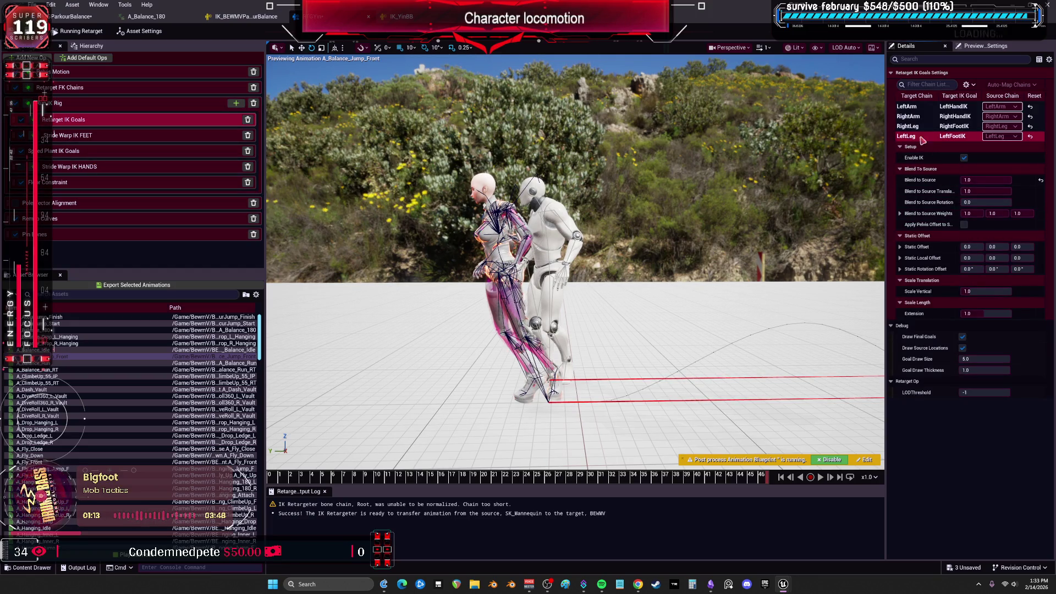
click(919, 117)
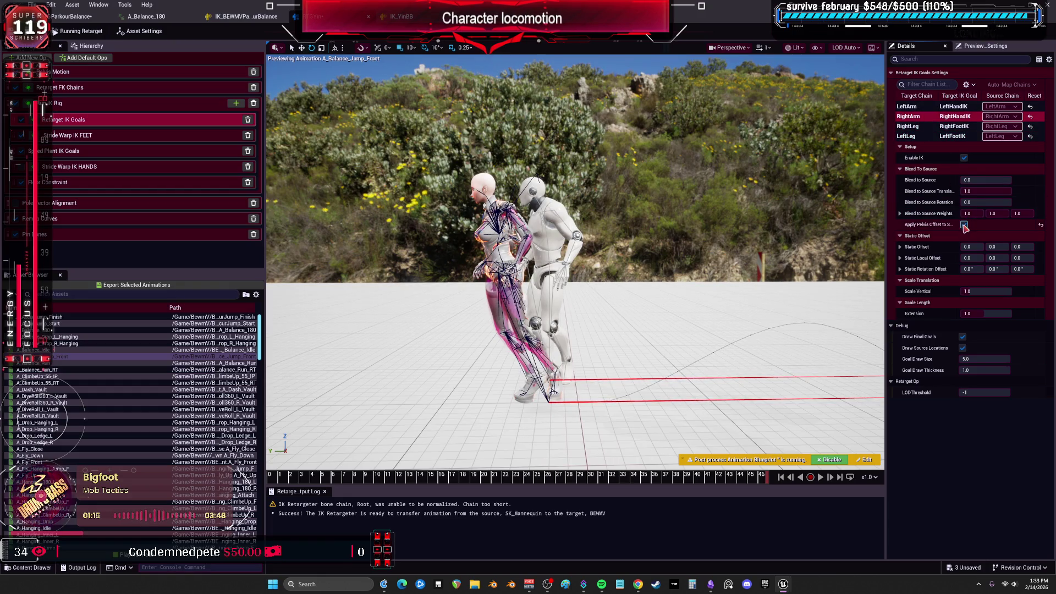
click(924, 106)
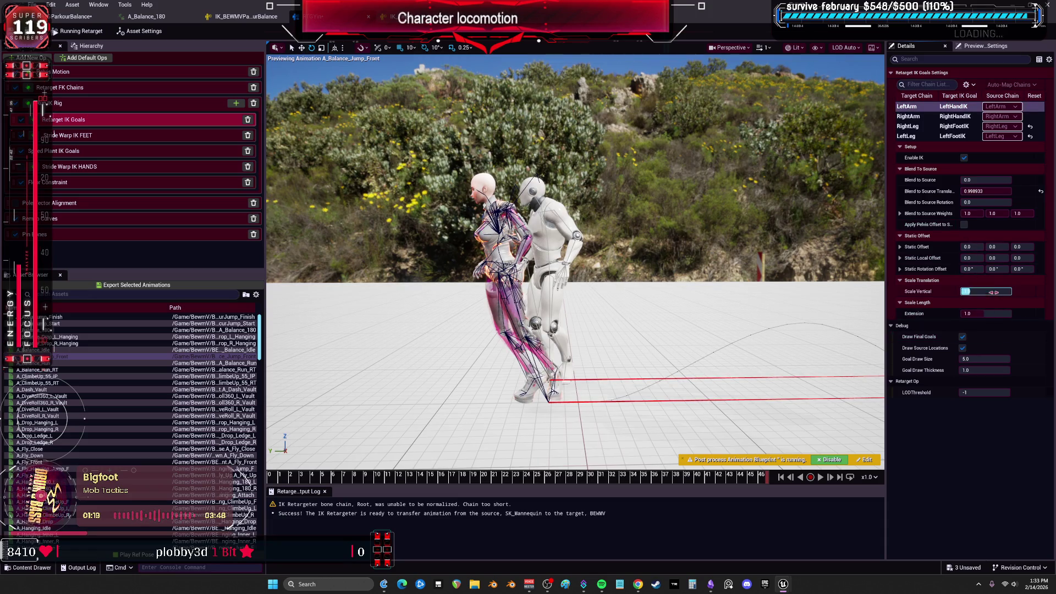
click(918, 119)
click(908, 106)
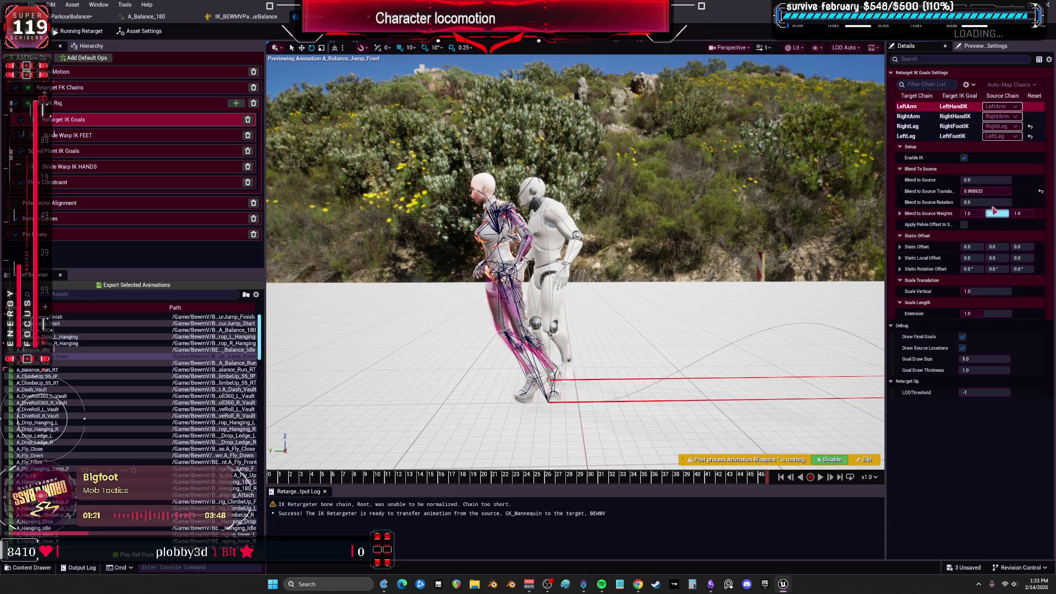
click(971, 180)
click(908, 126)
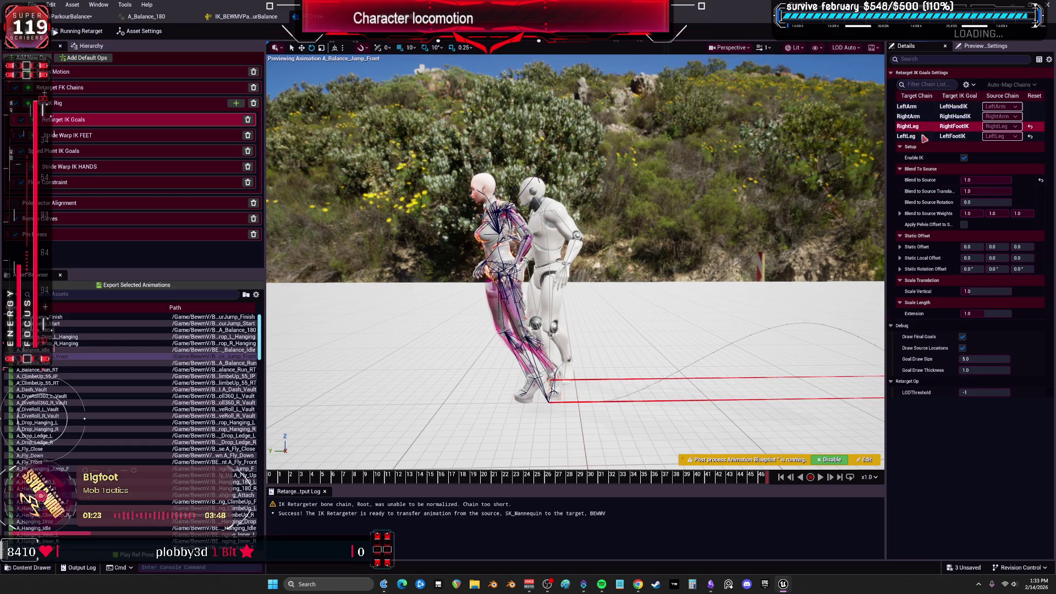
click(971, 202)
Set the RightArm goal's Blend to Source to 0.0, then show the Root Motion pelvis settings
click(908, 116)
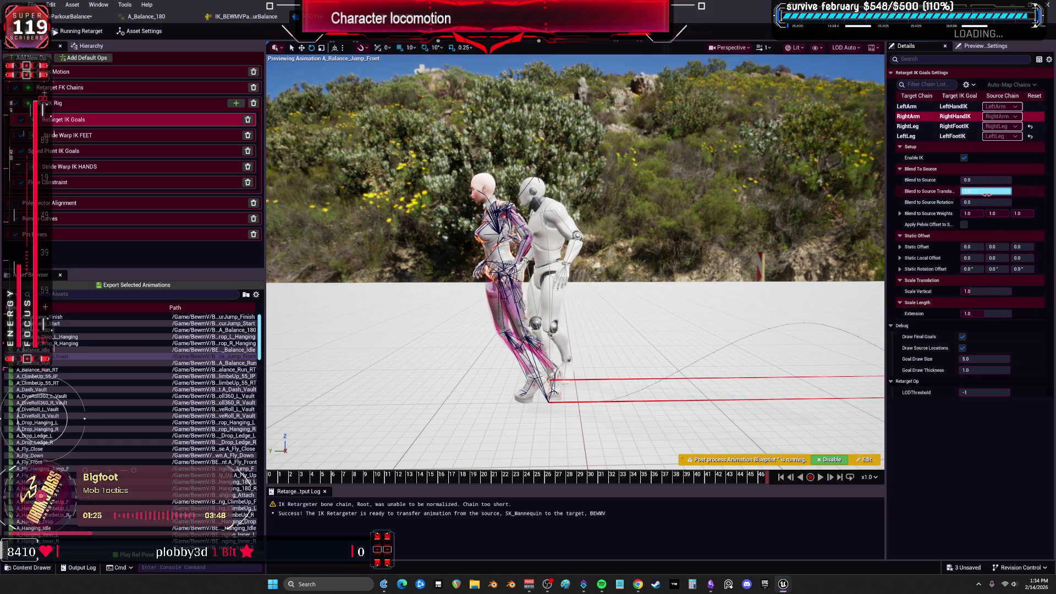
click(985, 179)
text(0)
key(Return)
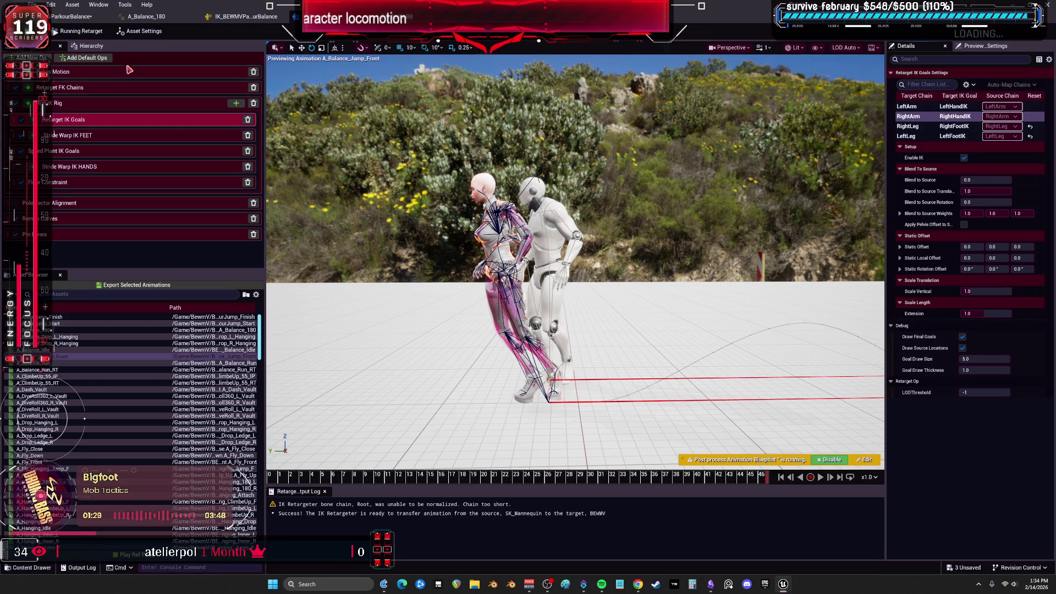
click(130, 69)
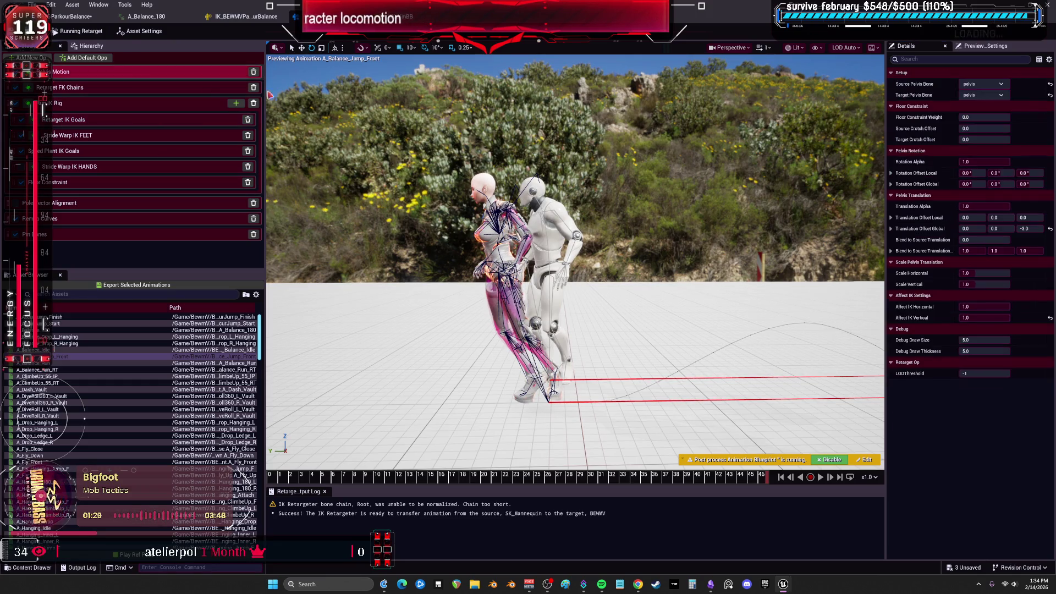
Try Interpolated rotation on the Root chain, then restore it to One to One
click(107, 89)
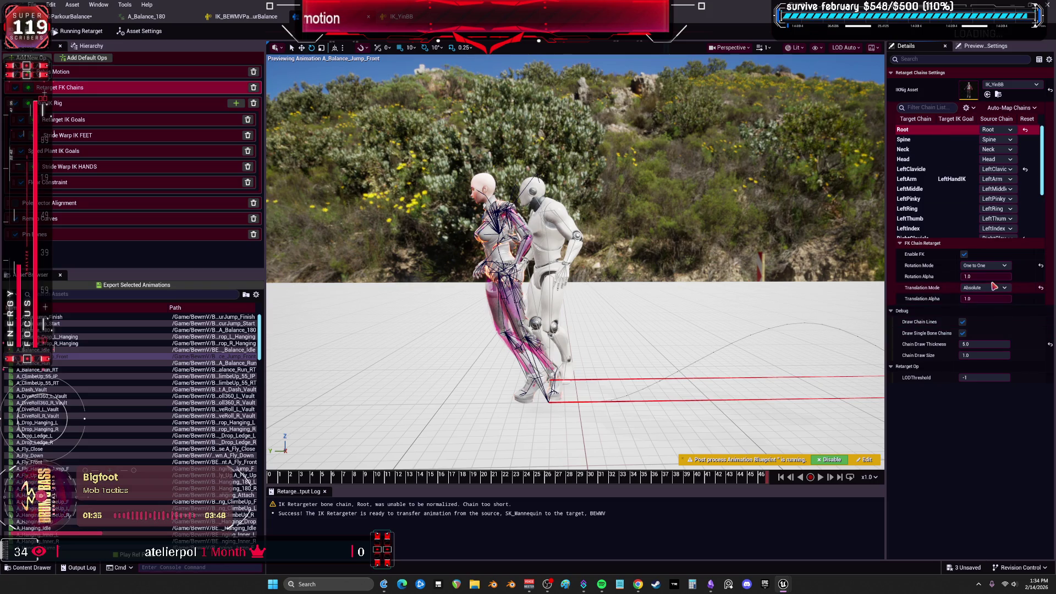
click(990, 267)
click(993, 284)
click(993, 266)
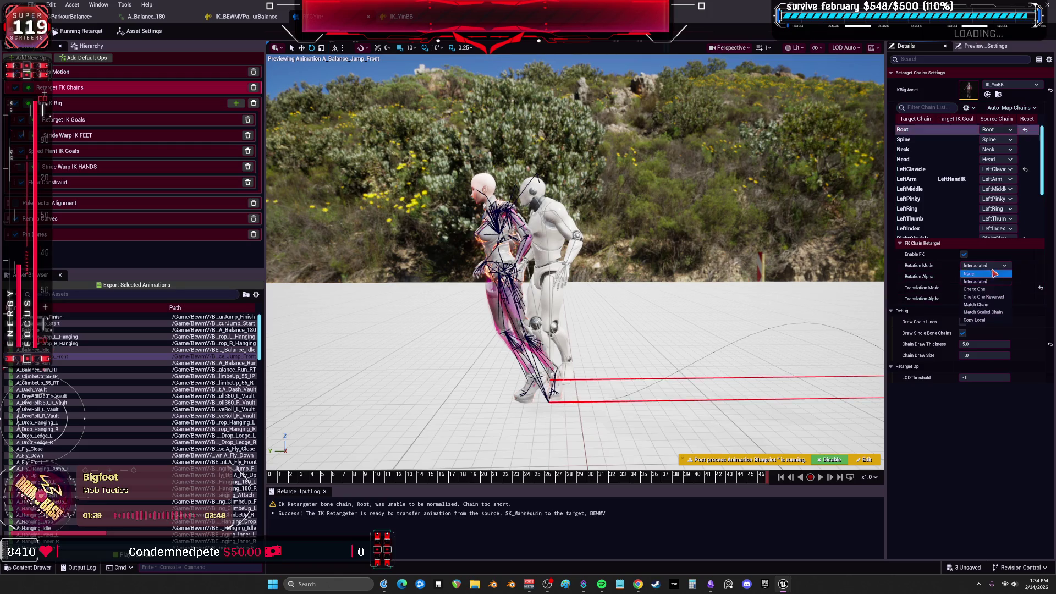
click(993, 289)
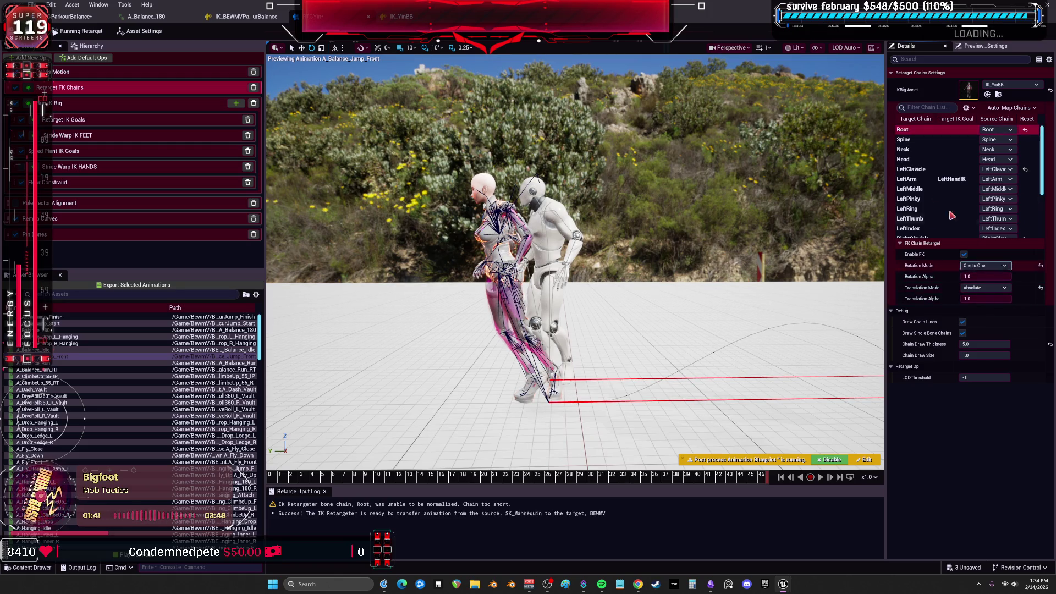
Test the Spine Rotation Alpha, restore it to 1.0, and enter retarget pose editing
click(920, 140)
click(995, 277)
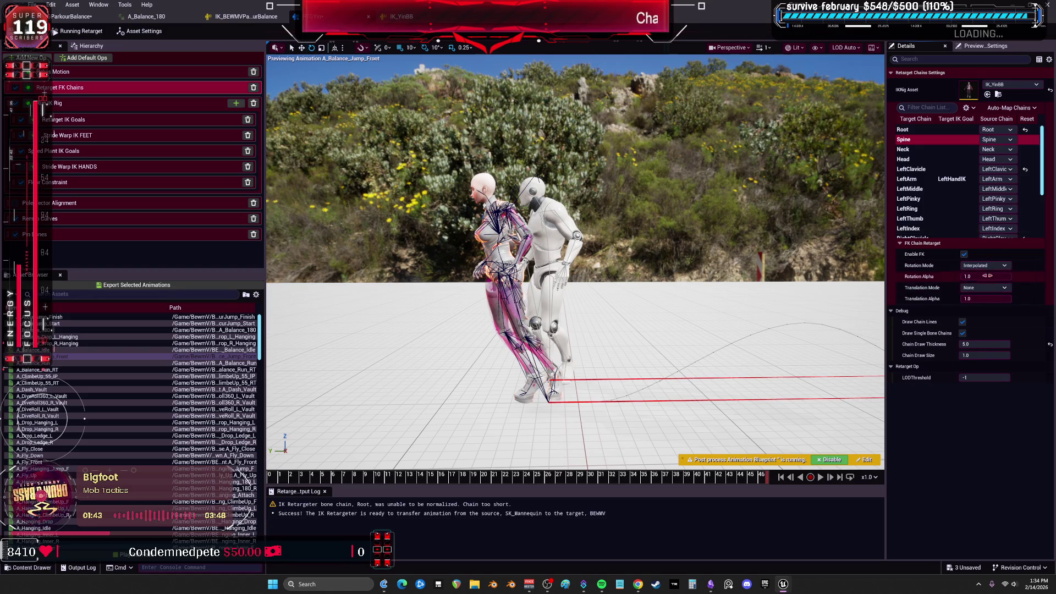
drag(992, 277, 962, 277)
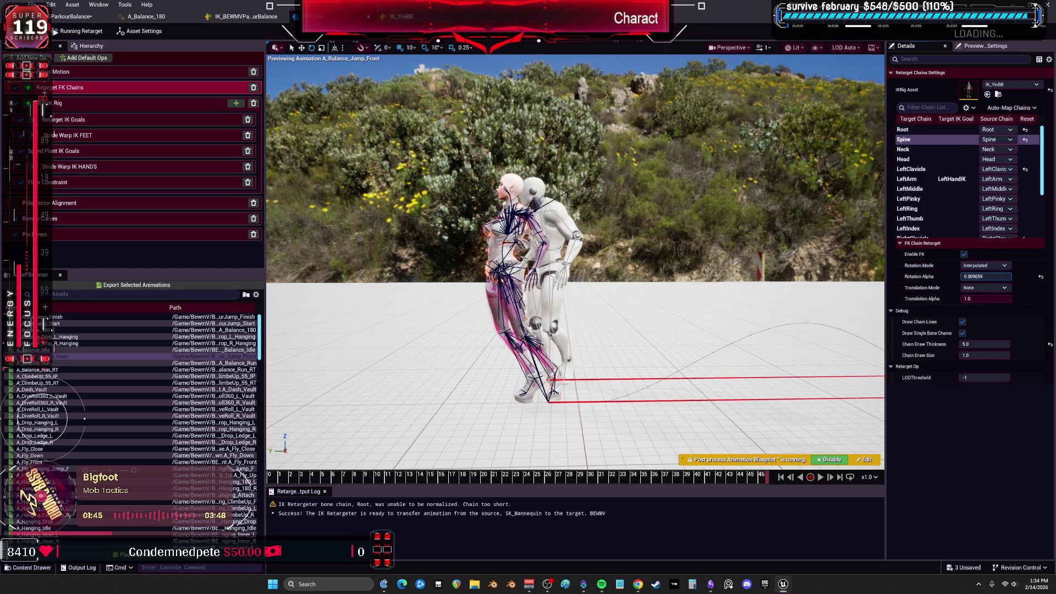
drag(963, 277, 987, 276)
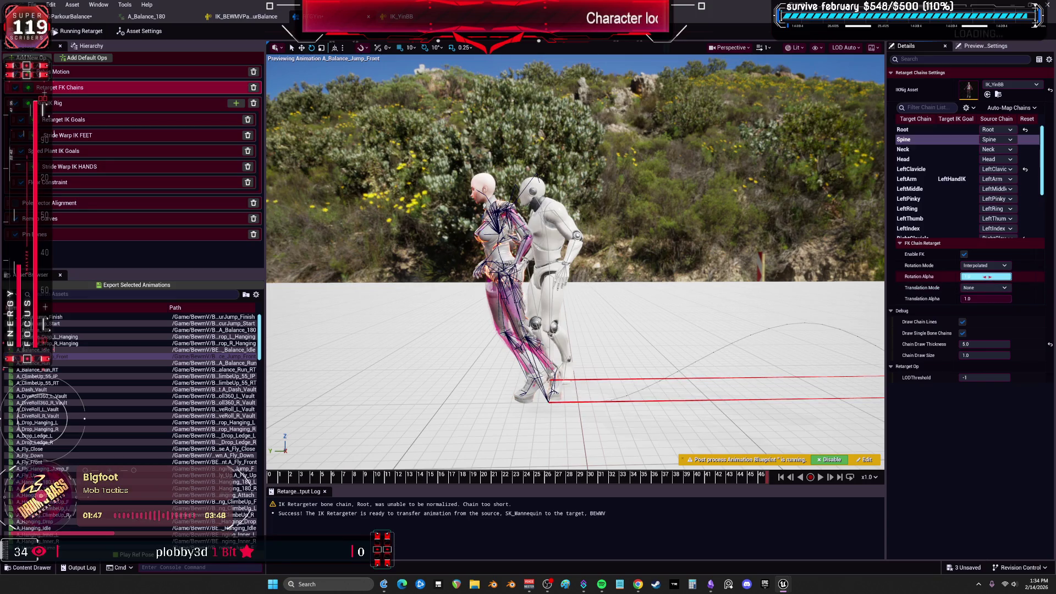
click(88, 32)
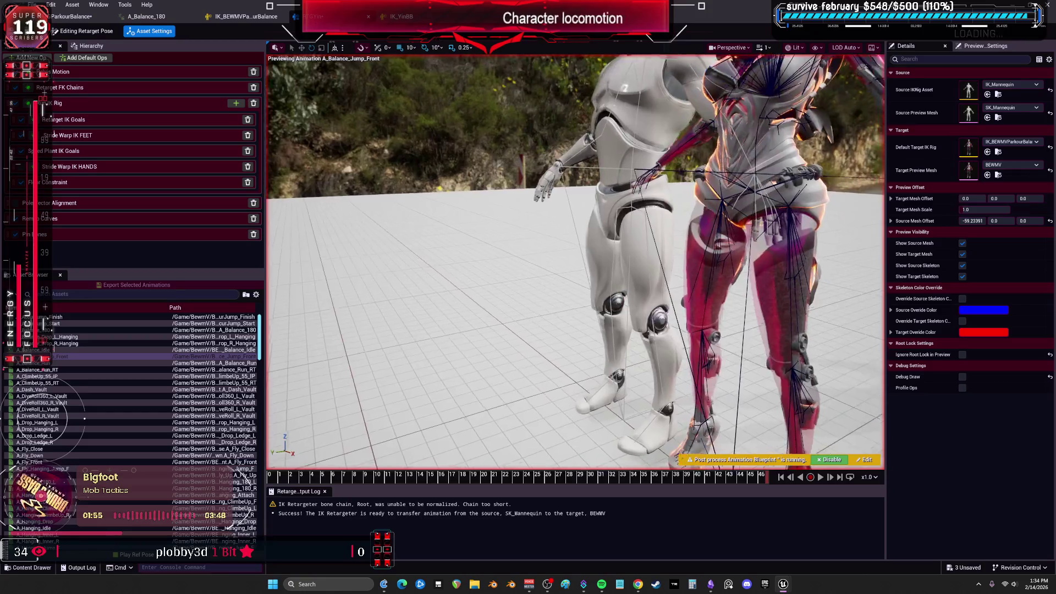
Reset the retarget-pose rotations of the bones from Root to head
click(91, 46)
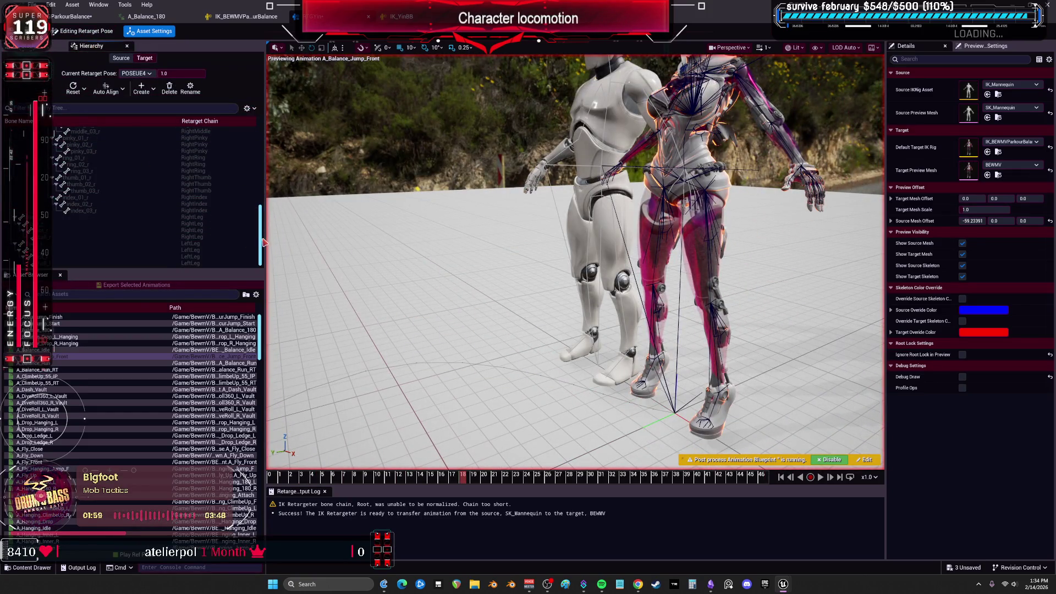
scroll(165, 192, up, 10)
click(77, 130)
shift+click(78, 189)
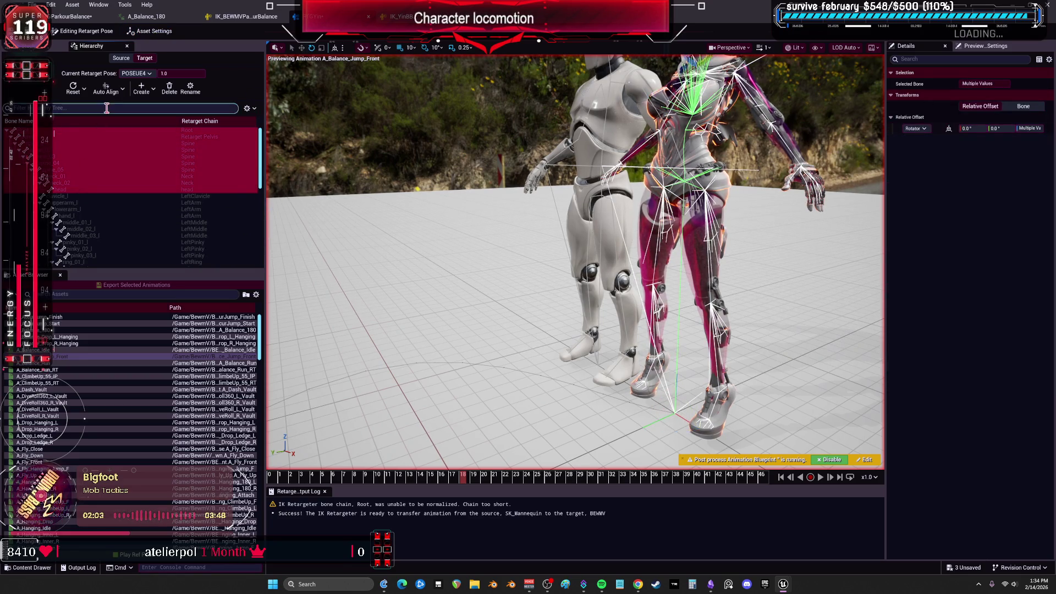
click(81, 93)
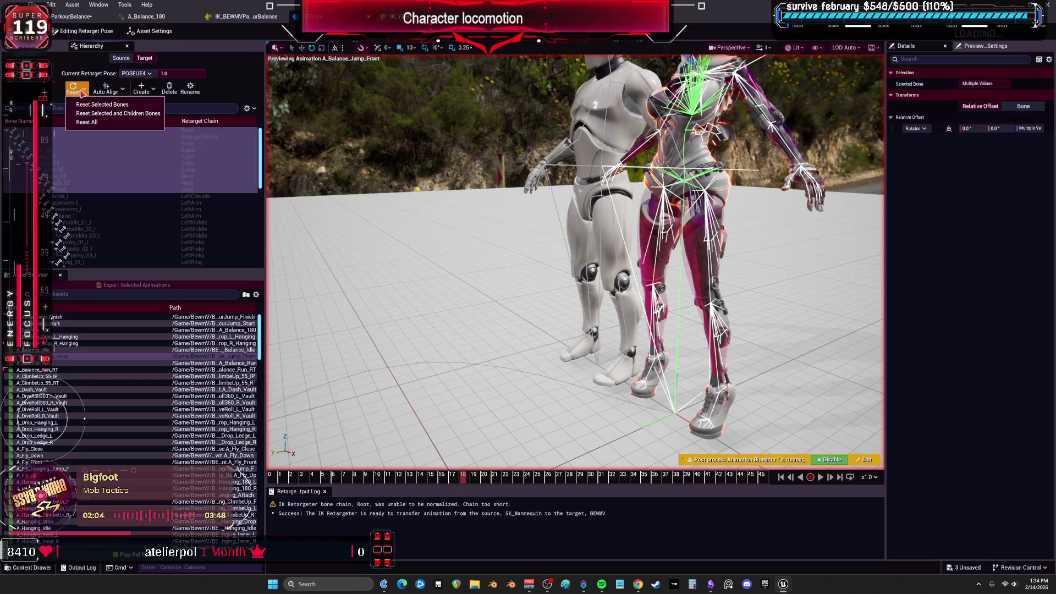
click(105, 105)
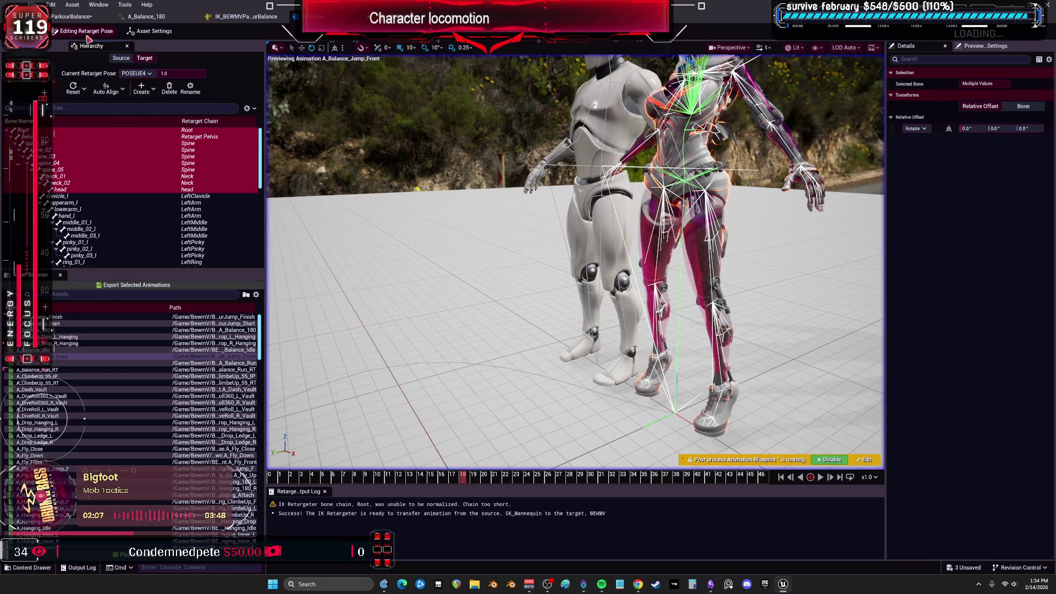
Run the retarget, pause, and scrub A_Balance_Jump_Front to around frame 34 to inspect it
click(89, 33)
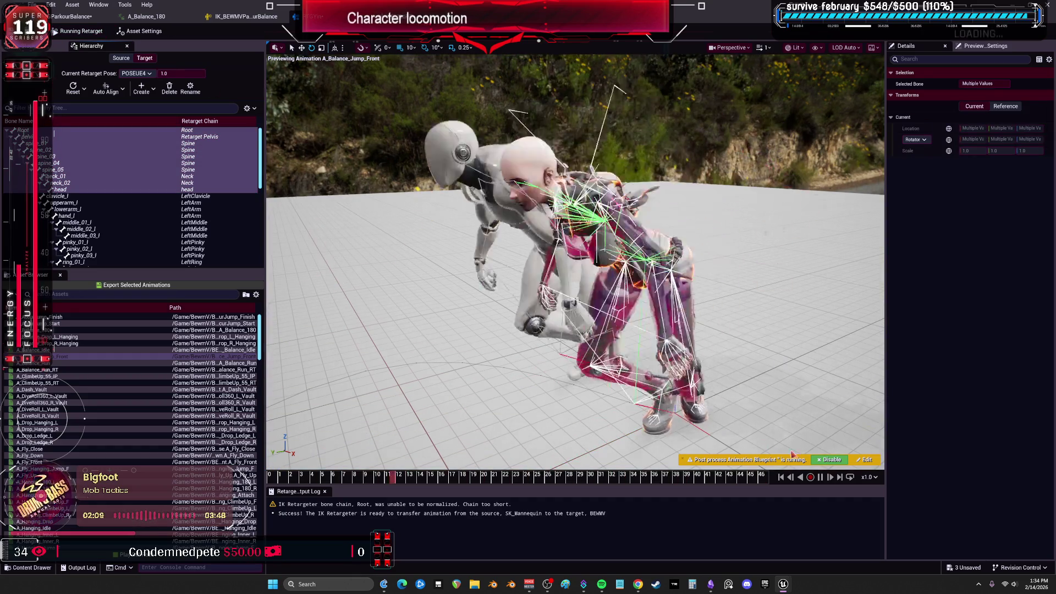
click(820, 478)
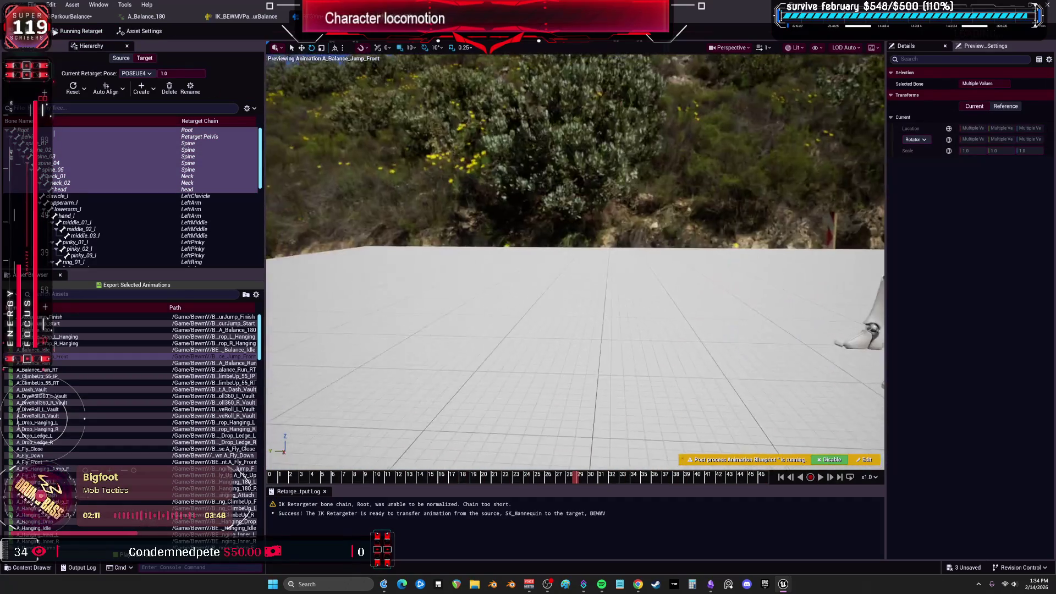
drag(675, 427, 674, 427)
drag(584, 483, 803, 498)
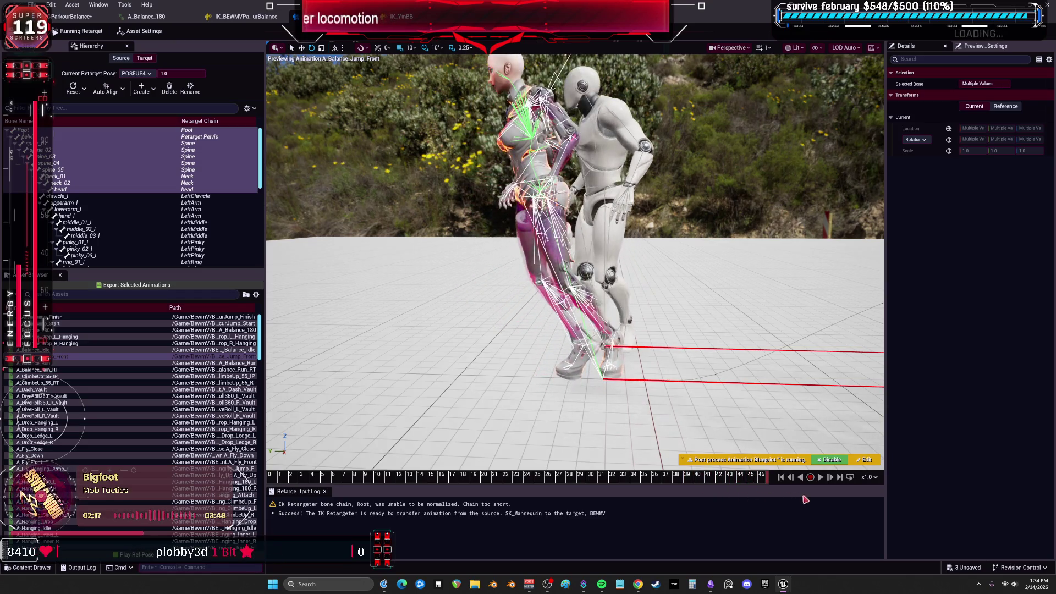
drag(728, 338, 722, 306)
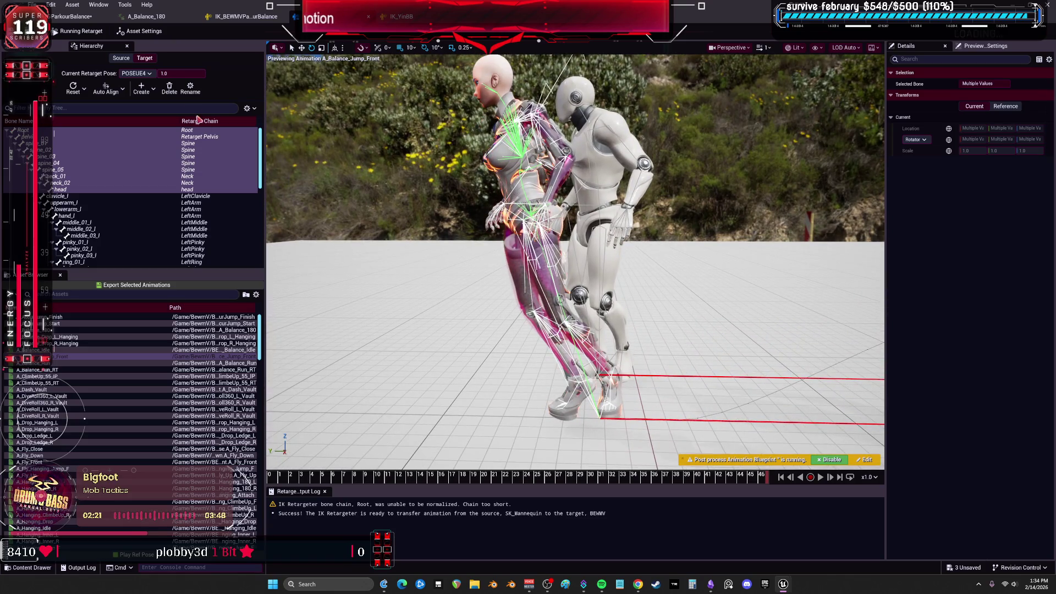
click(50, 46)
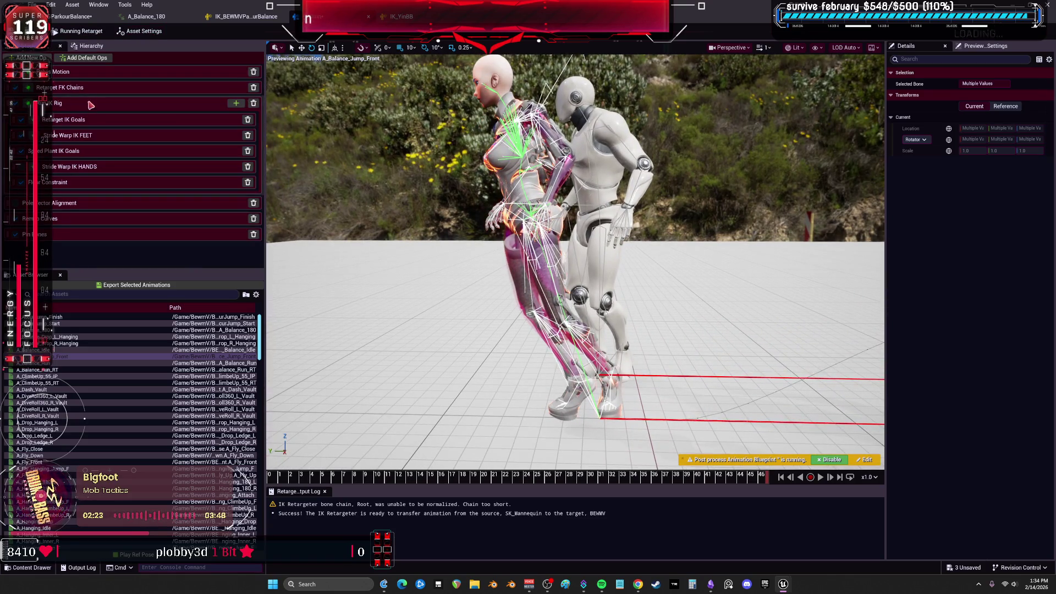
Review the Stride Warp IK FEET, Run IK Rig and Retarget IK Goals ops, ending on Run IK Rig
click(88, 139)
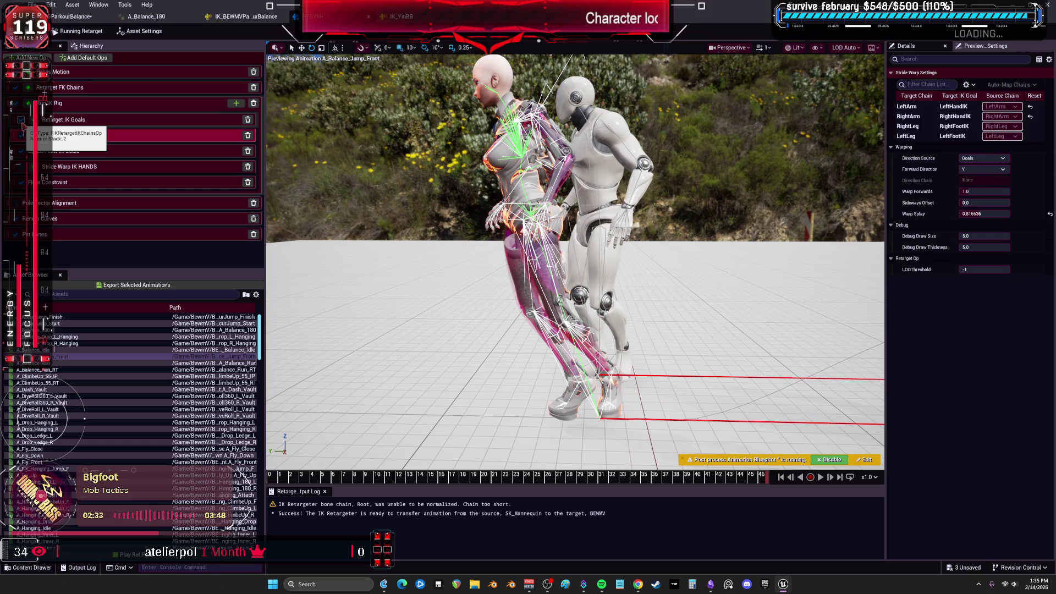
click(55, 104)
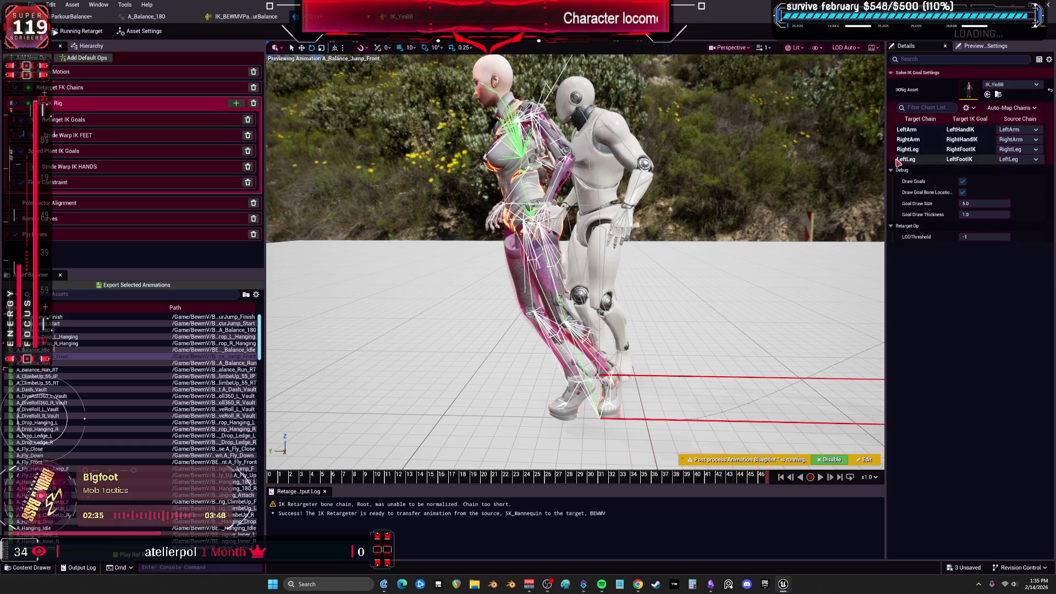
click(63, 120)
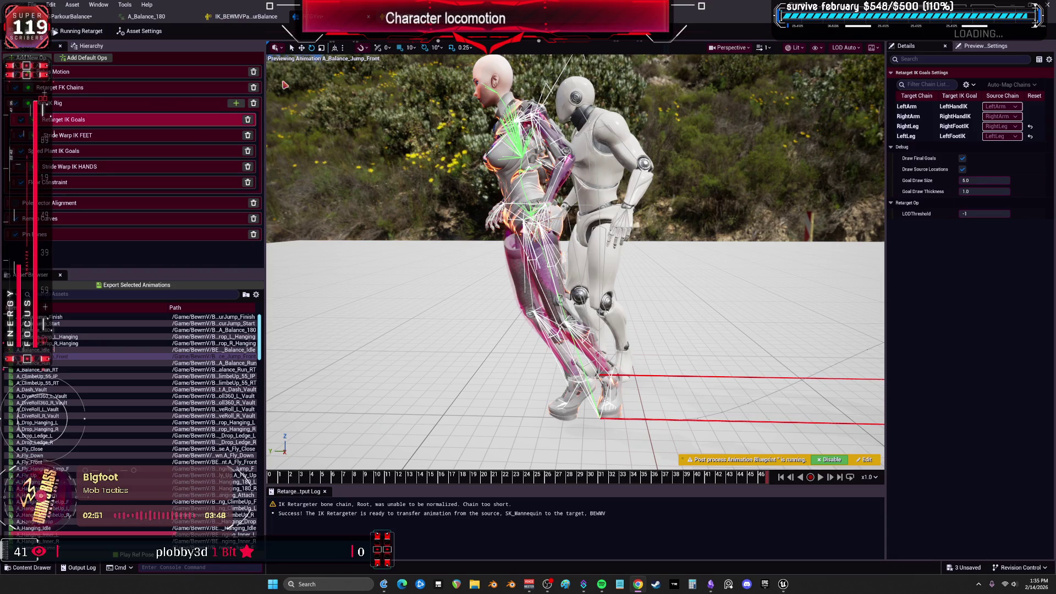
click(104, 105)
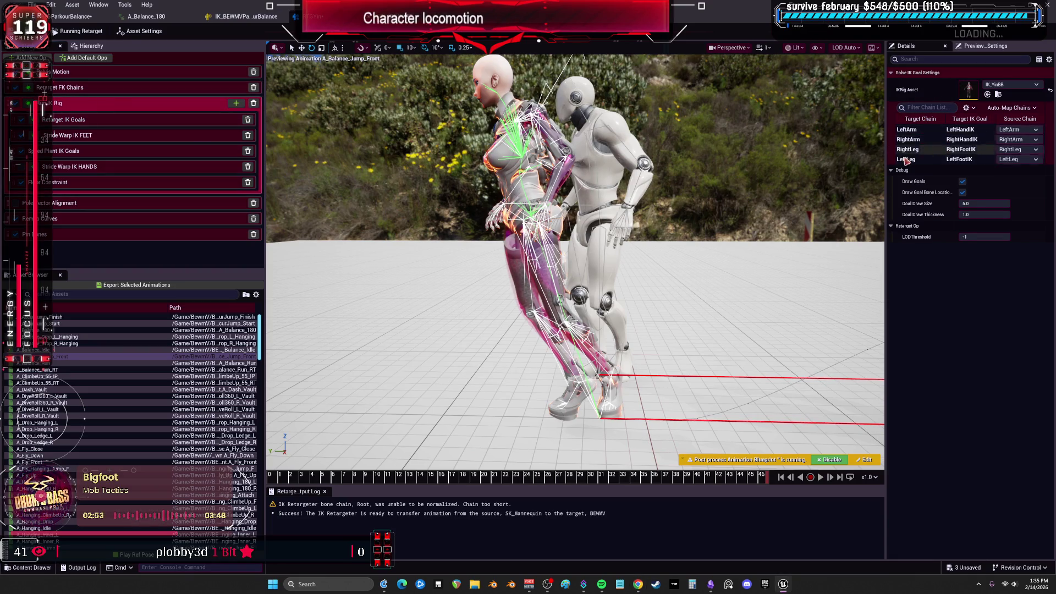
drag(887, 158, 719, 157)
Review the FK settings of the Spine, Neck, Head, clavicle, arm and index chains
click(60, 88)
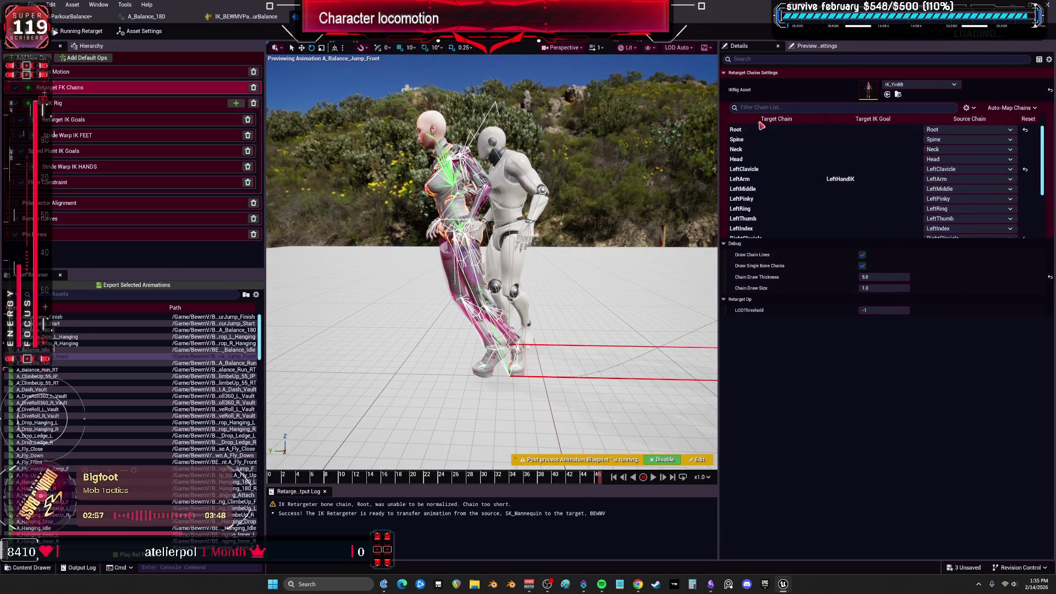
click(805, 141)
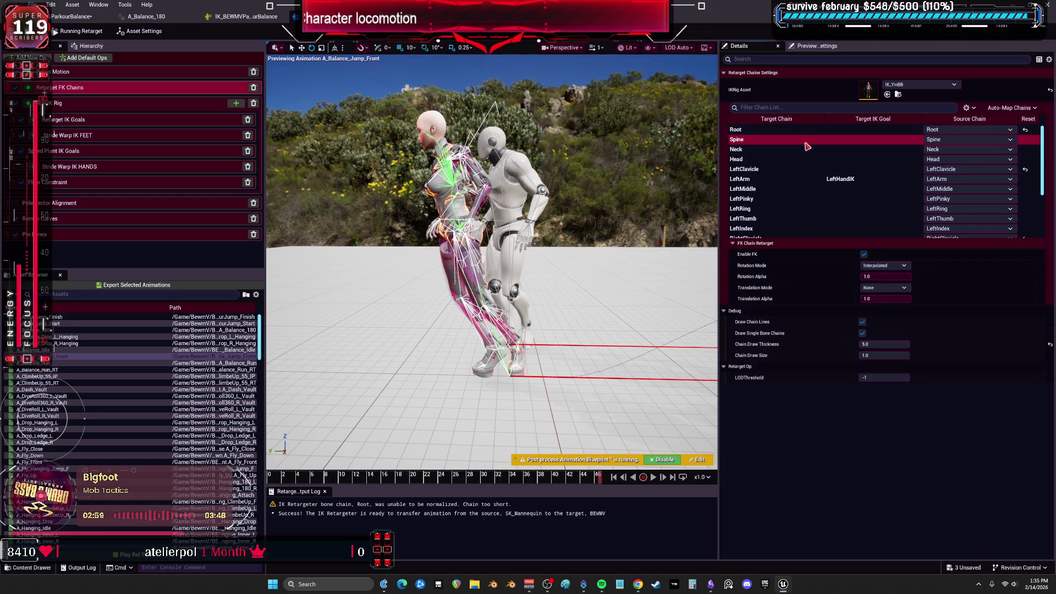
click(803, 149)
click(798, 160)
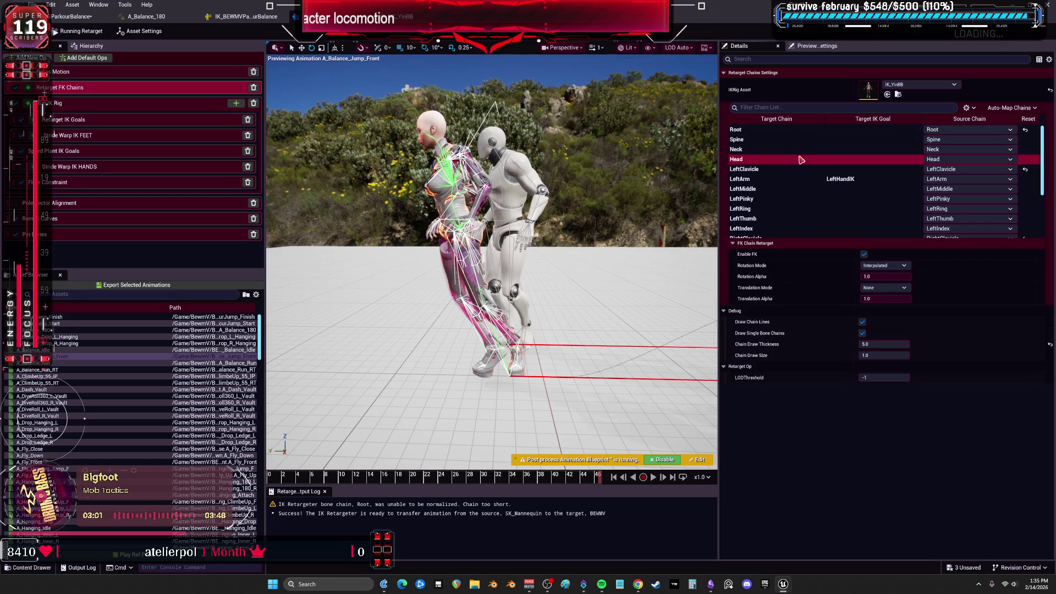
click(787, 170)
click(788, 181)
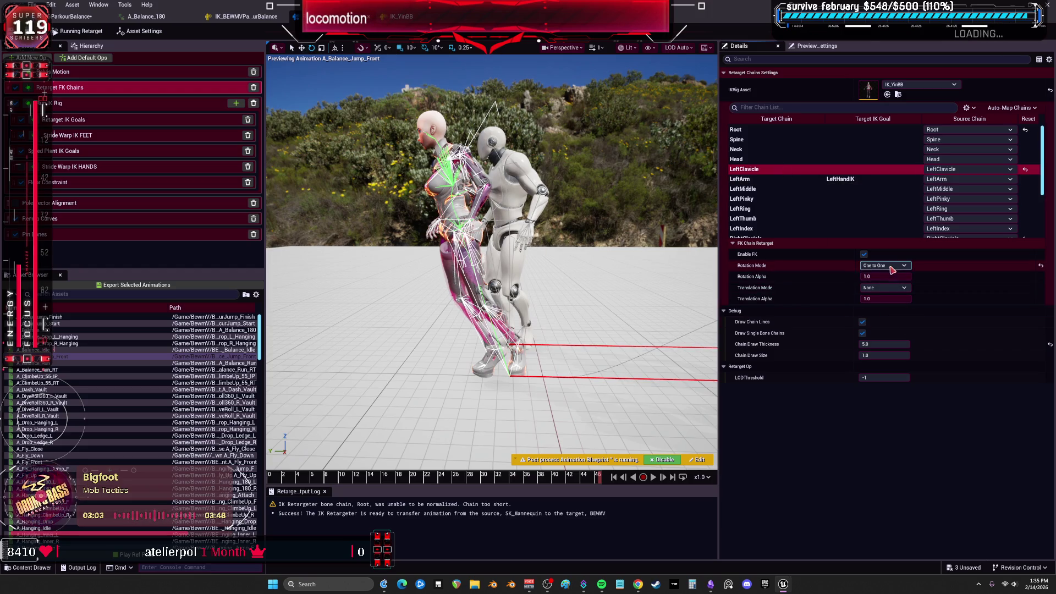
scroll(790, 185, down, 1)
click(784, 190)
click(785, 200)
click(784, 209)
Review the RightIndex, RightLeg and LeftLeg chains, then return to the IK_YinBB rig editor
scroll(784, 208, down, 1)
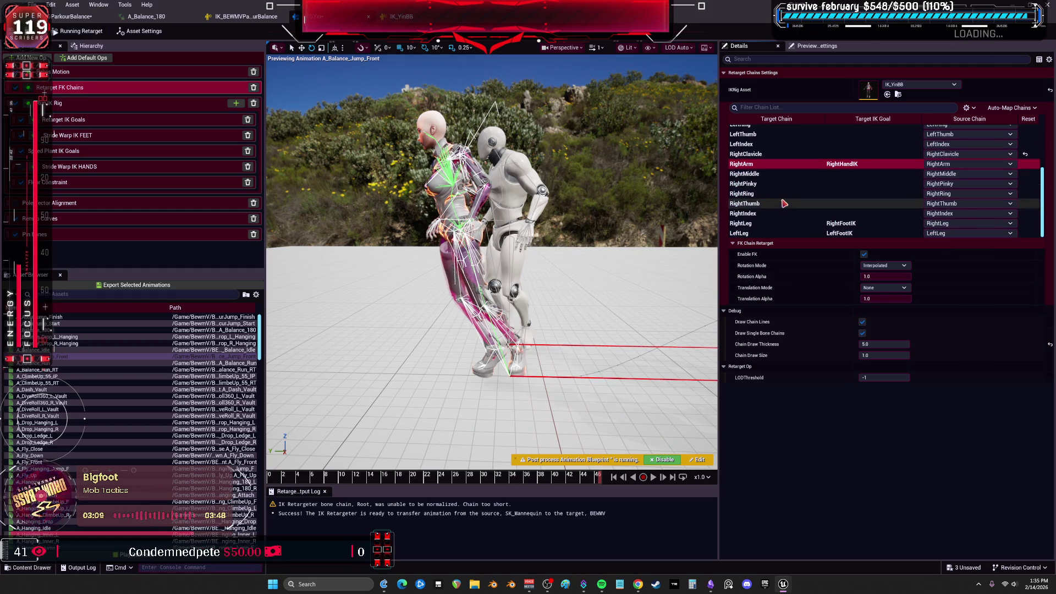
click(783, 213)
click(778, 223)
click(773, 234)
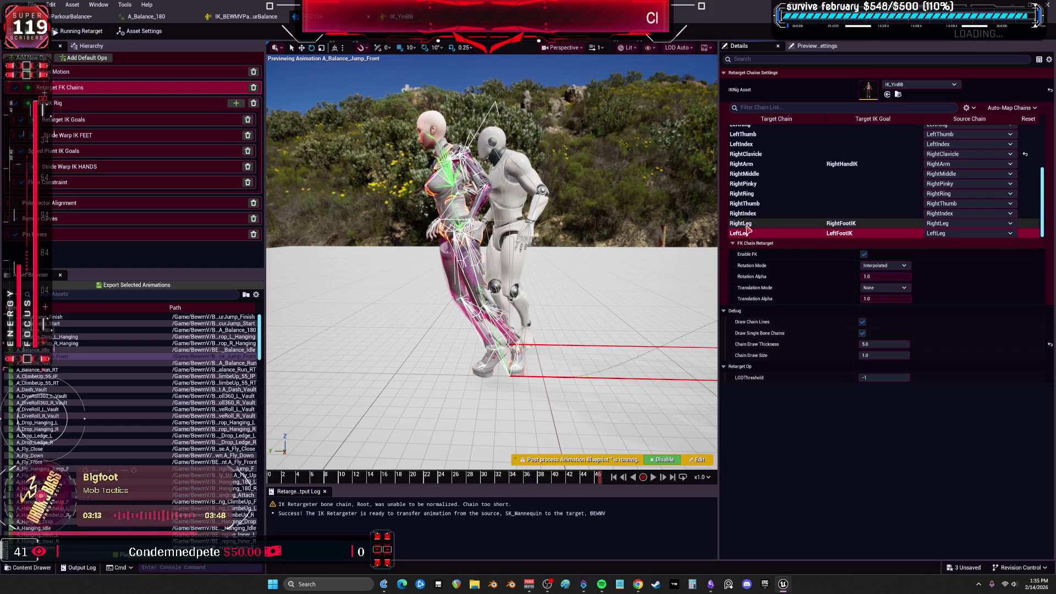
click(103, 107)
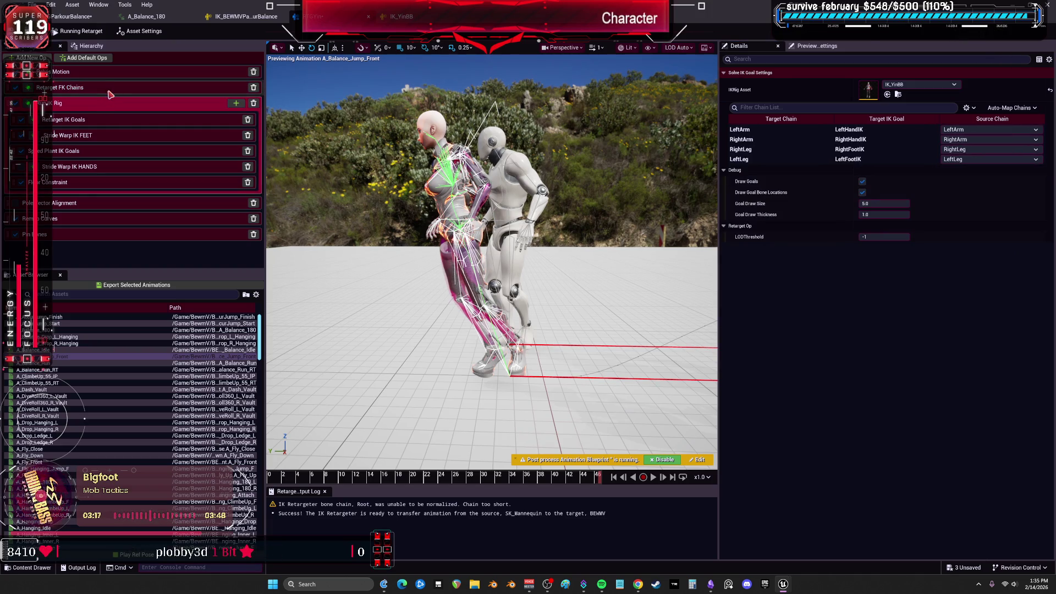
click(110, 94)
click(417, 19)
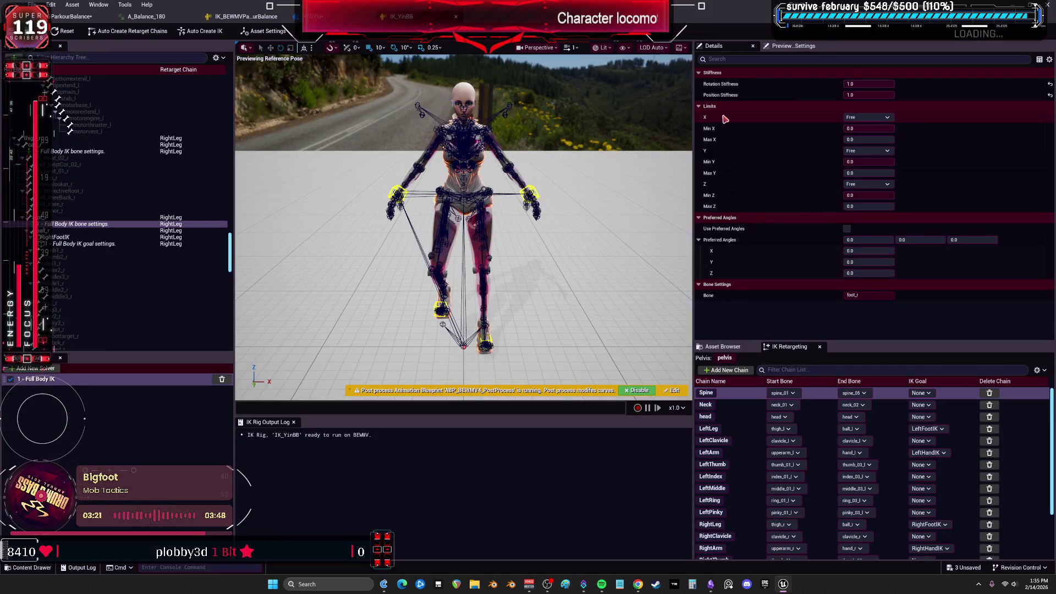
Set calf_r's Full Body IK rotation stiffness to 0, then check the retarget preview
click(884, 82)
key(Return)
click(69, 240)
click(77, 152)
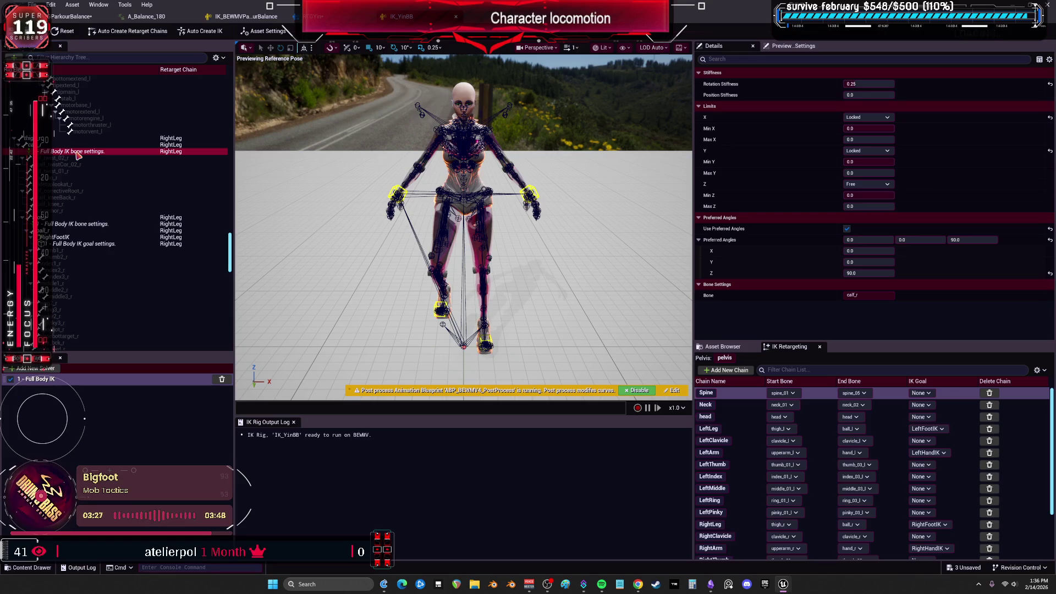
text(0)
key(Return)
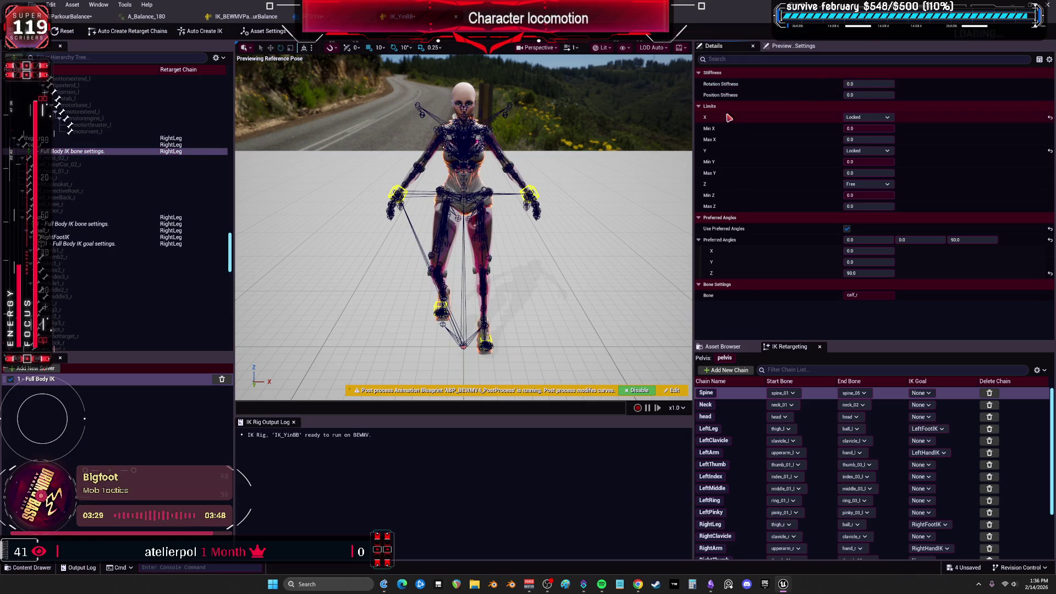
scroll(148, 135, up, 5)
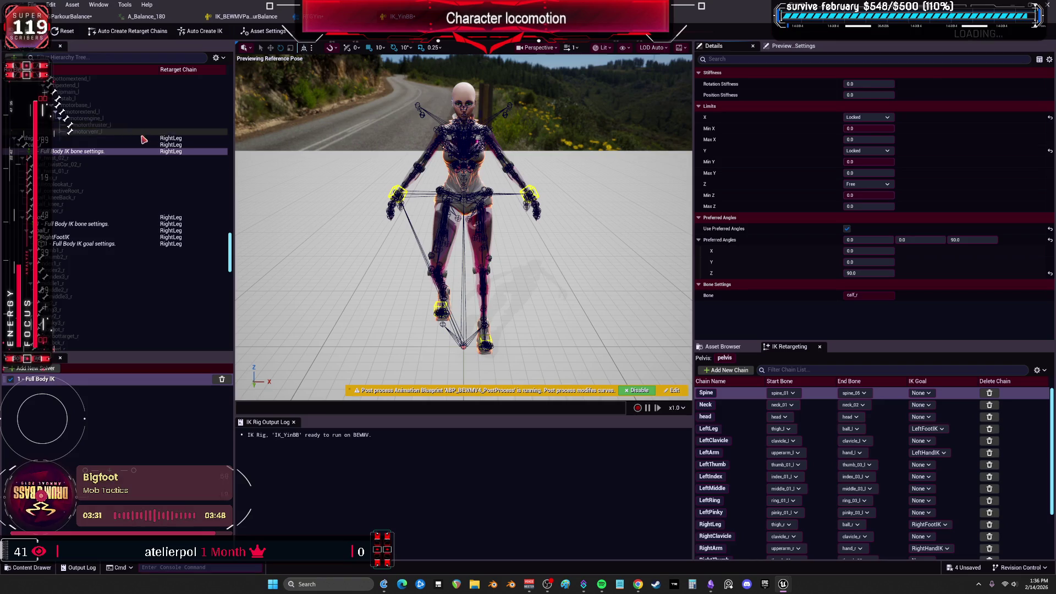
scroll(150, 176, down, 12)
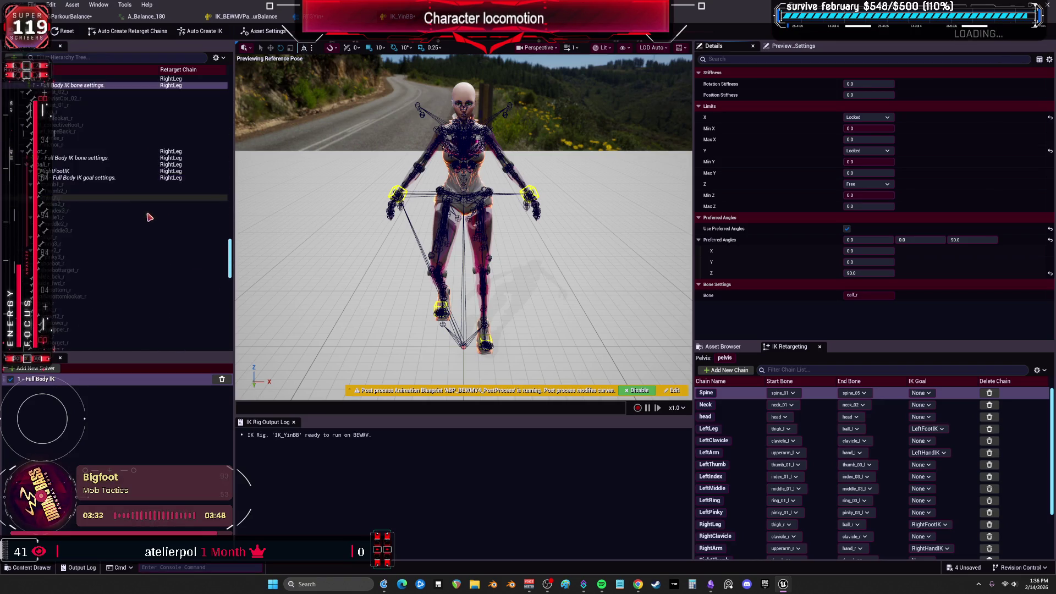
click(332, 20)
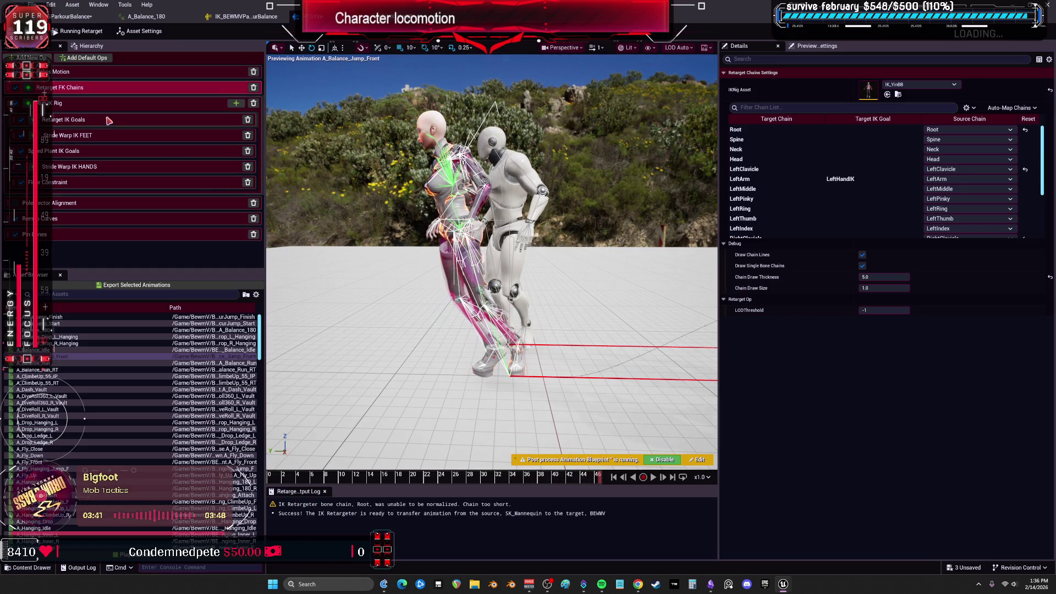
click(297, 17)
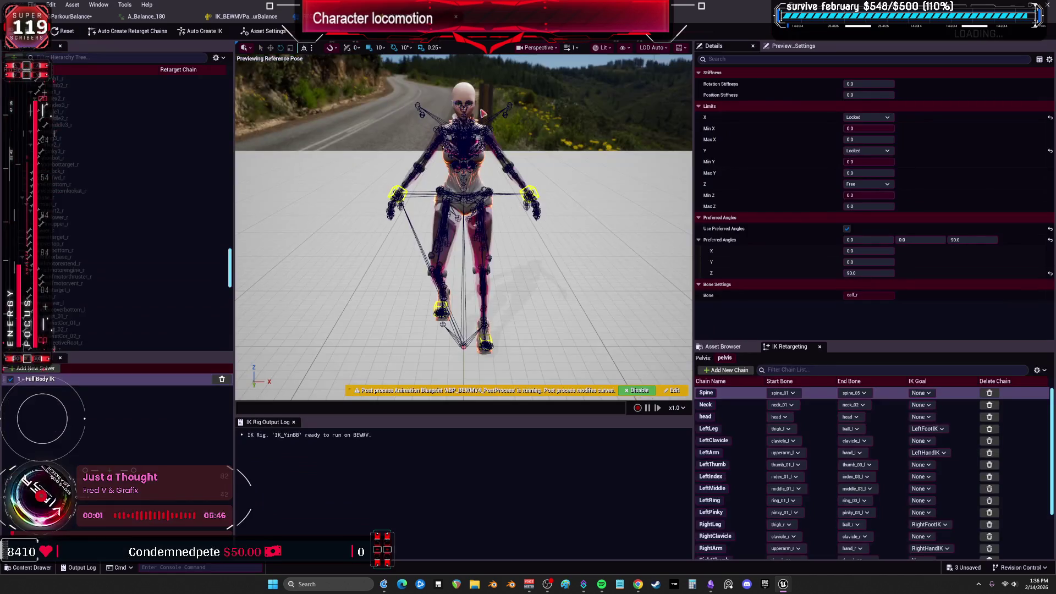
Raise calf_r rotation stiffness to 1.0 and preview the effect in the retargeter
mouse_move(872, 84)
mouse_down()
mouse_move(894, 84)
mouse_move(894, 94)
mouse_up()
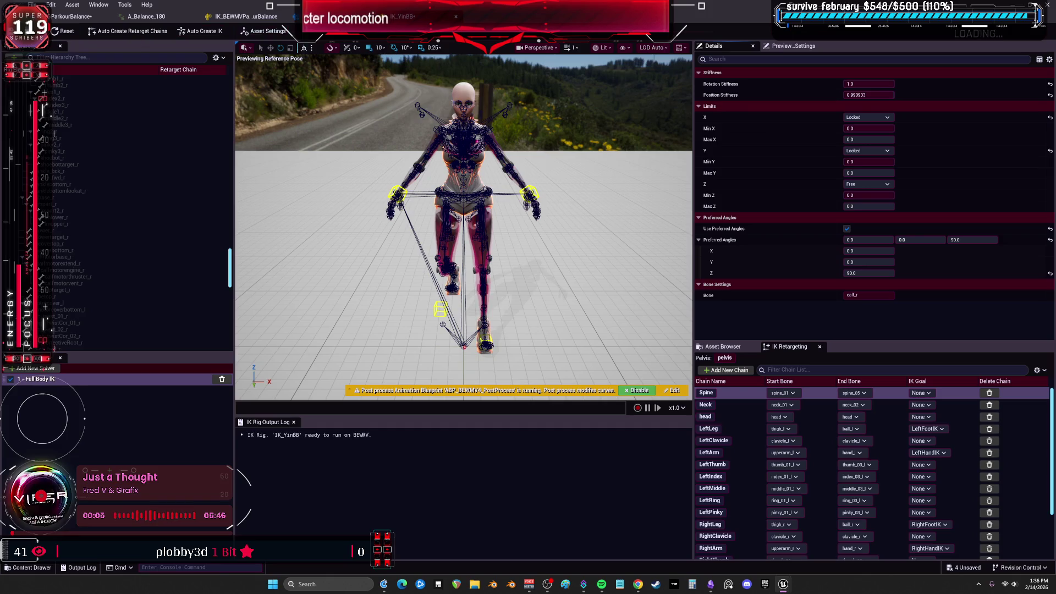
click(246, 17)
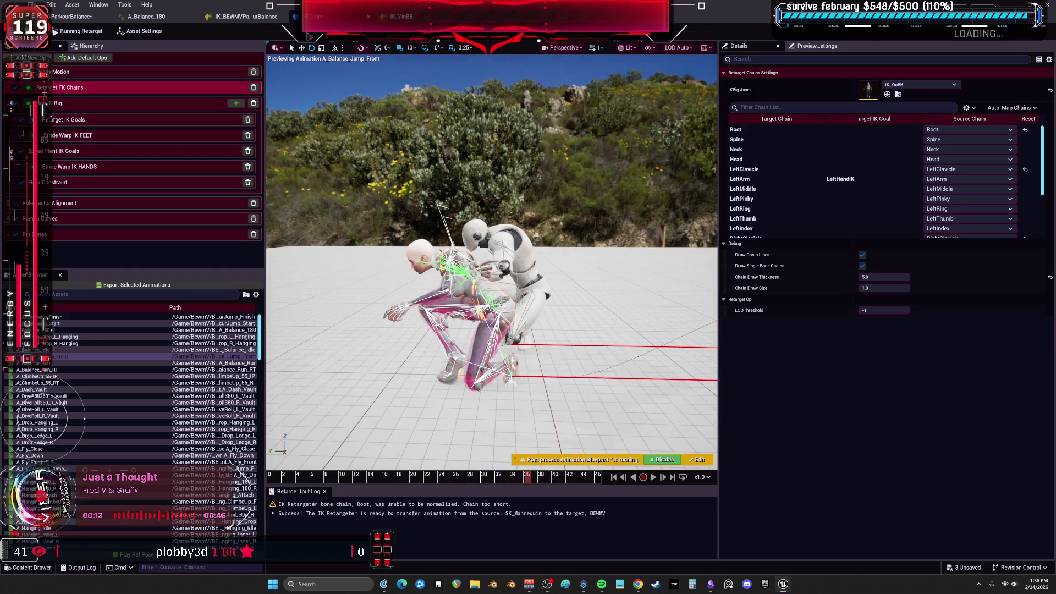
click(397, 16)
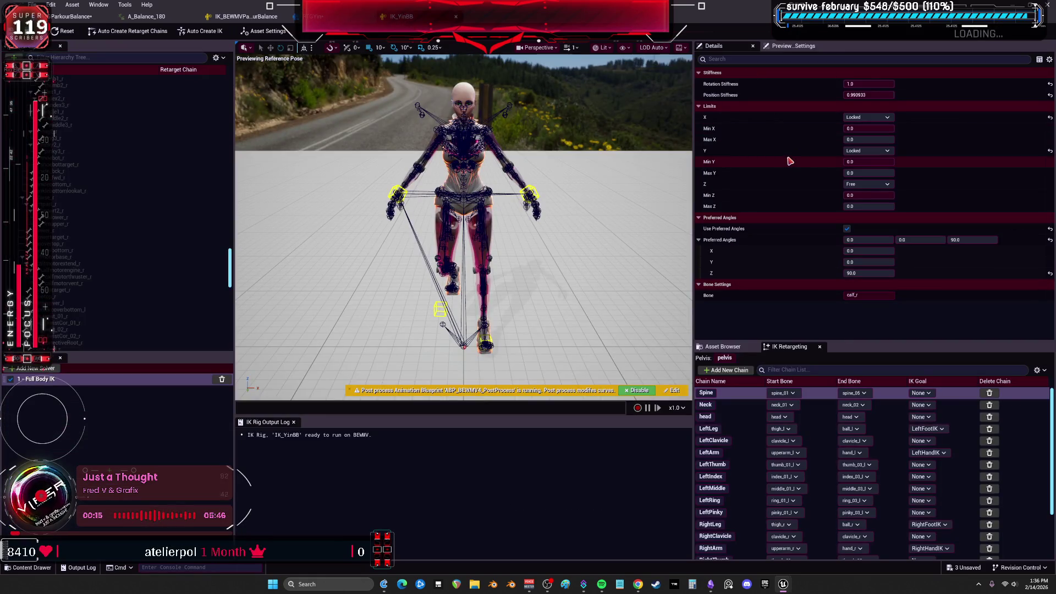
scroll(198, 219, down, 5)
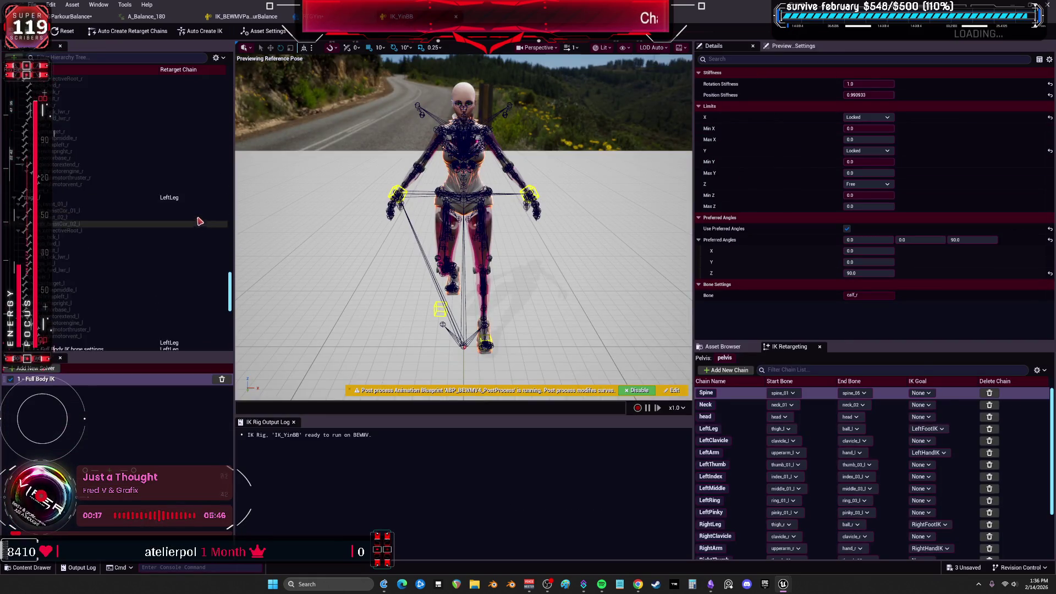
scroll(199, 219, down, 3)
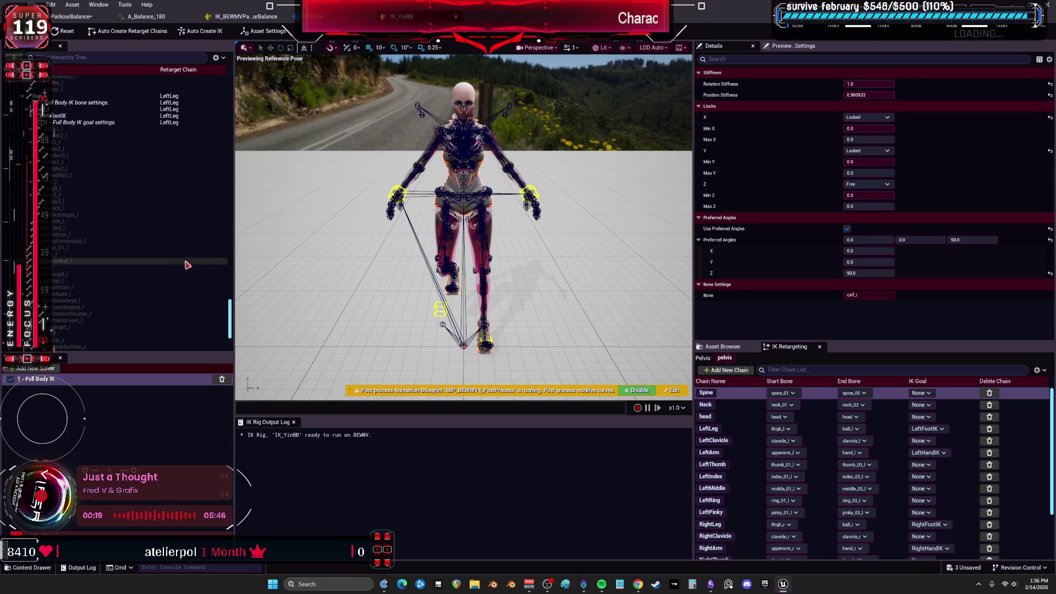
scroll(173, 269, up, 5)
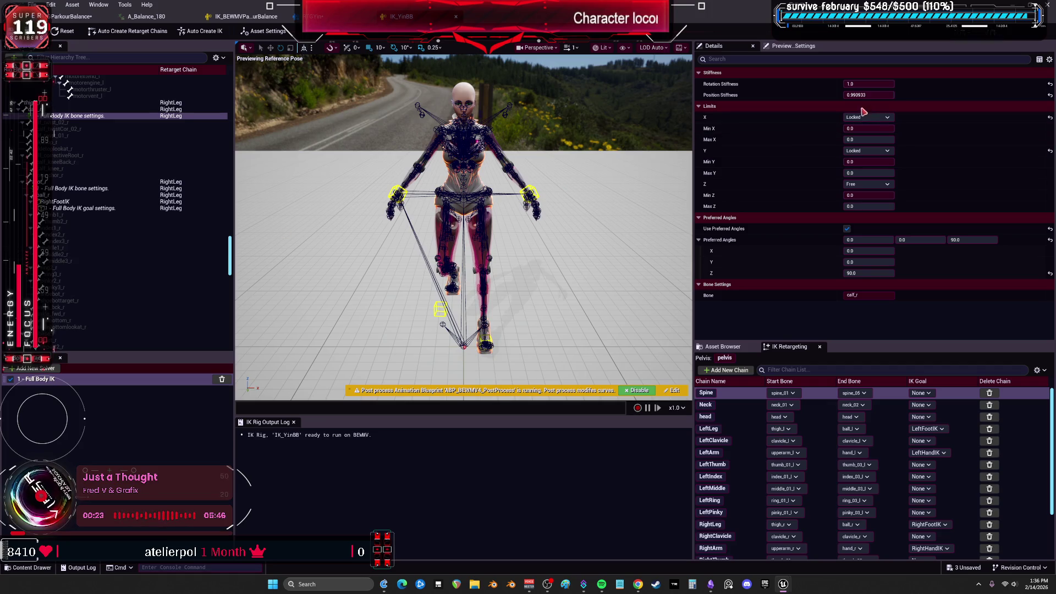
Set calf_r position and rotation stiffness both to 0, then return to the retargeter
drag(869, 95, 886, 95)
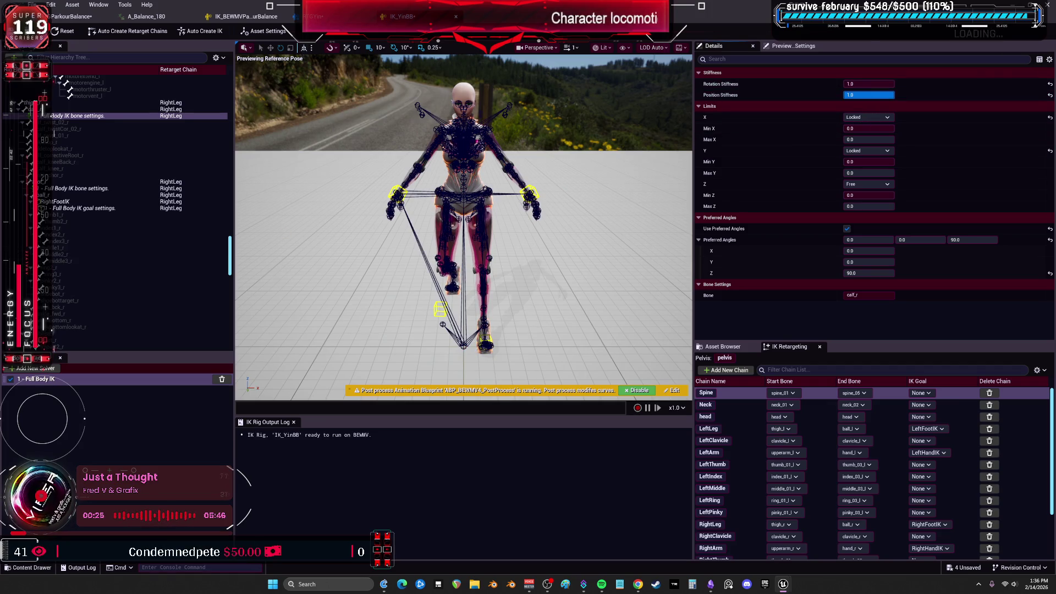
scroll(115, 208, down, 5)
click(869, 94)
text(0)
key(Return)
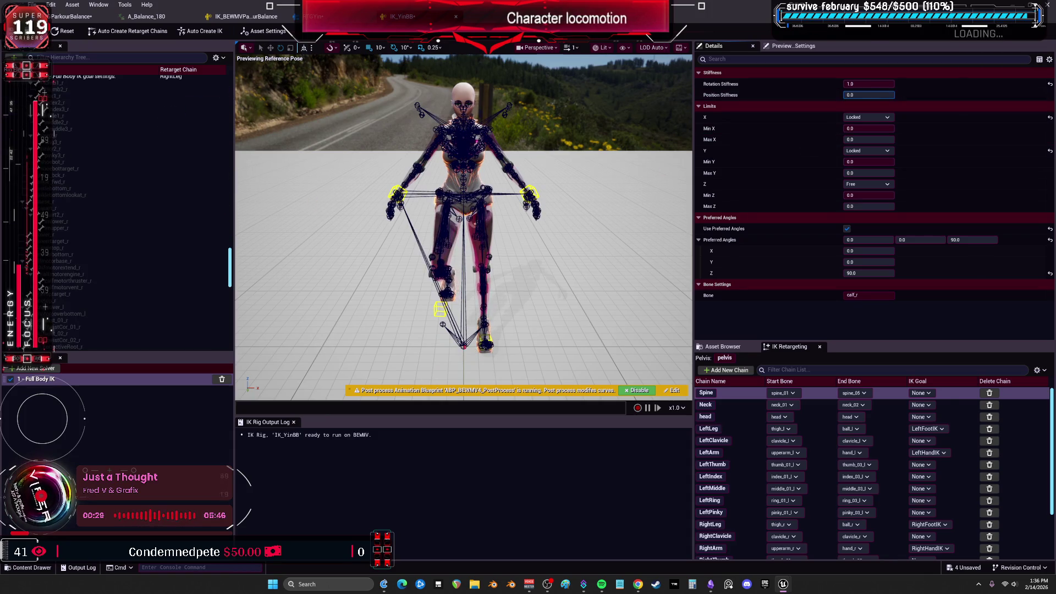
drag(880, 84, 853, 84)
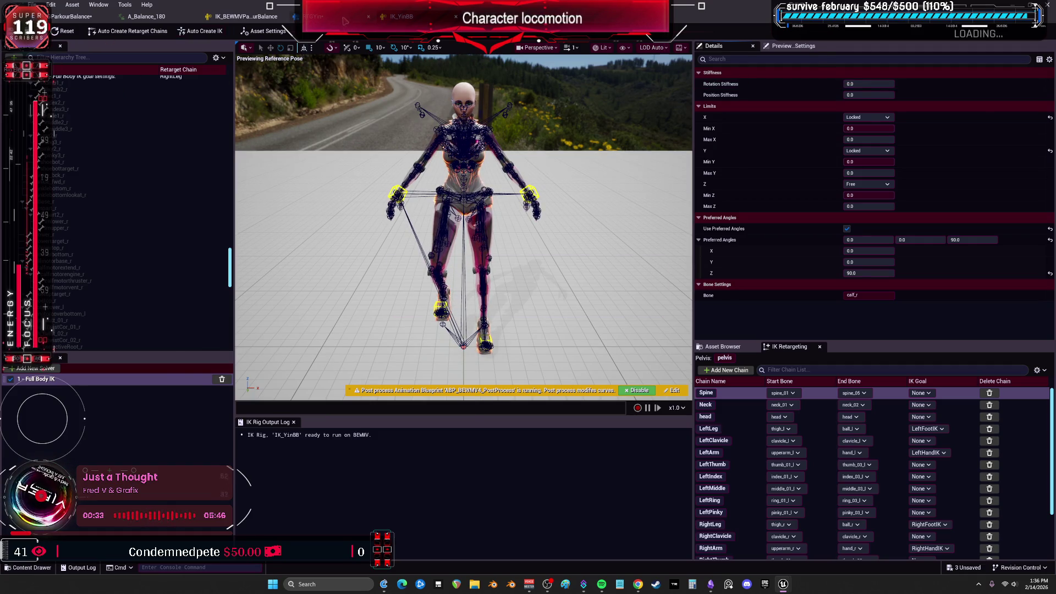
click(346, 21)
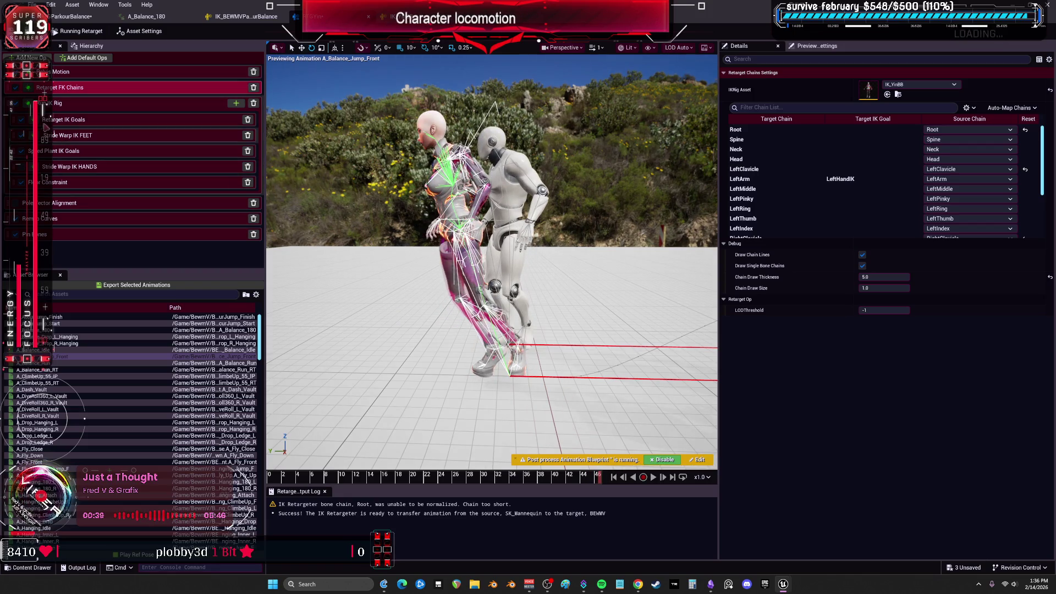
Try pelvis local X and Z translation offsets, reset them to zero, and select Retarget FK Chains
click(83, 105)
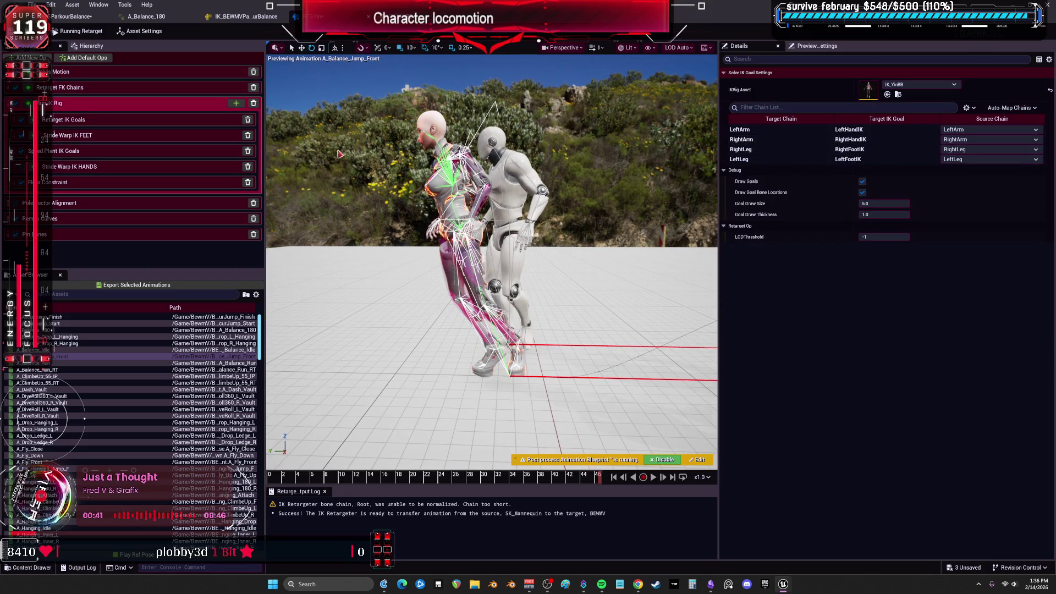
click(113, 72)
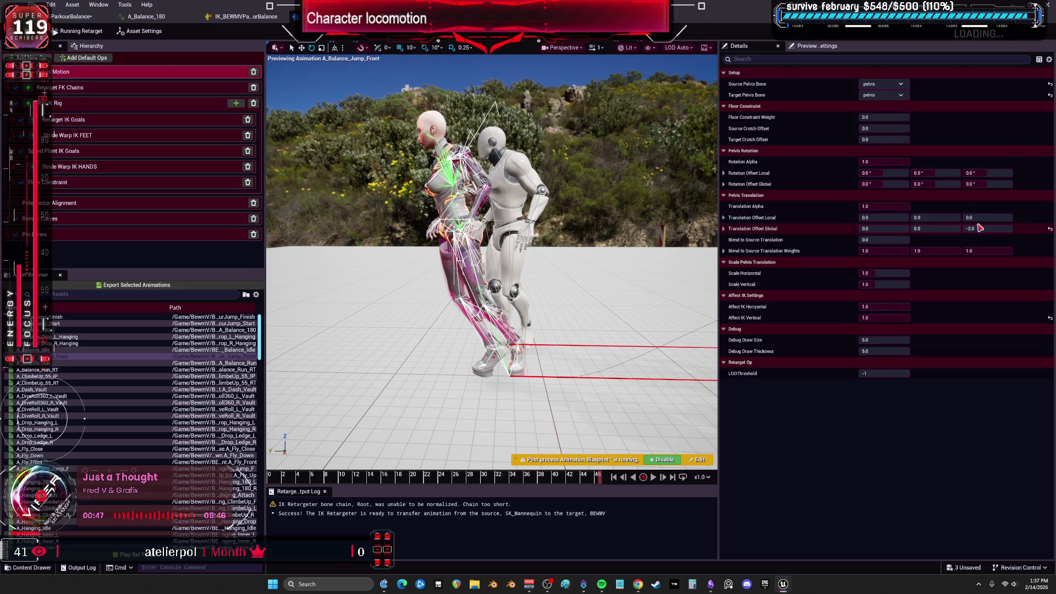
drag(980, 218, 1037, 225)
click(1050, 217)
drag(880, 218, 929, 219)
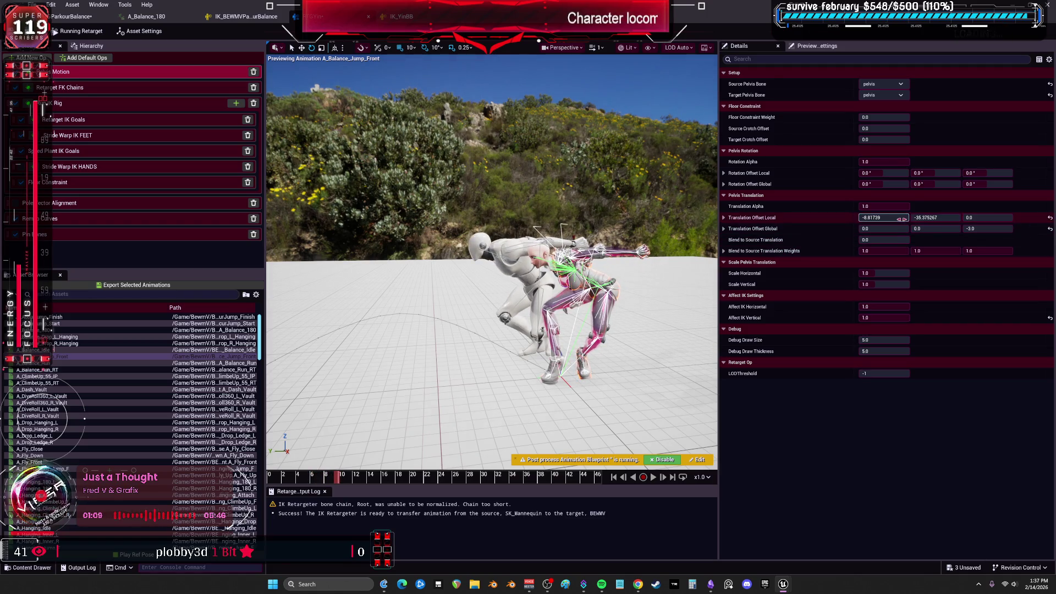
click(1048, 219)
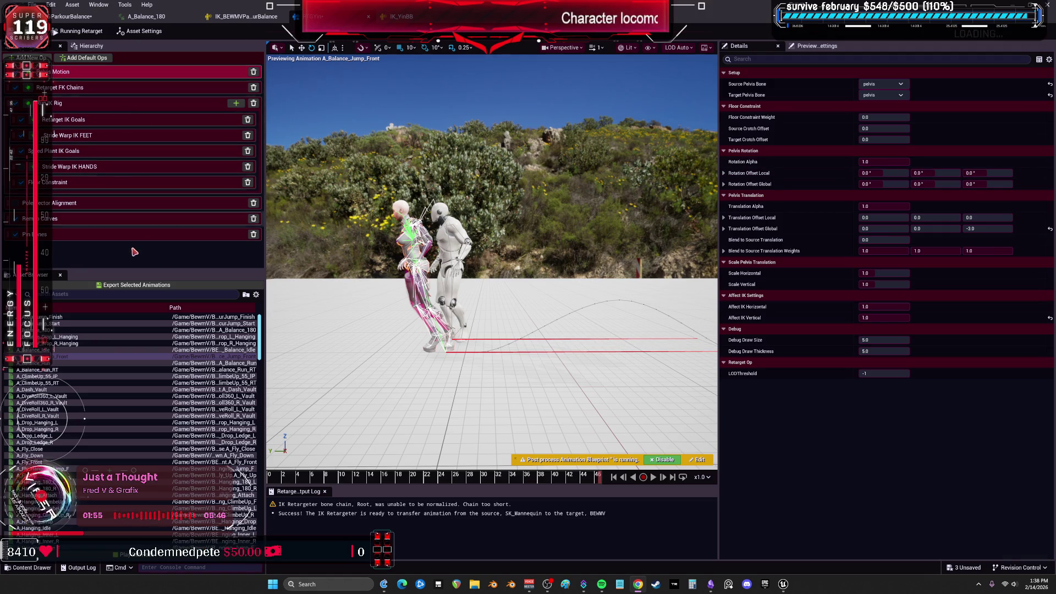
click(100, 92)
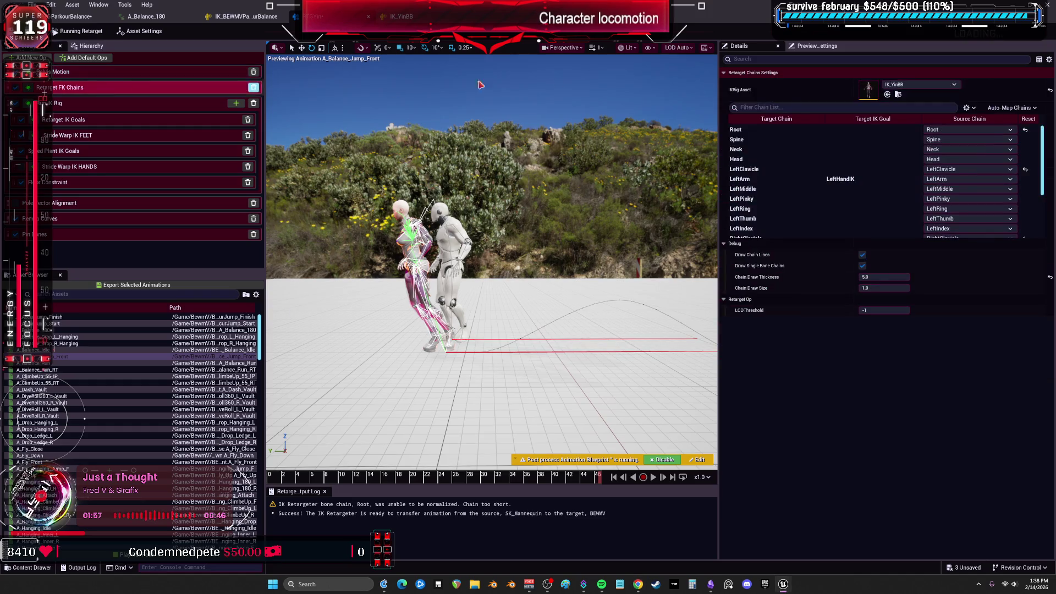
Try Globally Scaled translation on the Root chain with translation alpha 1.0
scroll(781, 209, down, 3)
scroll(809, 209, up, 3)
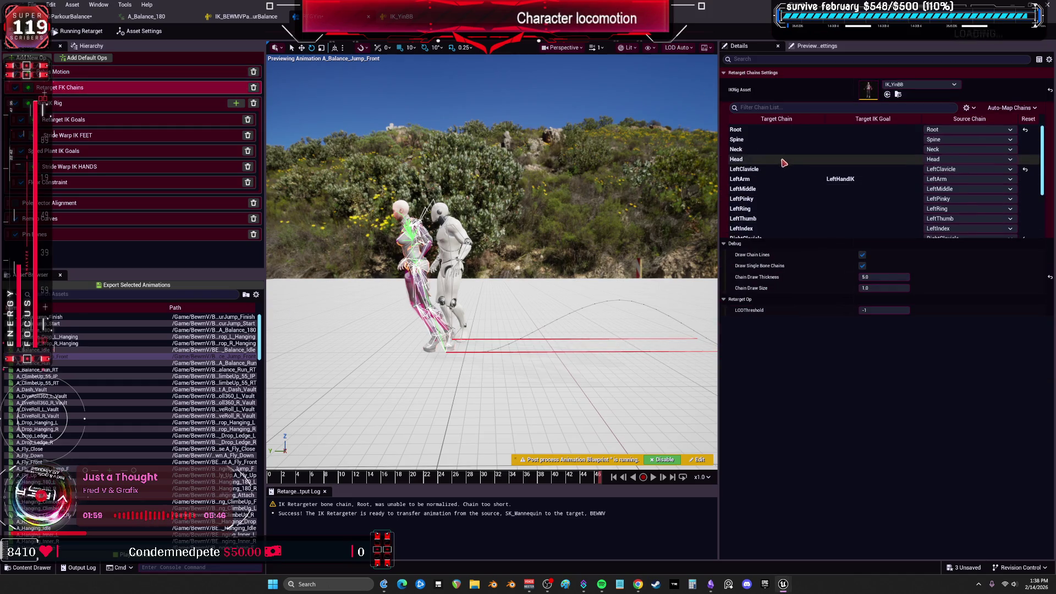
click(826, 130)
click(886, 288)
click(881, 304)
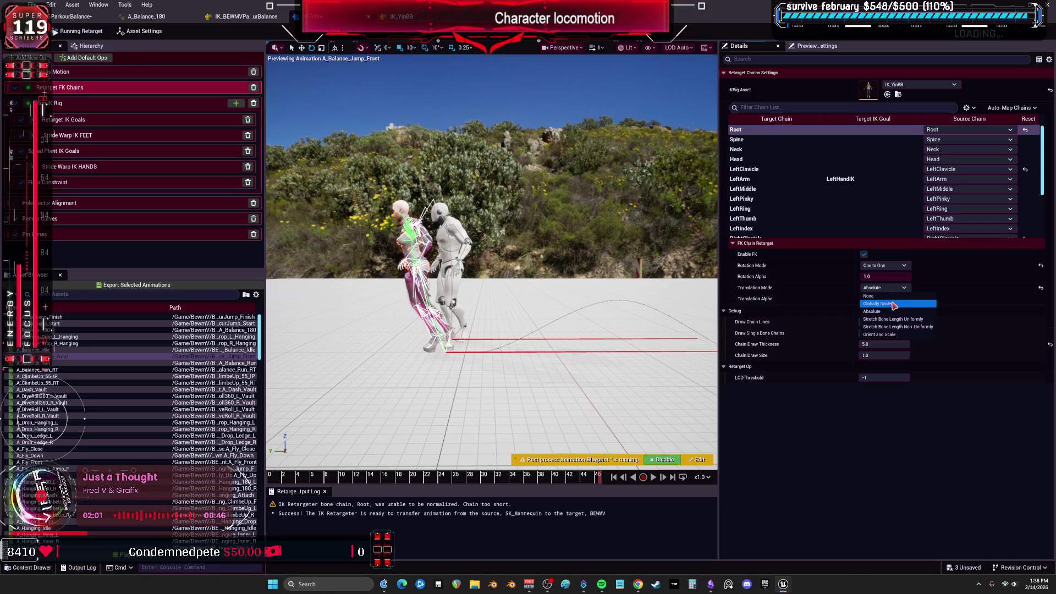
click(892, 300)
key(Return)
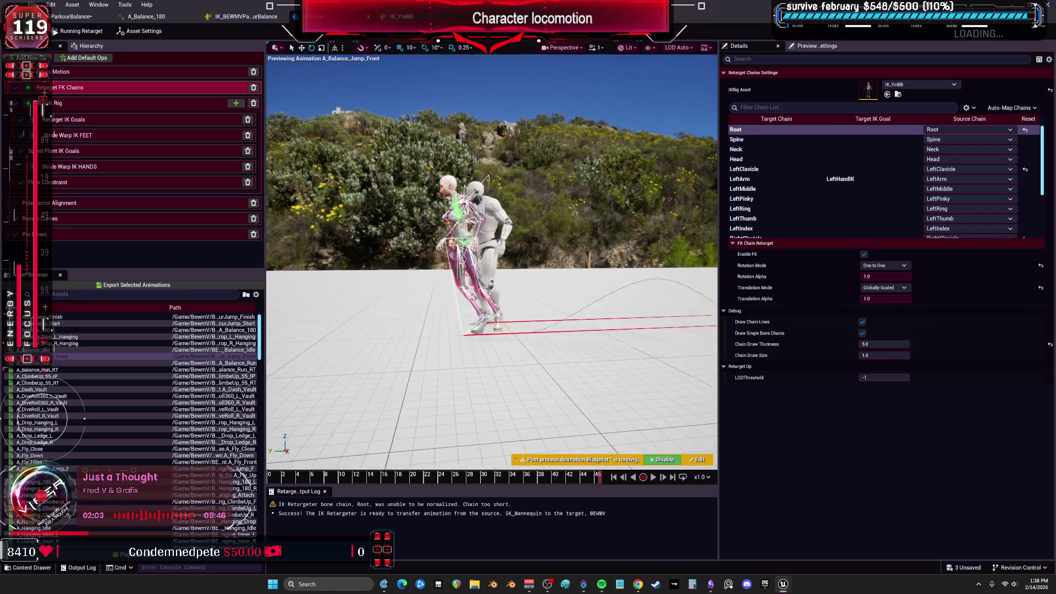
Give the Root chain Interpolated rotation and Absolute translation
scroll(493, 259, up, 5)
click(883, 266)
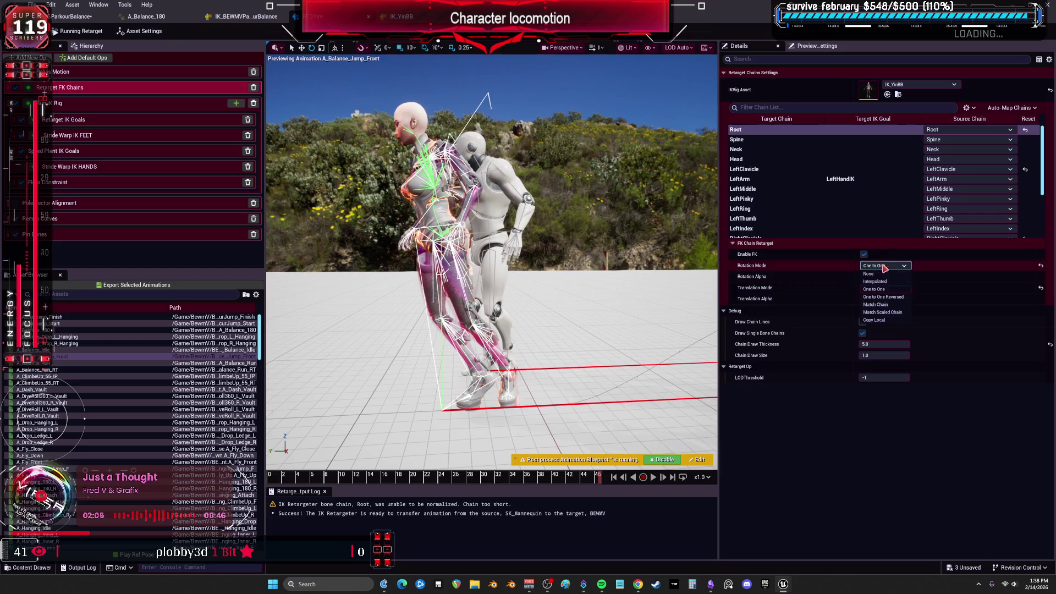
click(883, 287)
click(885, 287)
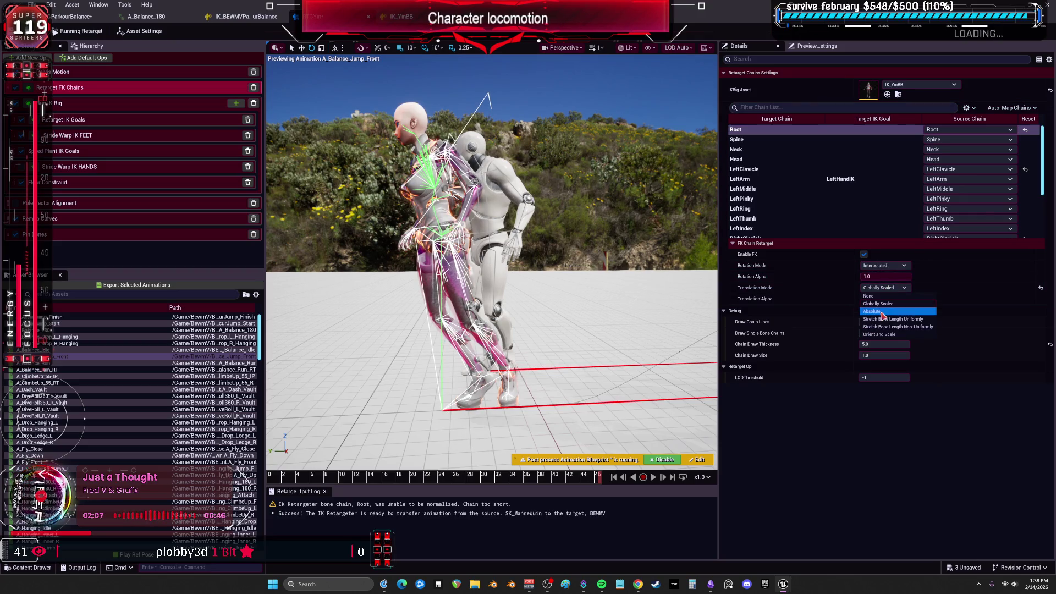
click(883, 316)
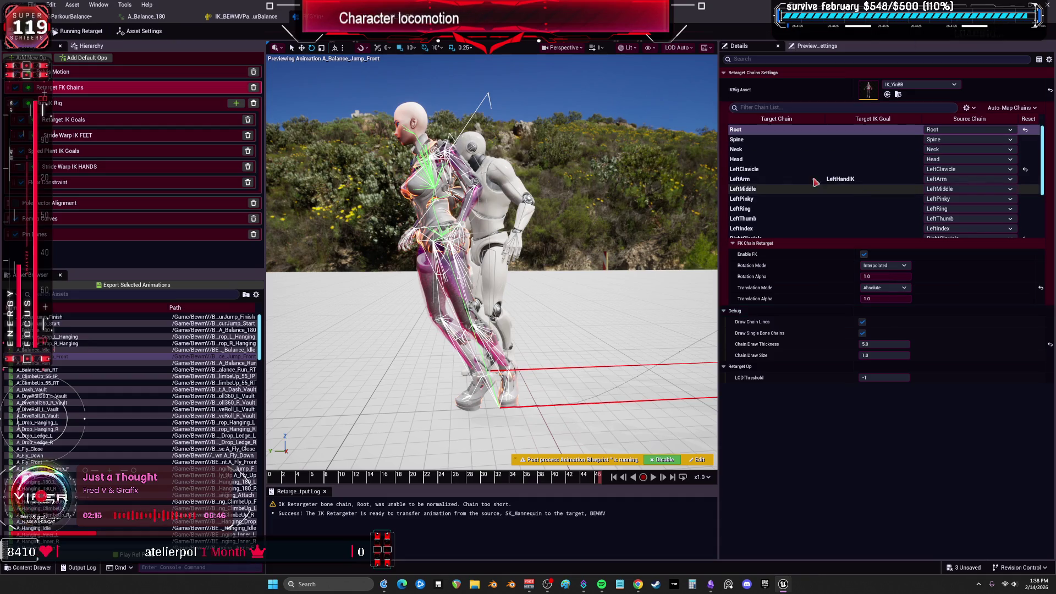
click(109, 73)
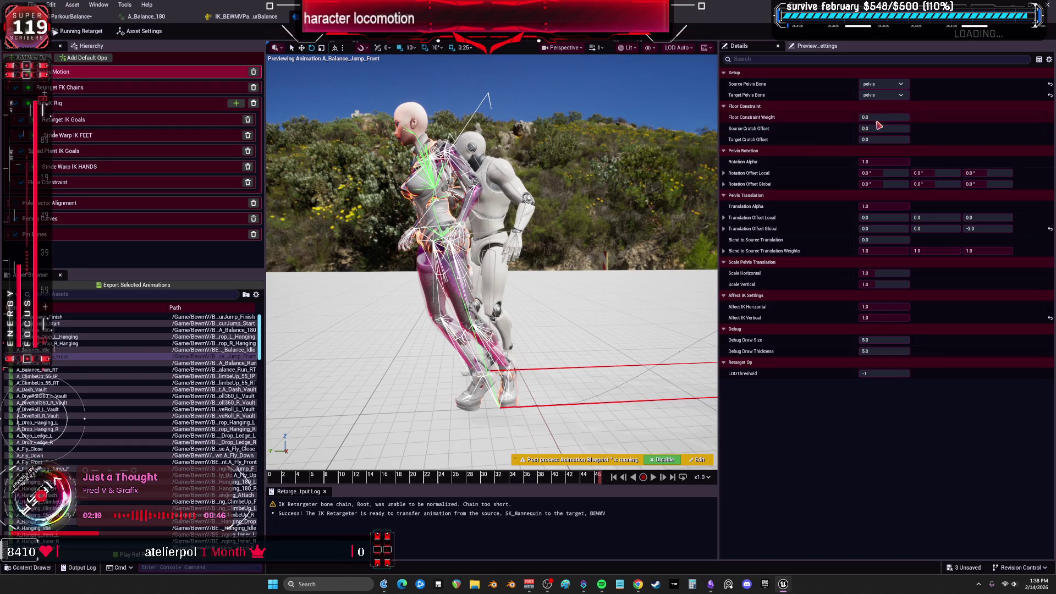
Experiment with pelvis floor constraint and crotch offsets, then reset source and target crotch offsets to zero
mouse_move(879, 118)
mouse_down()
mouse_move(902, 129)
mouse_move(863, 143)
mouse_move(903, 140)
mouse_up()
drag(884, 206, 875, 206)
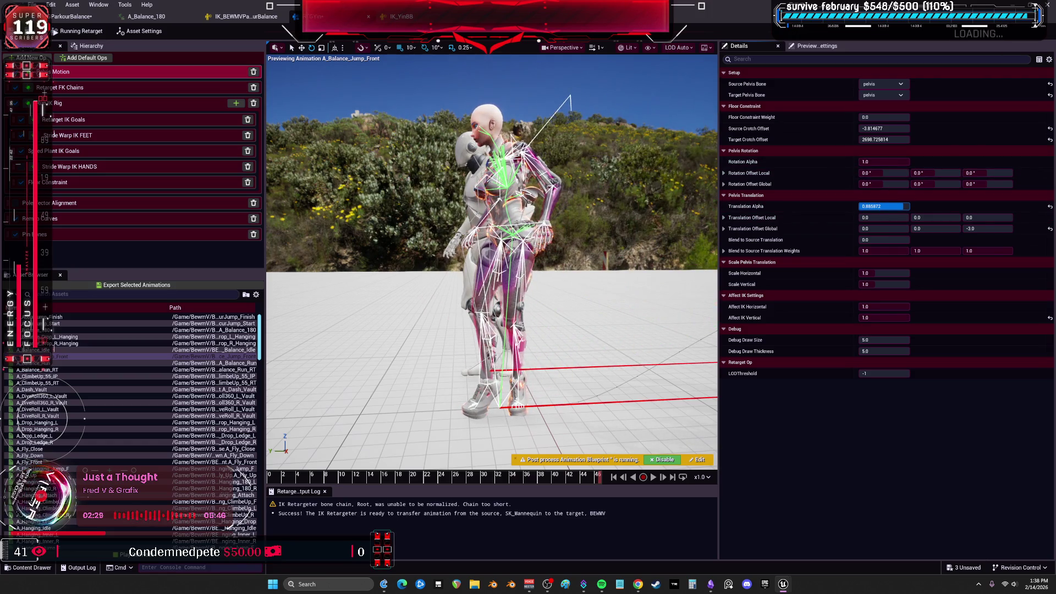
drag(875, 206, 895, 208)
click(1050, 139)
click(1050, 128)
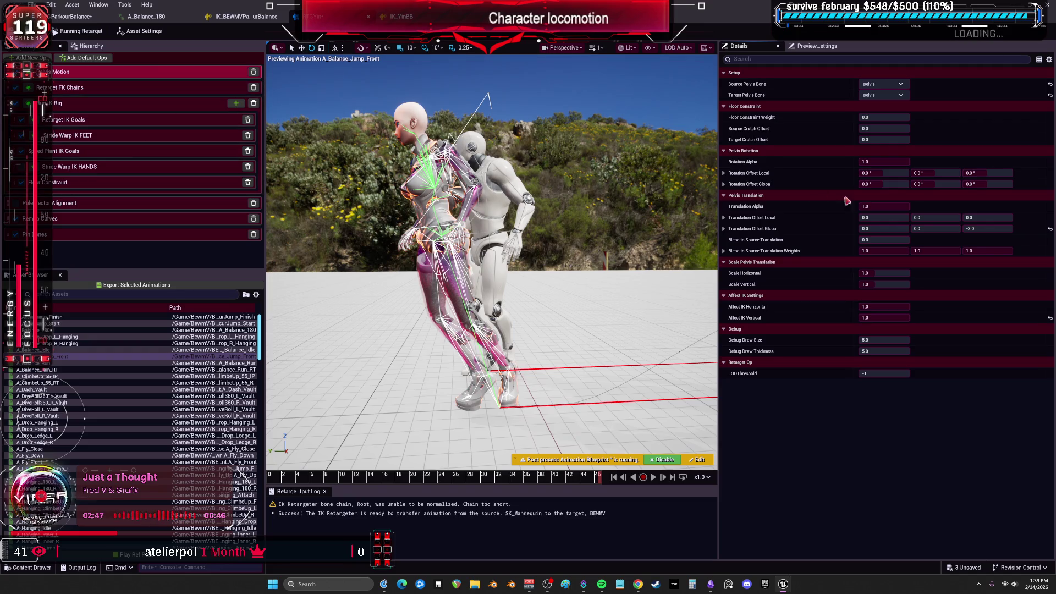
Keep the pelvis global Z offset at -3 and raise Blend to Source Translation to 1.0
click(1051, 232)
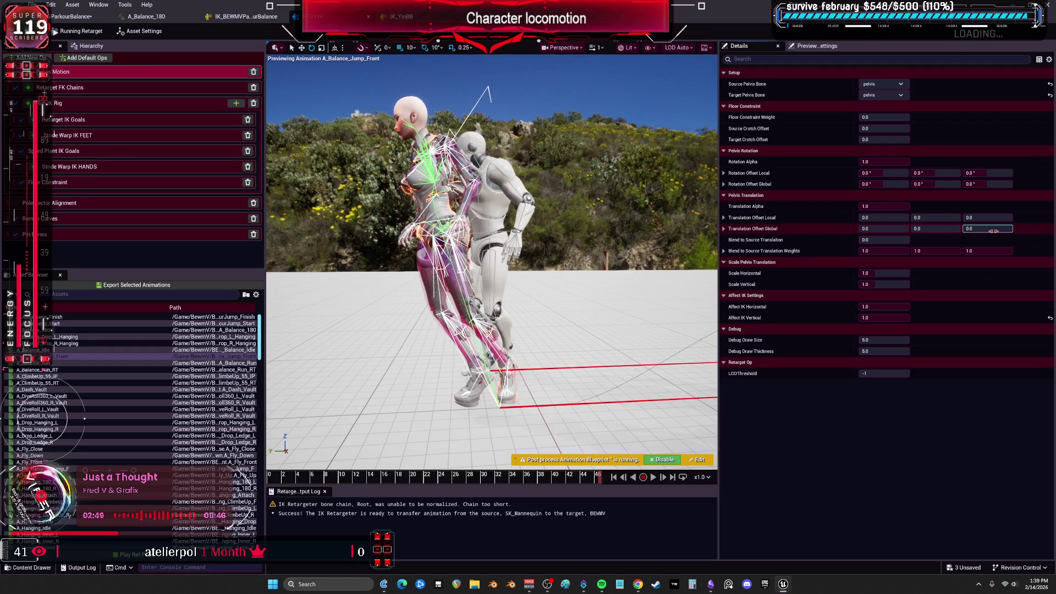
key(Return)
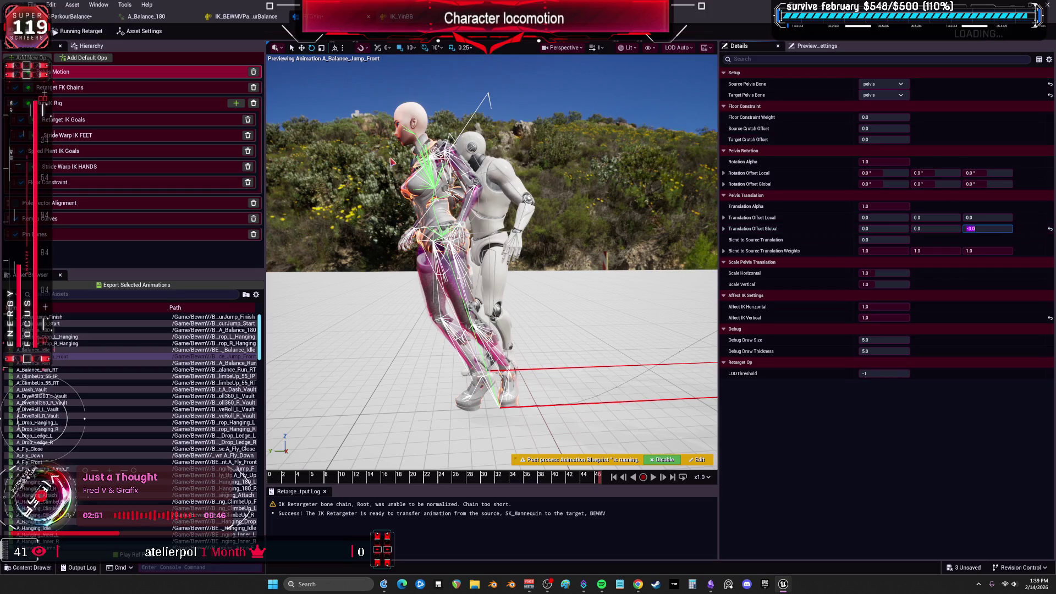
drag(875, 240, 936, 240)
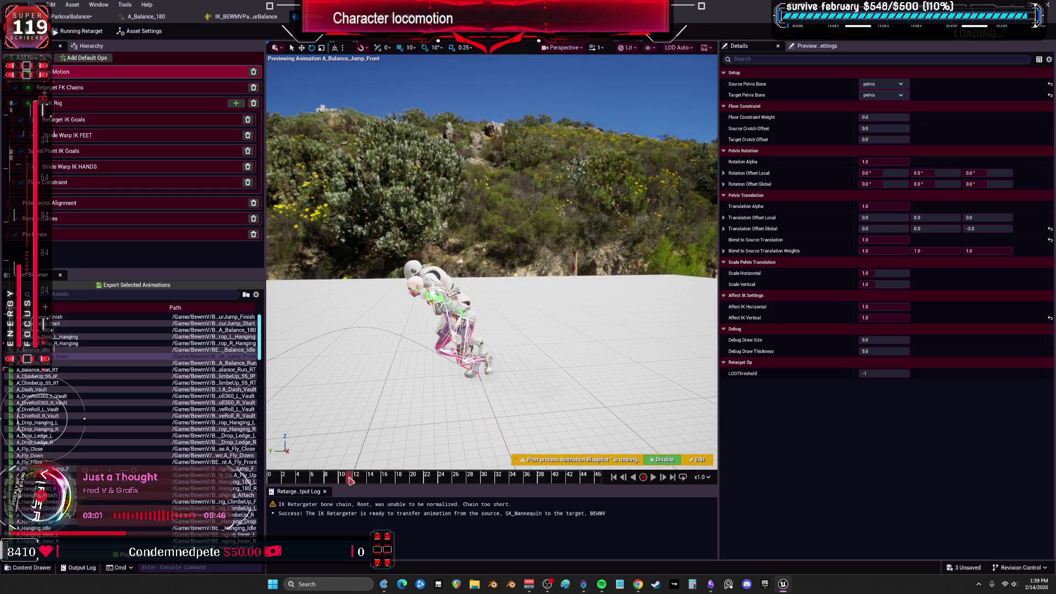
Scrub the jump animation and bring the camera close to inspect the crouch pose
mouse_move(348, 483)
mouse_down()
mouse_move(384, 482)
mouse_move(333, 487)
mouse_up()
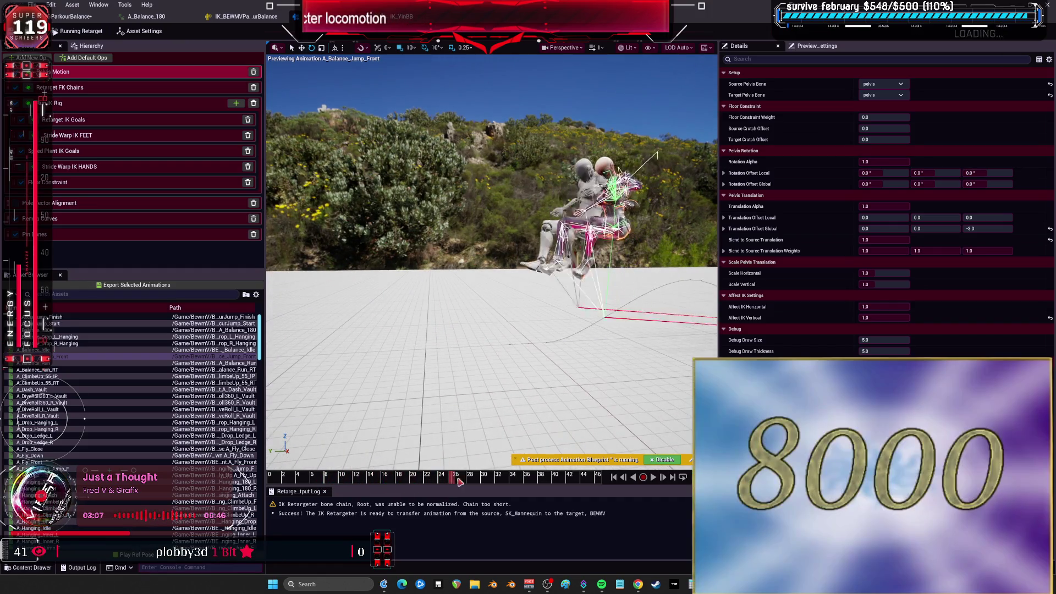
drag(525, 486, 498, 482)
mouse_move(495, 330)
mouse_down()
mouse_move(440, 259)
mouse_move(484, 258)
mouse_move(462, 252)
mouse_up()
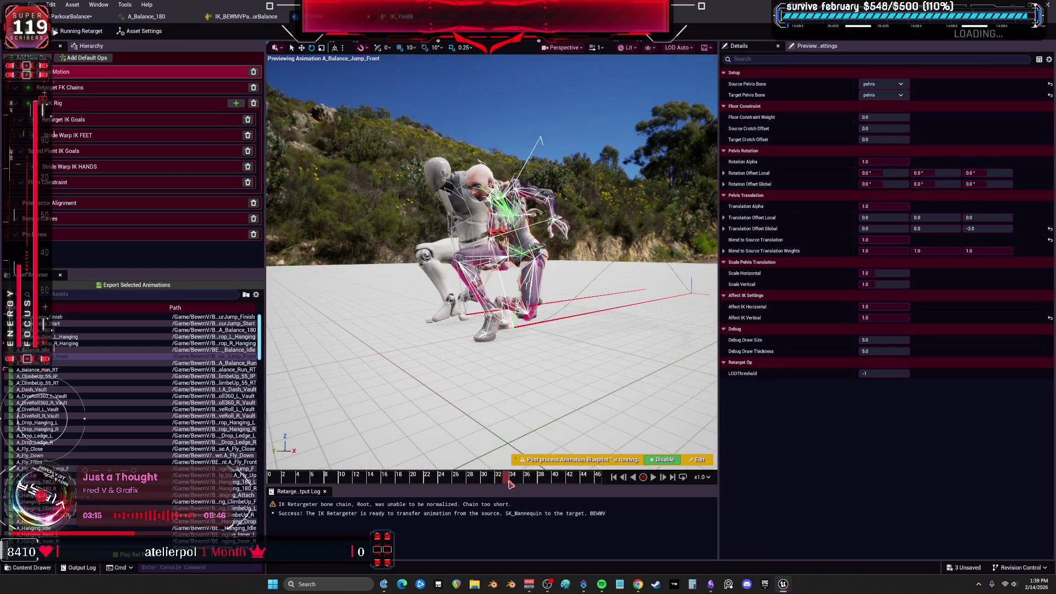
mouse_move(516, 400)
mouse_down()
mouse_move(481, 365)
mouse_move(534, 470)
mouse_move(591, 477)
mouse_move(570, 478)
mouse_up()
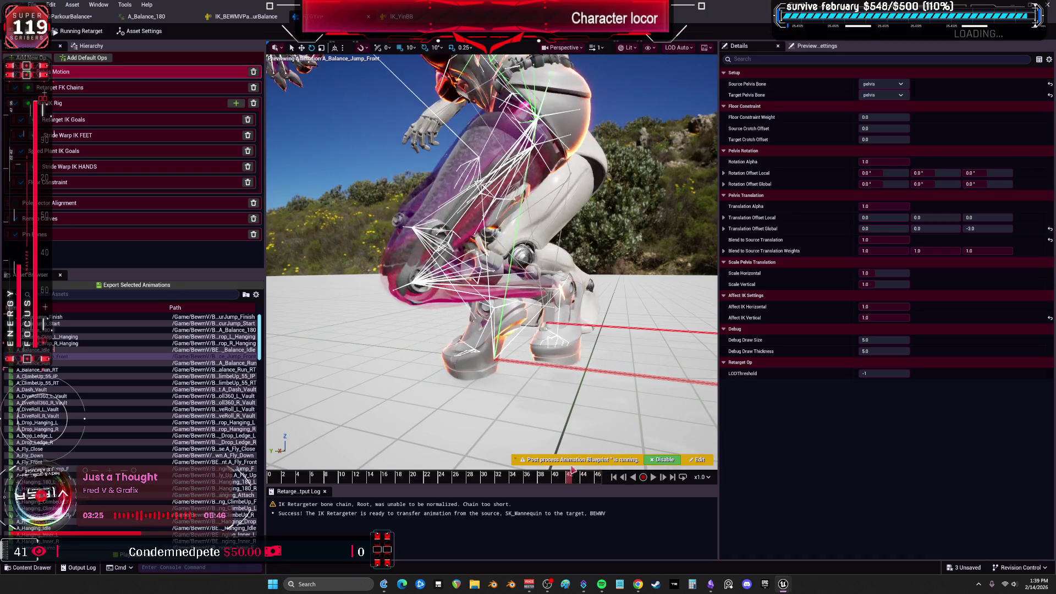
Set the pelvis Blend to Source Translation to 0.4
click(883, 240)
mouse_move(883, 239)
mouse_down()
mouse_move(874, 240)
mouse_move(889, 240)
mouse_up()
text(0.4)
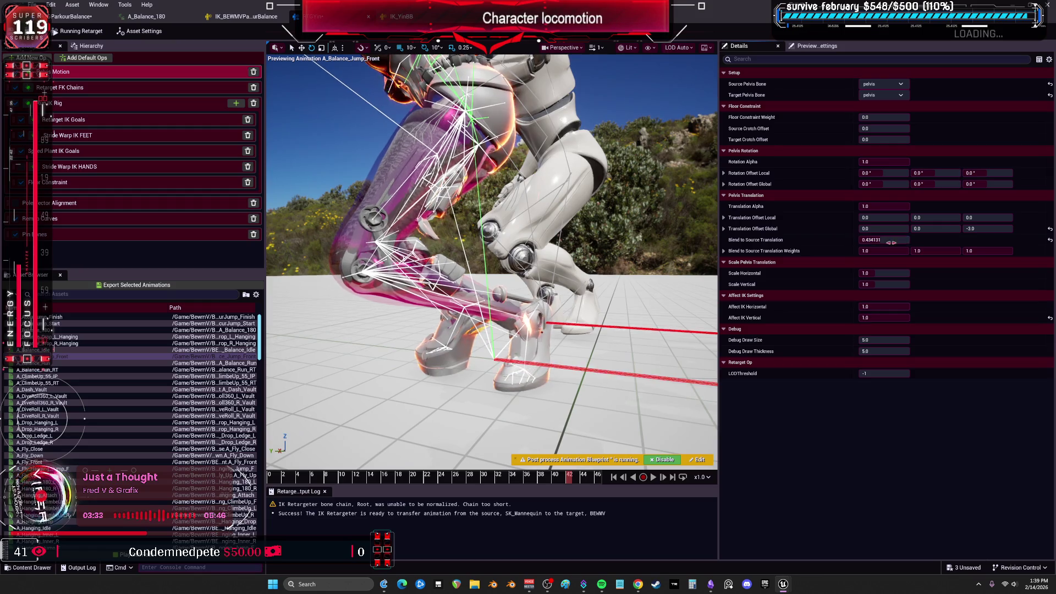
key(Return)
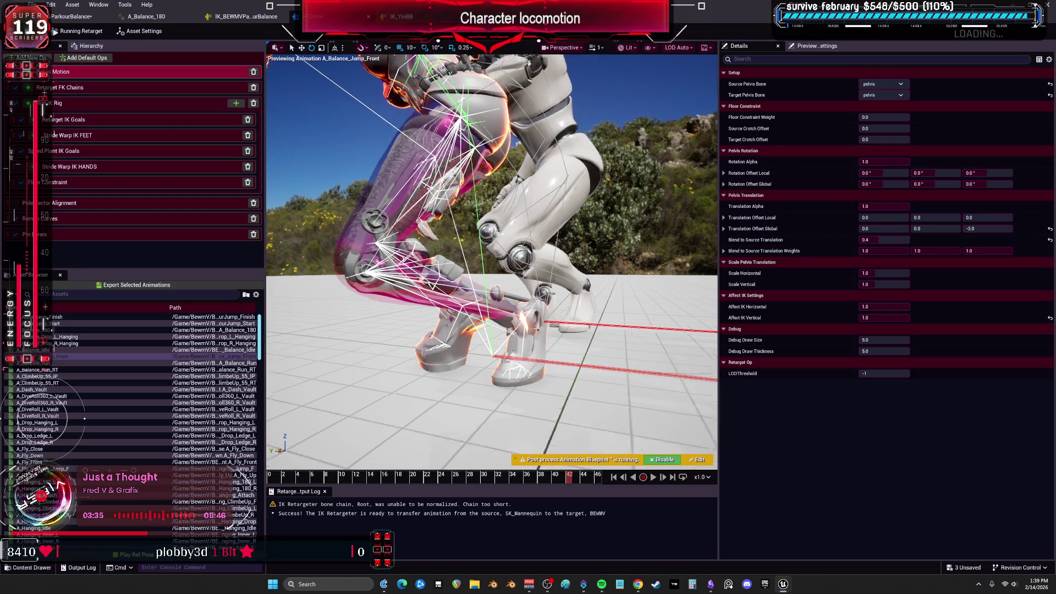
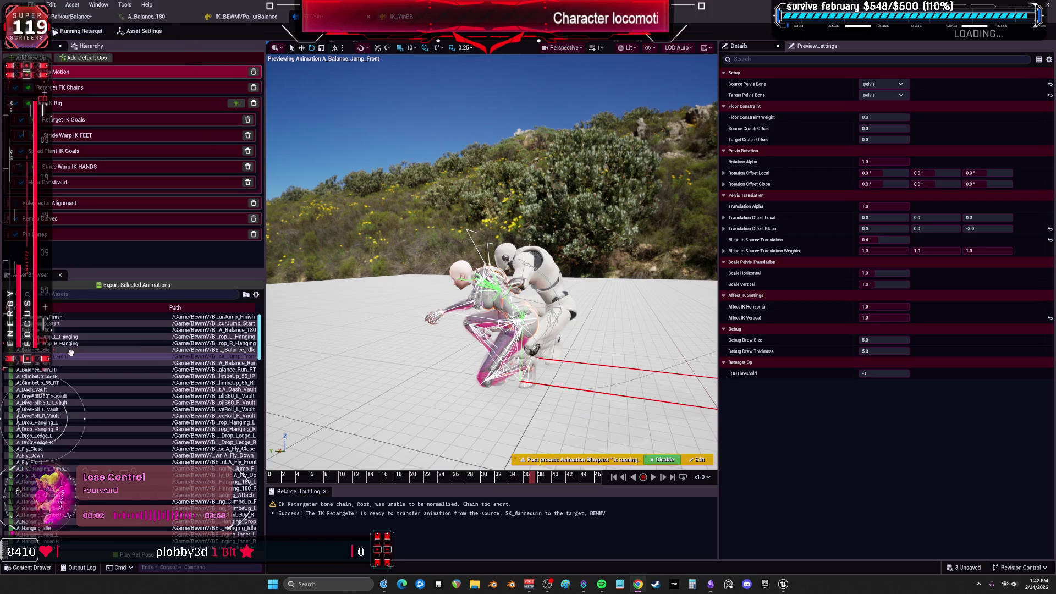
Restore the retargeter window, browse to A_Balance_Jump_Front and open it in its sequence editor
mouse_move(123, 358)
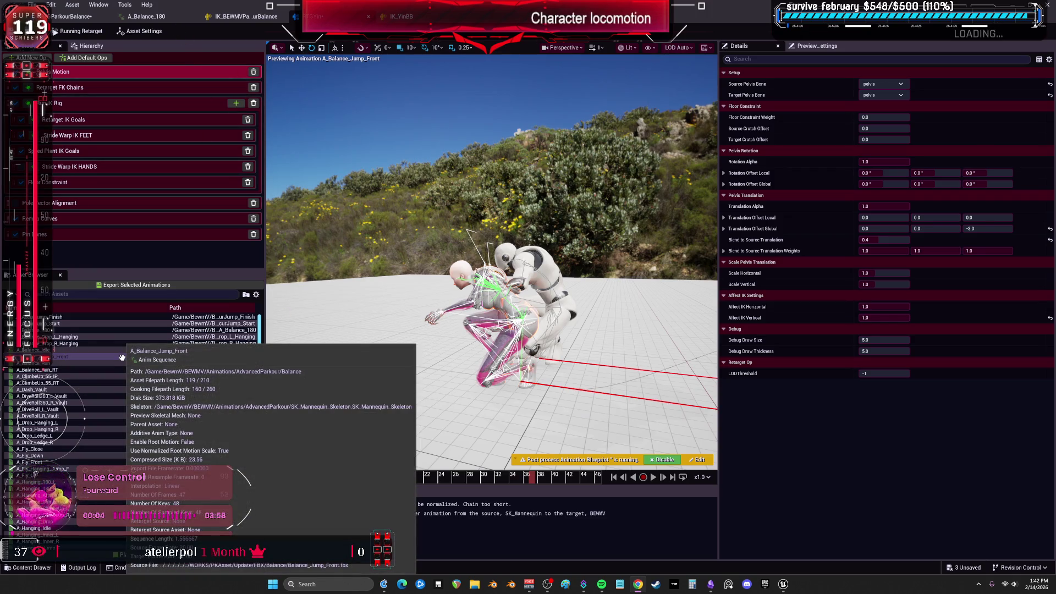
key(super+Down)
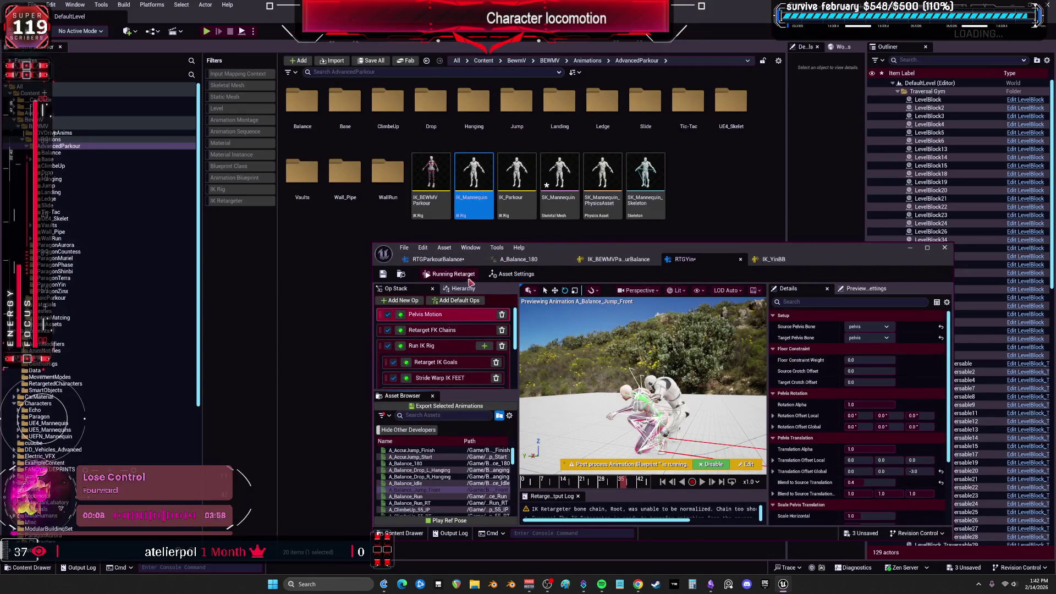
double_click(573, 263)
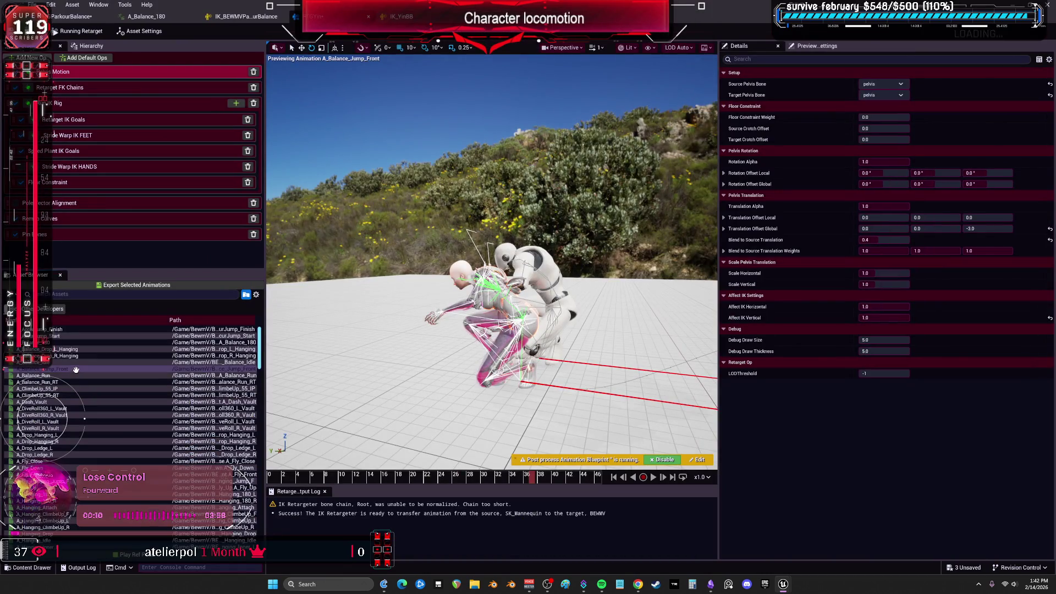
click(113, 387)
double_click(468, 101)
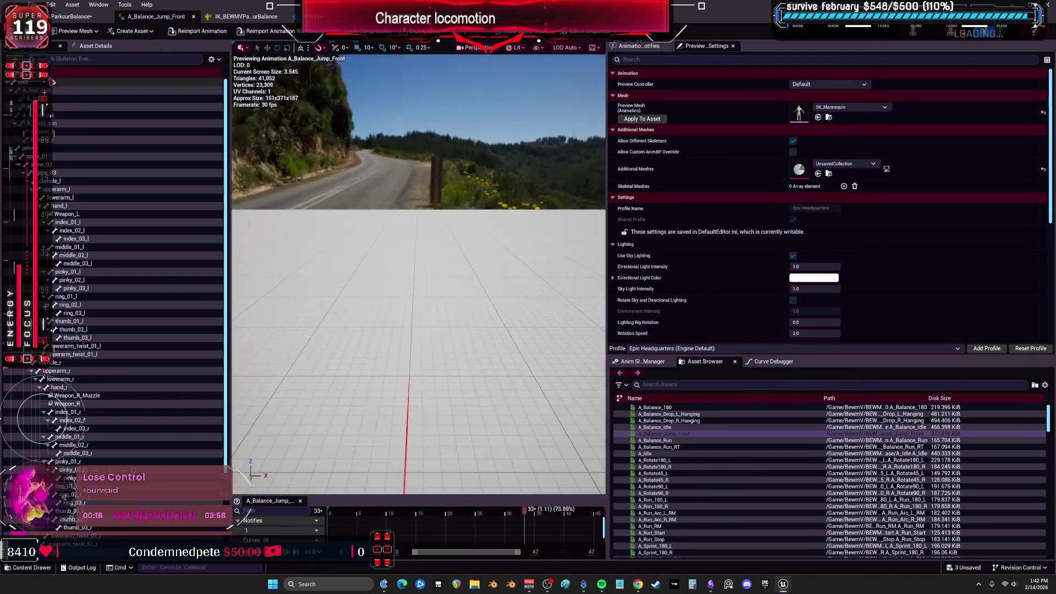
Review the pelvis bone's actions, the Skeleton Tree display options and the Asset Details panel
right_click(45, 149)
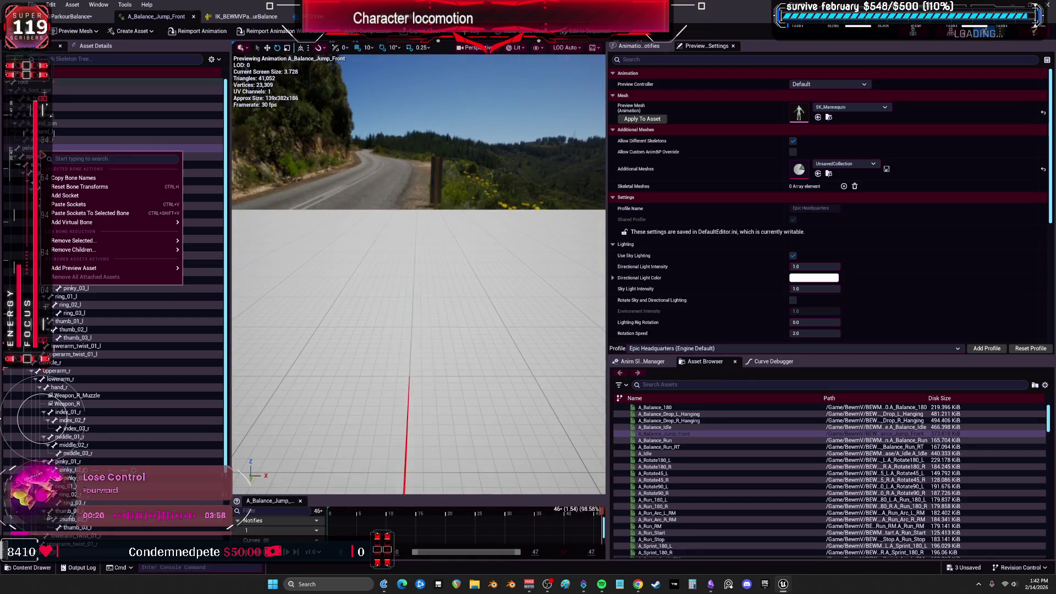
mouse_move(114, 222)
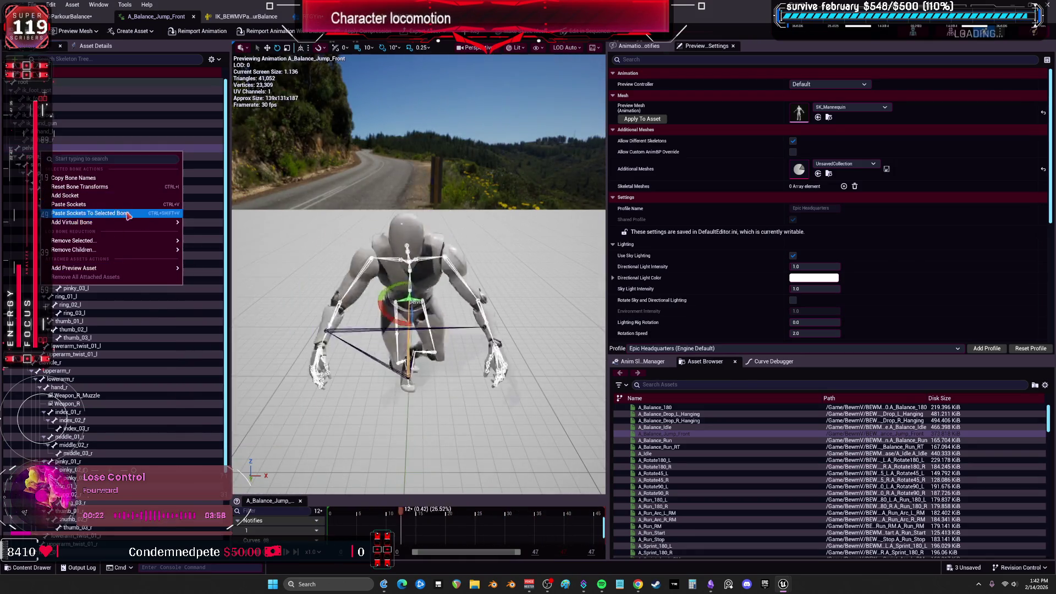
click(218, 59)
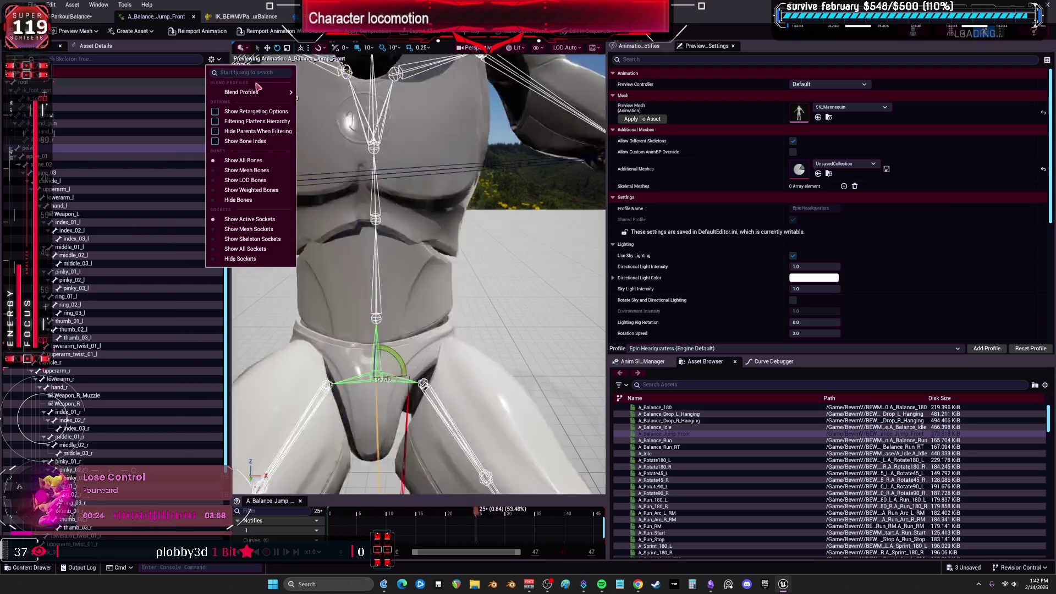
mouse_move(260, 92)
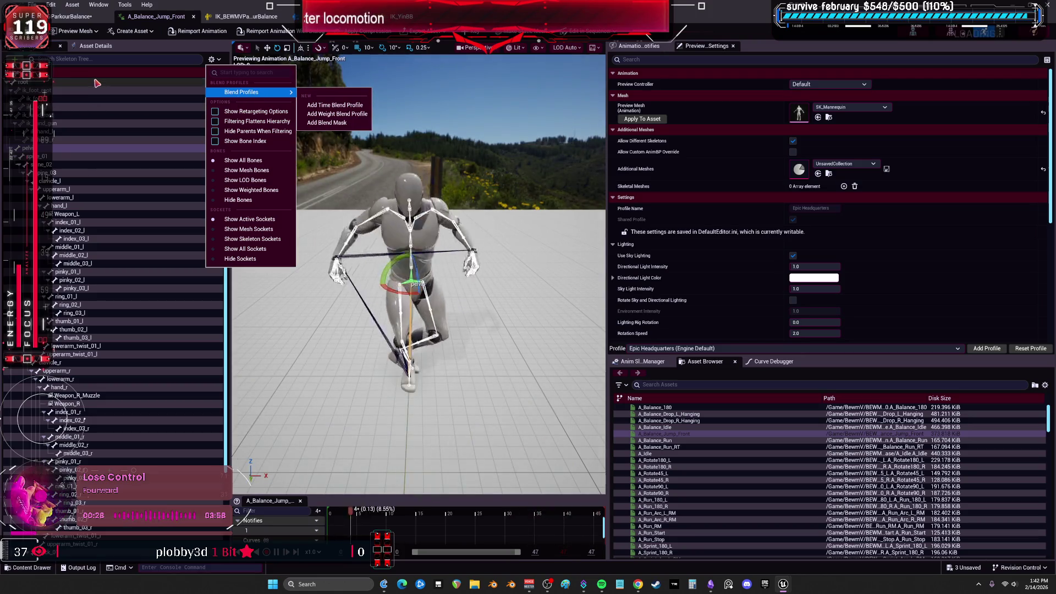
click(96, 47)
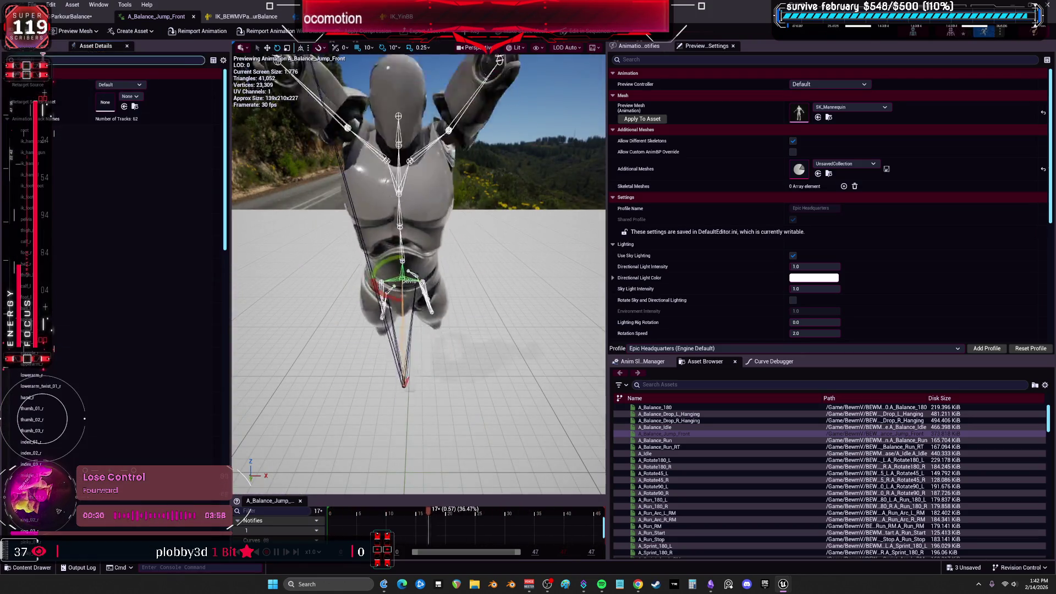
click(33, 46)
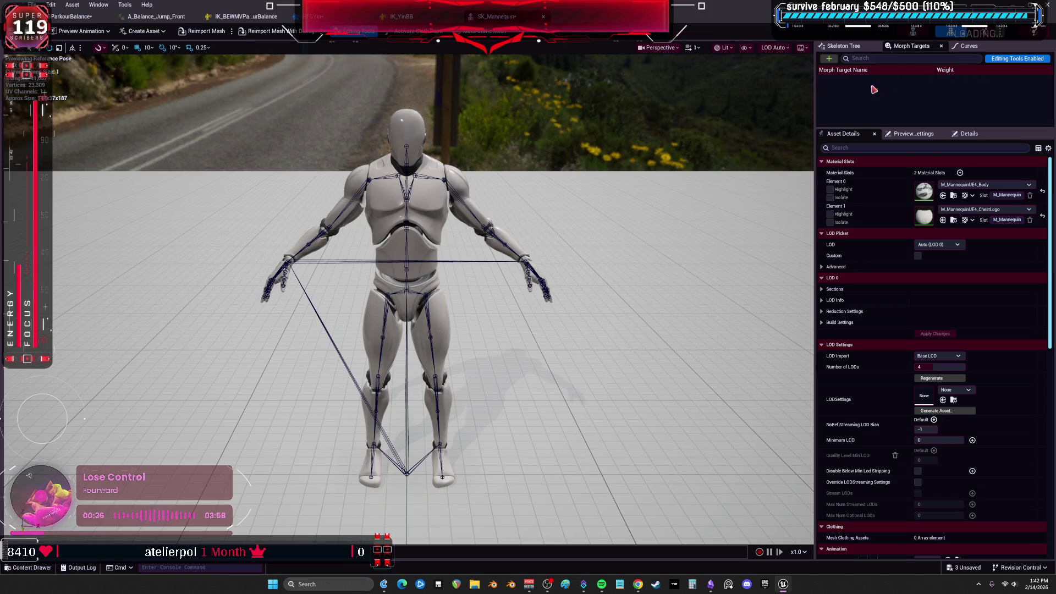
In SK_Mannequin's widened Skeleton Tree, check the pelvis and spine_01 bone actions, then return to the jump animation
click(844, 46)
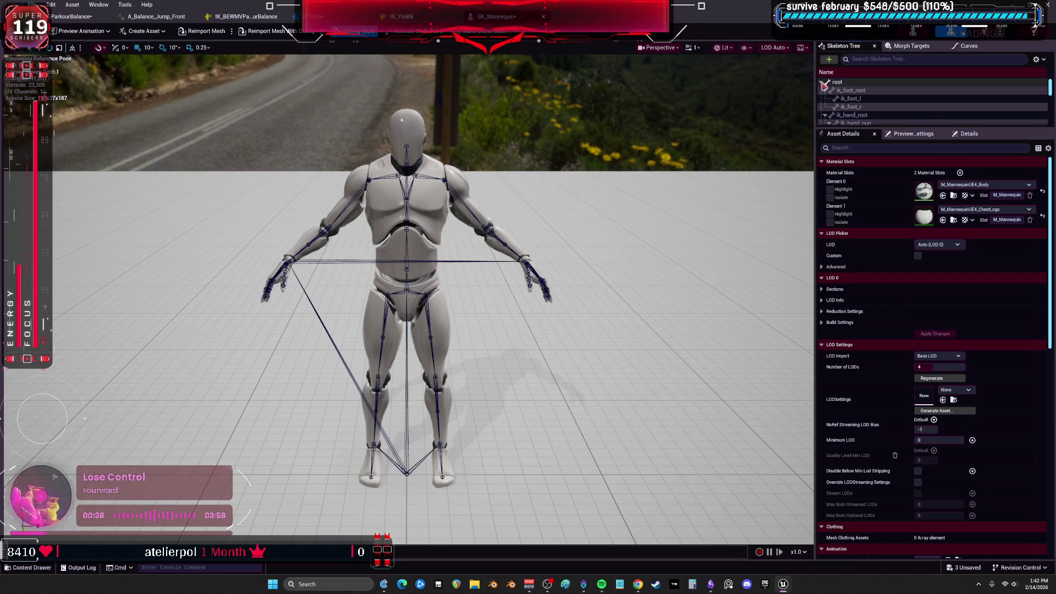
mouse_move(815, 128)
mouse_down()
mouse_move(607, 128)
mouse_move(655, 328)
mouse_up()
click(643, 148)
right_click(646, 152)
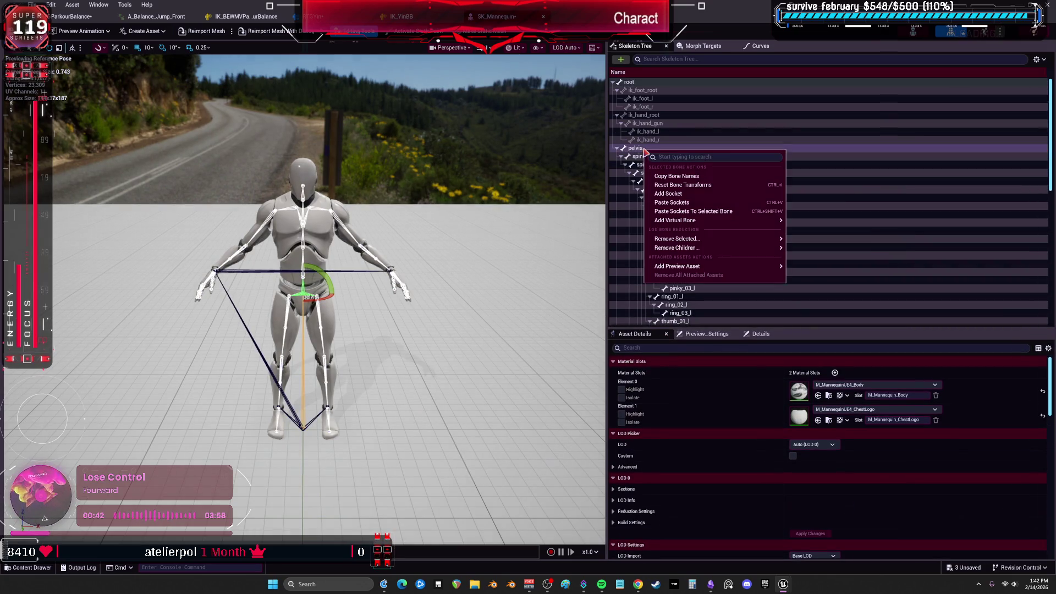
click(640, 156)
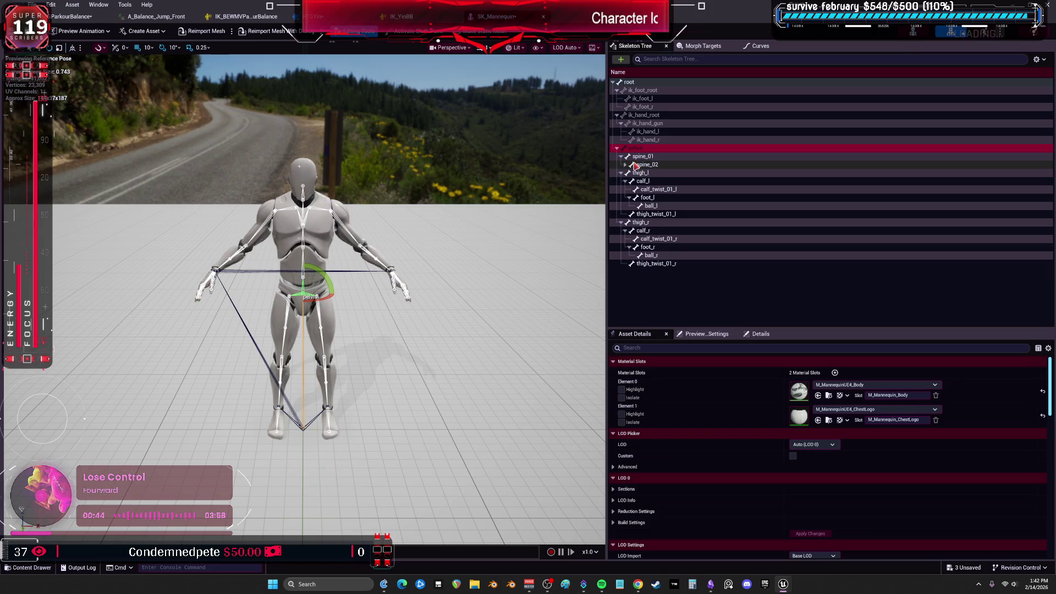
right_click(638, 158)
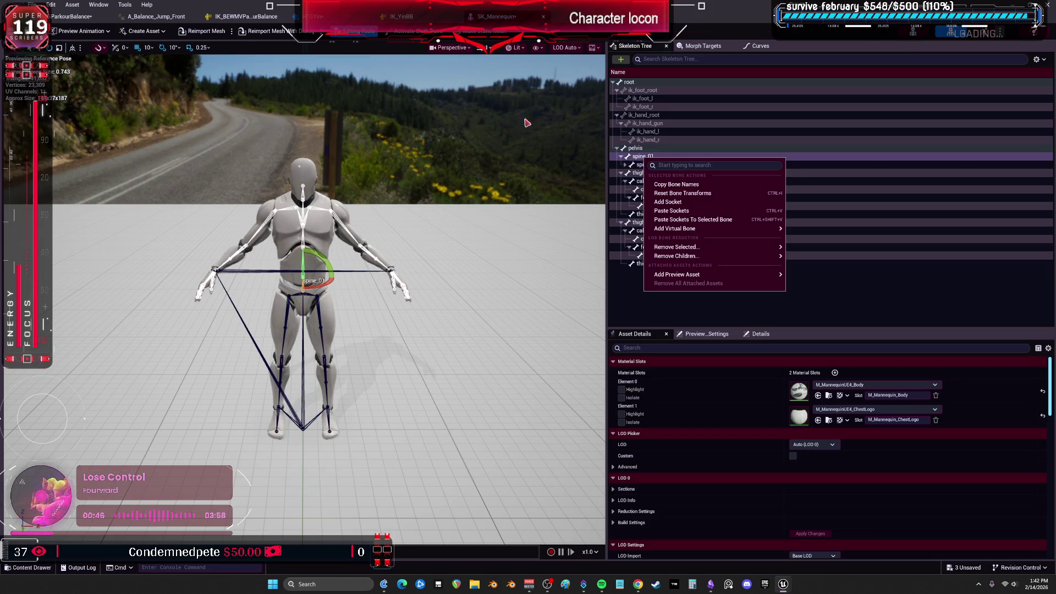
click(157, 17)
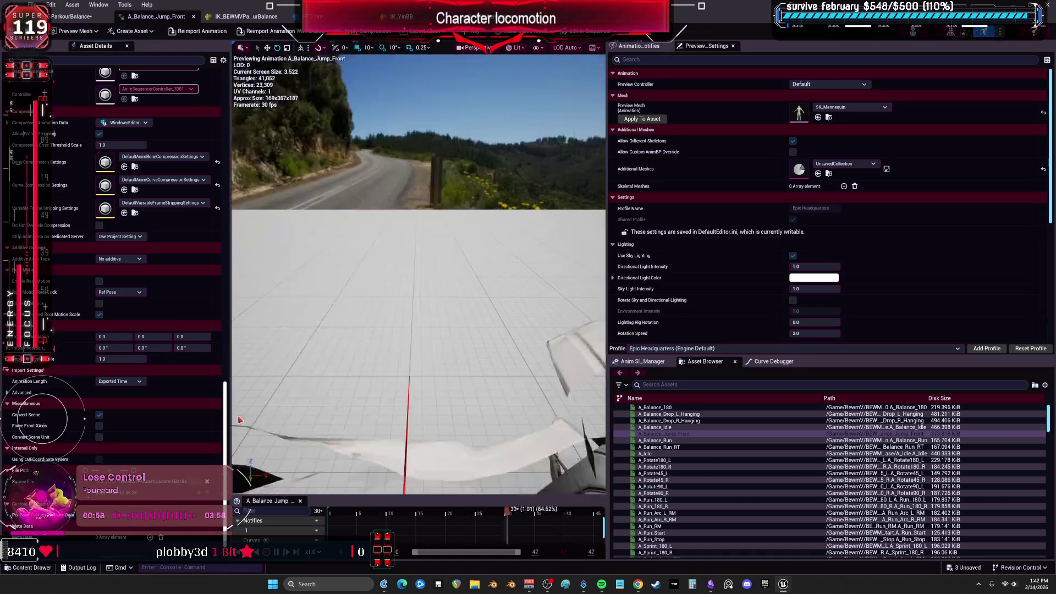
Change A_Balance_Jump_Front's Interpolation from Linear to Step and save the animation
scroll(220, 421, down, 2)
scroll(220, 407, up, 10)
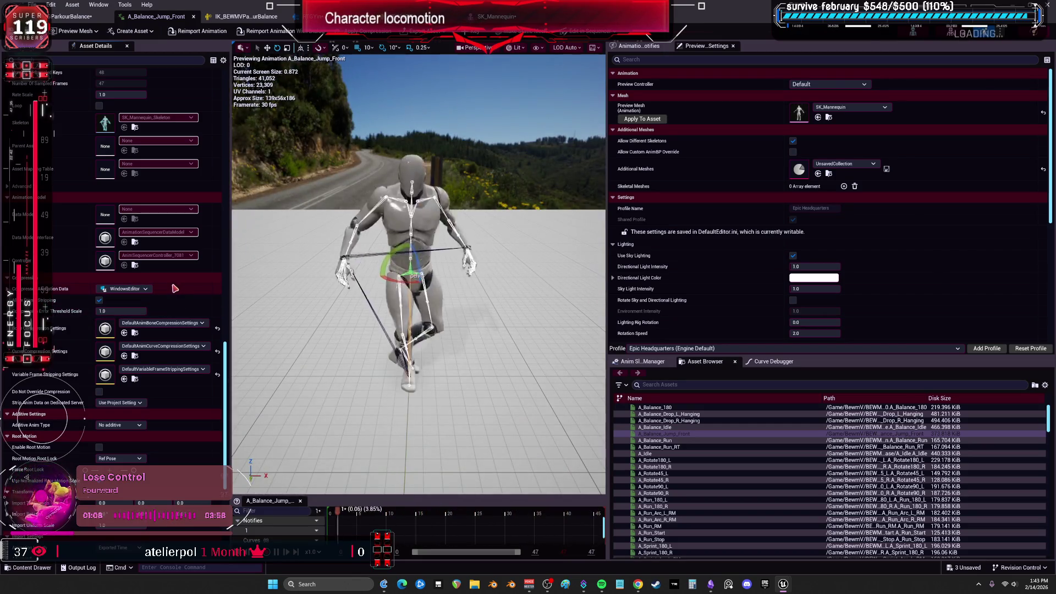
scroll(193, 275, up, 3)
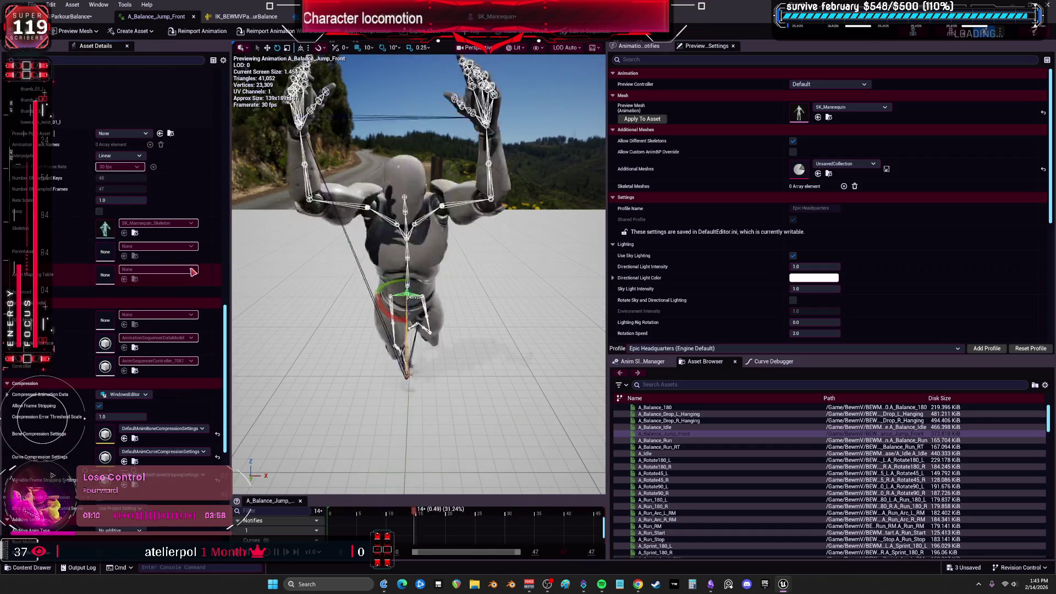
click(138, 157)
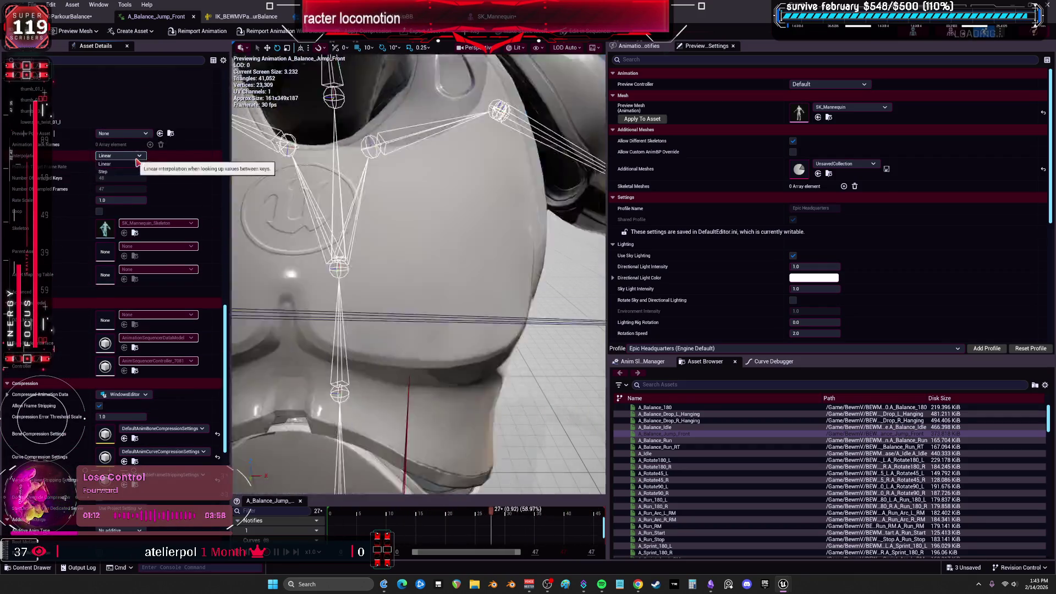
scroll(156, 158, up, 5)
scroll(193, 247, up, 5)
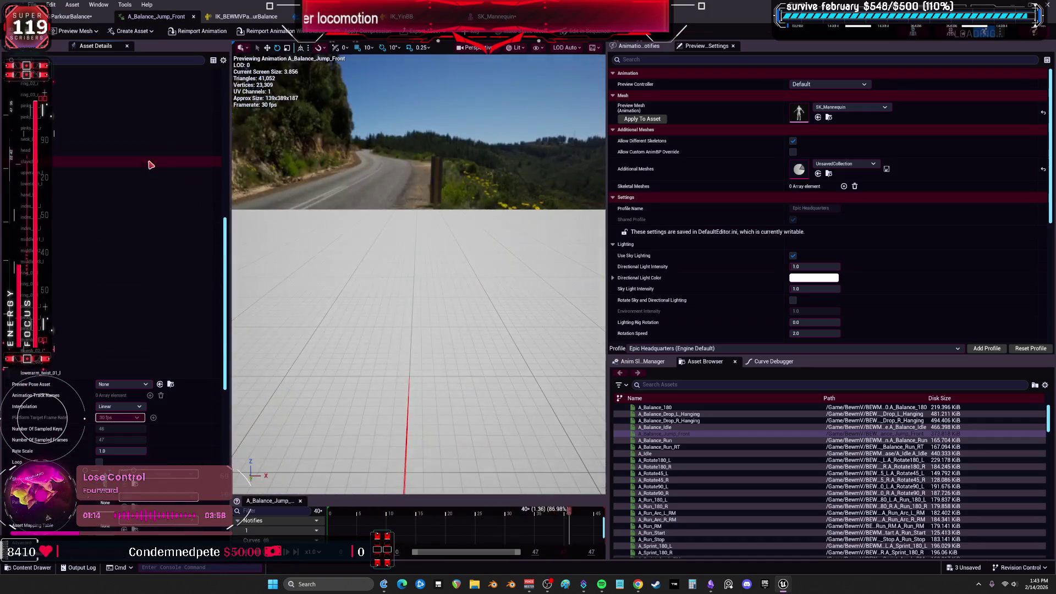
scroll(230, 148, up, 1)
drag(230, 102, 231, 334)
click(140, 303)
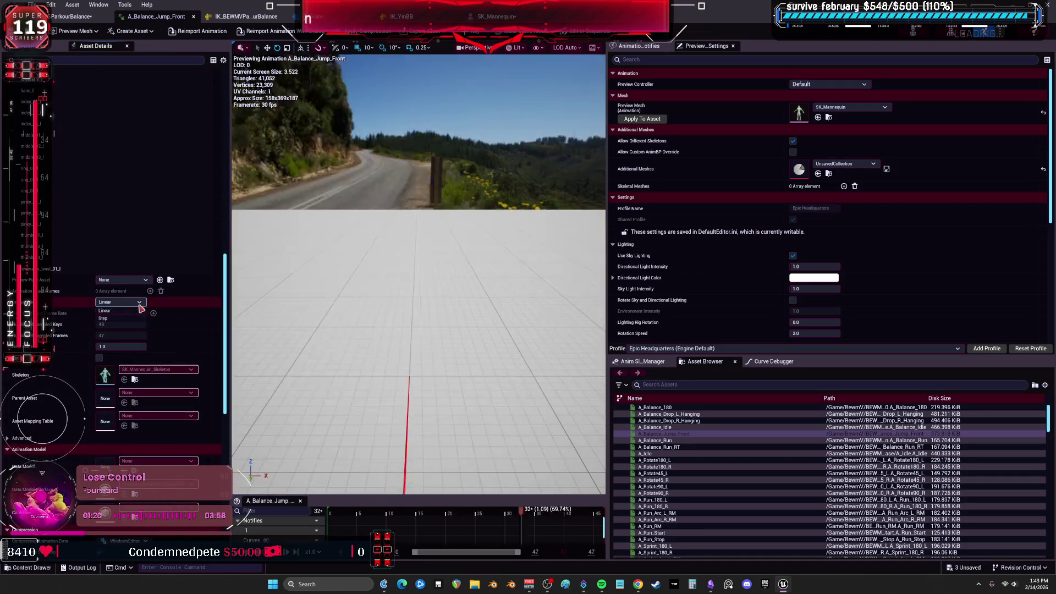
click(136, 318)
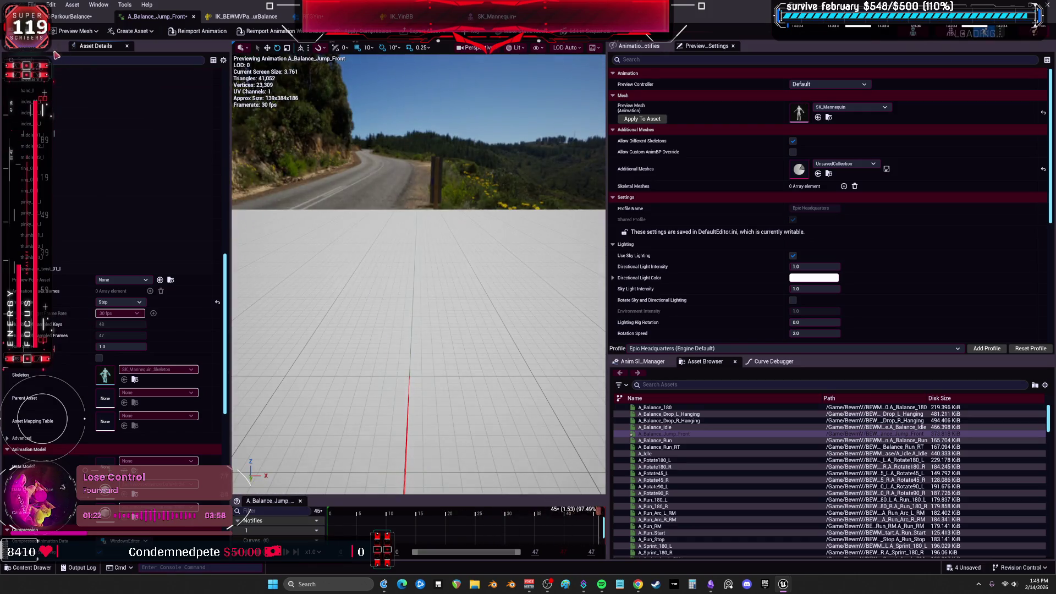
key(ctrl+s)
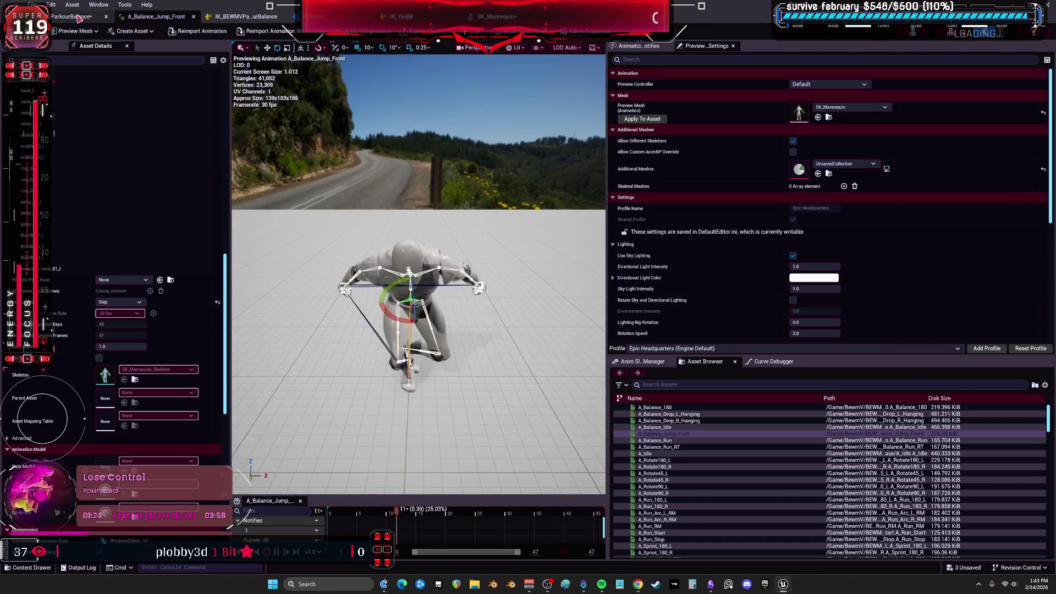
click(71, 17)
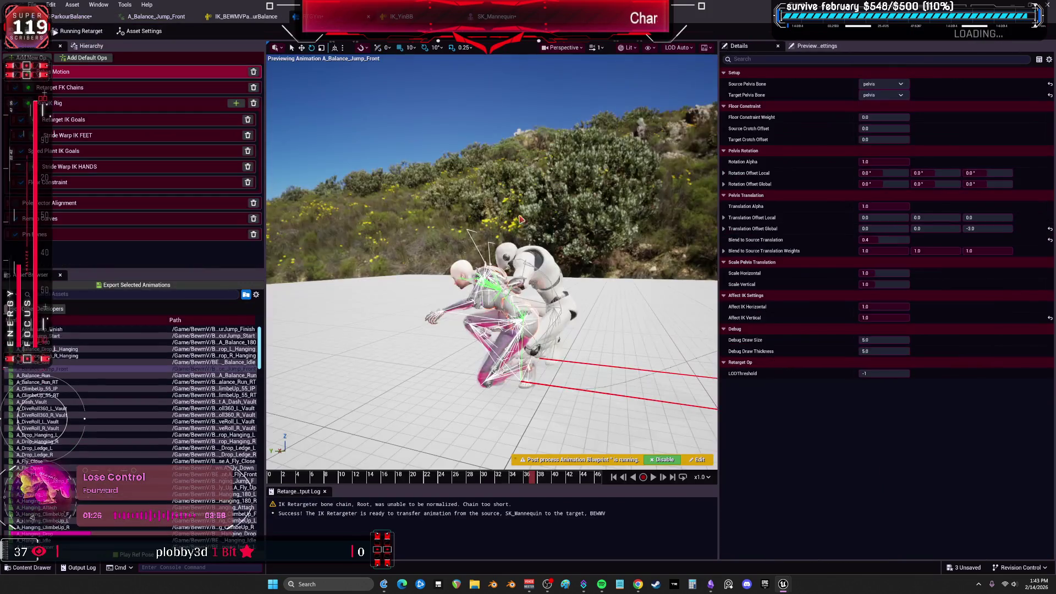
Tilt the retargeter viewport down and scrub the retargeted jump to around frame 30
drag(519, 380, 519, 403)
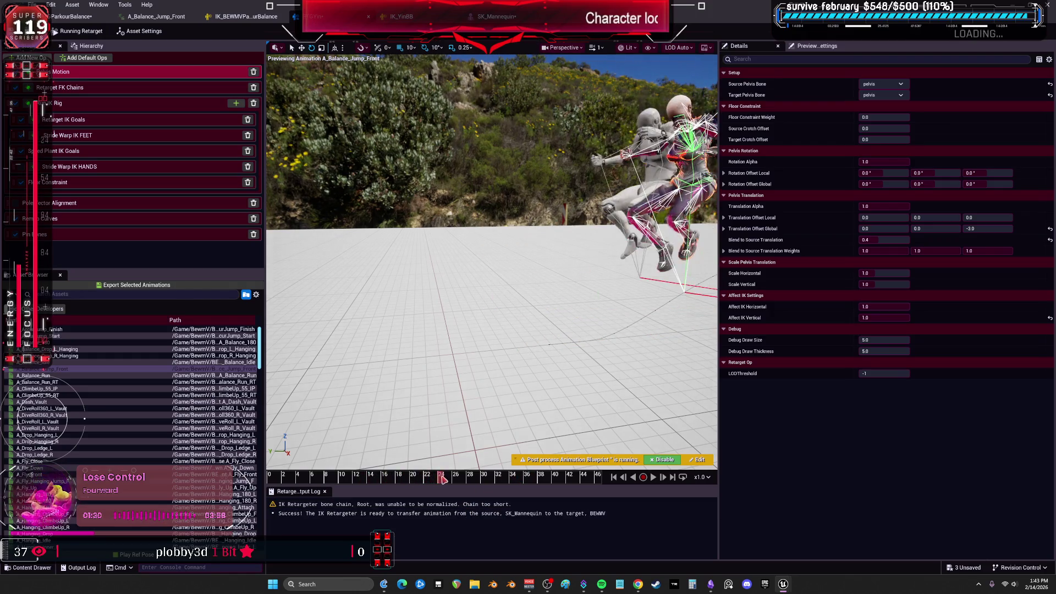
drag(455, 480, 626, 497)
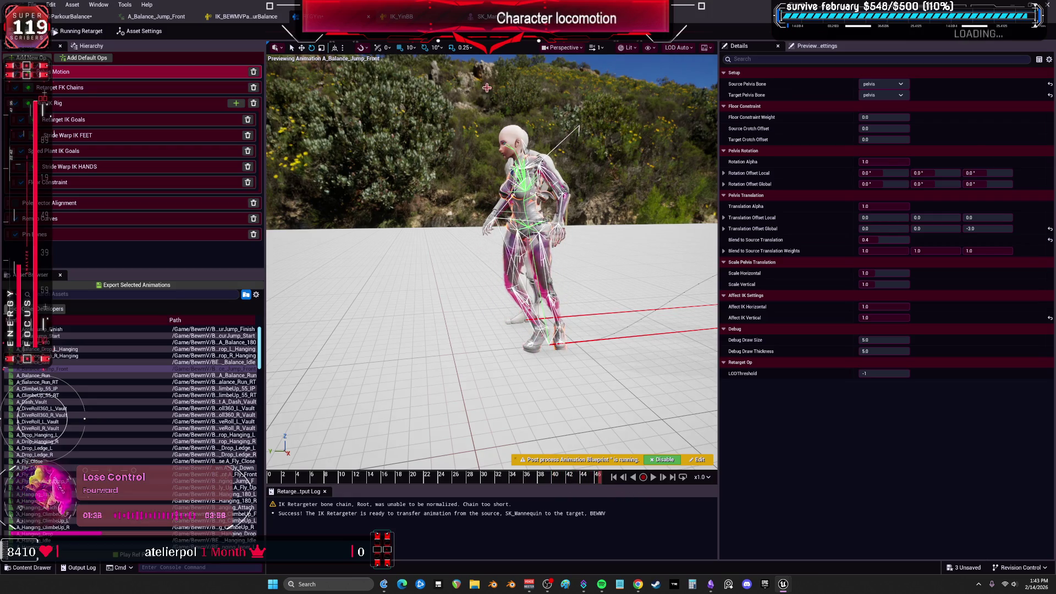
click(480, 17)
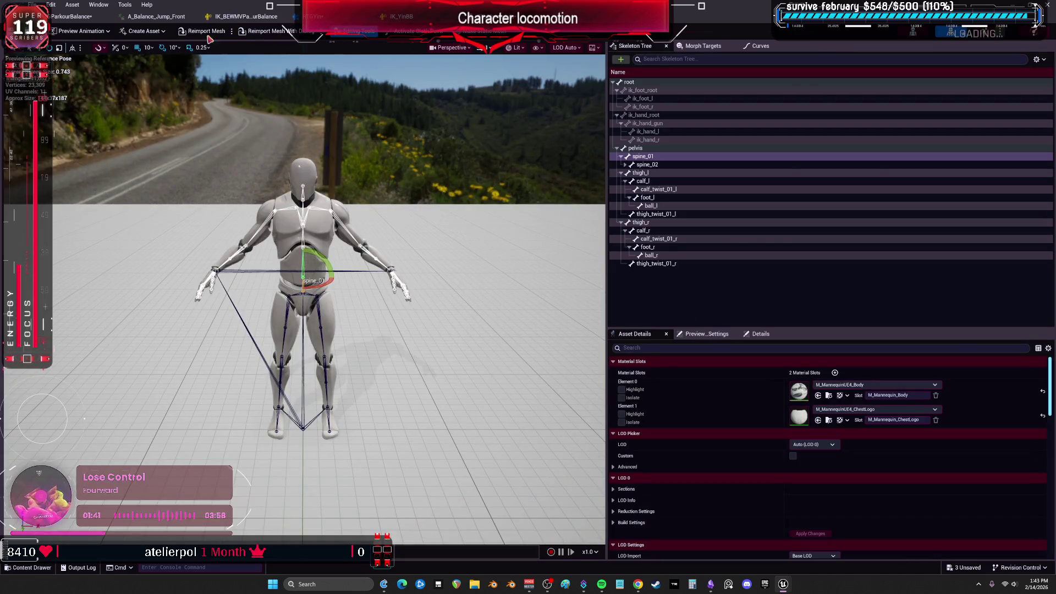
Save A_Balance_Jump_Front, then widen its preview viewport and orbit to watch the jump
click(156, 16)
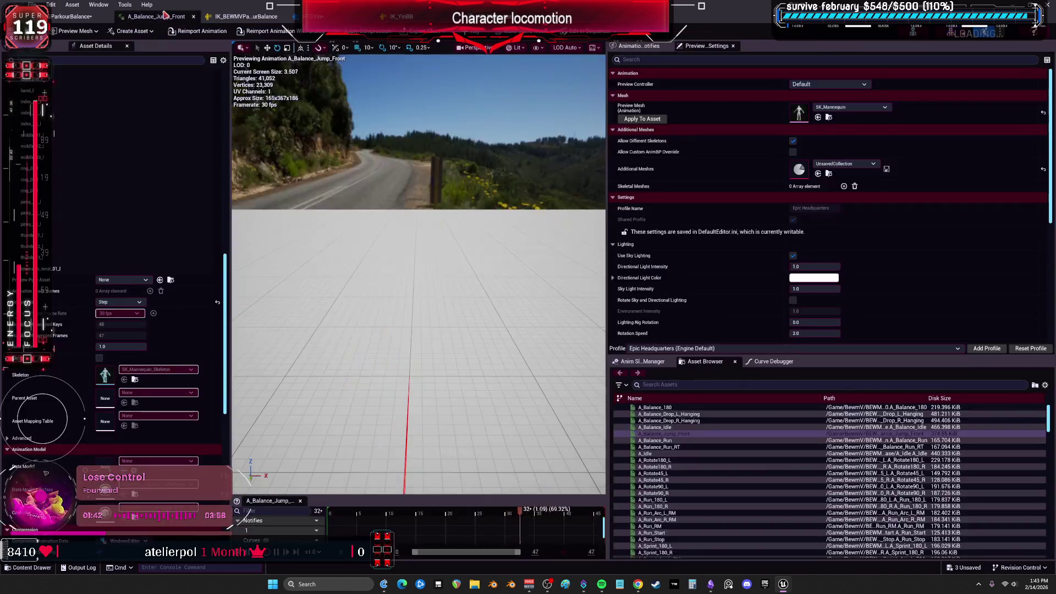
click(124, 280)
click(124, 282)
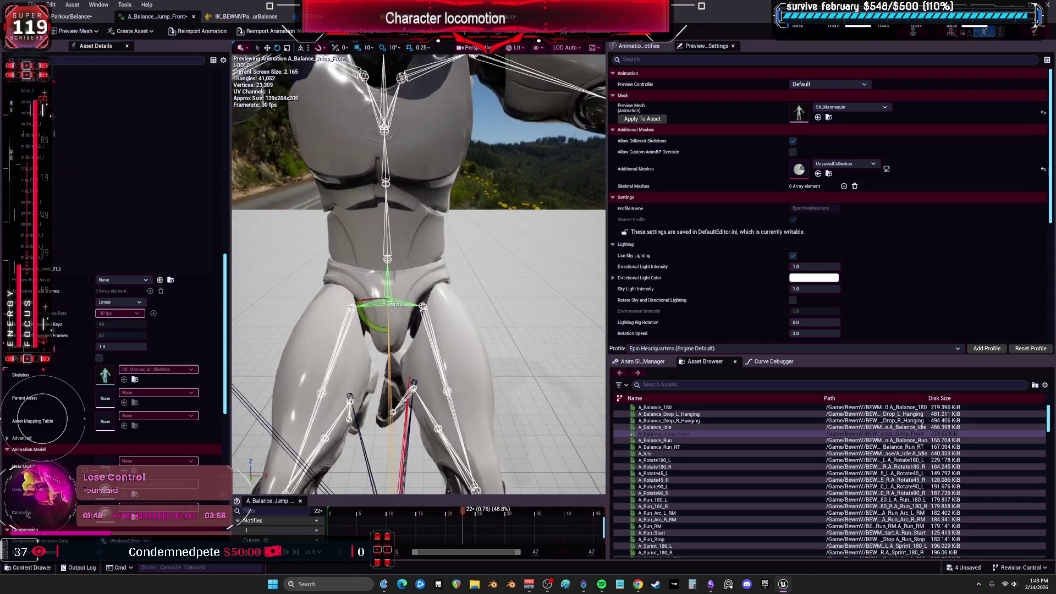
click(12, 31)
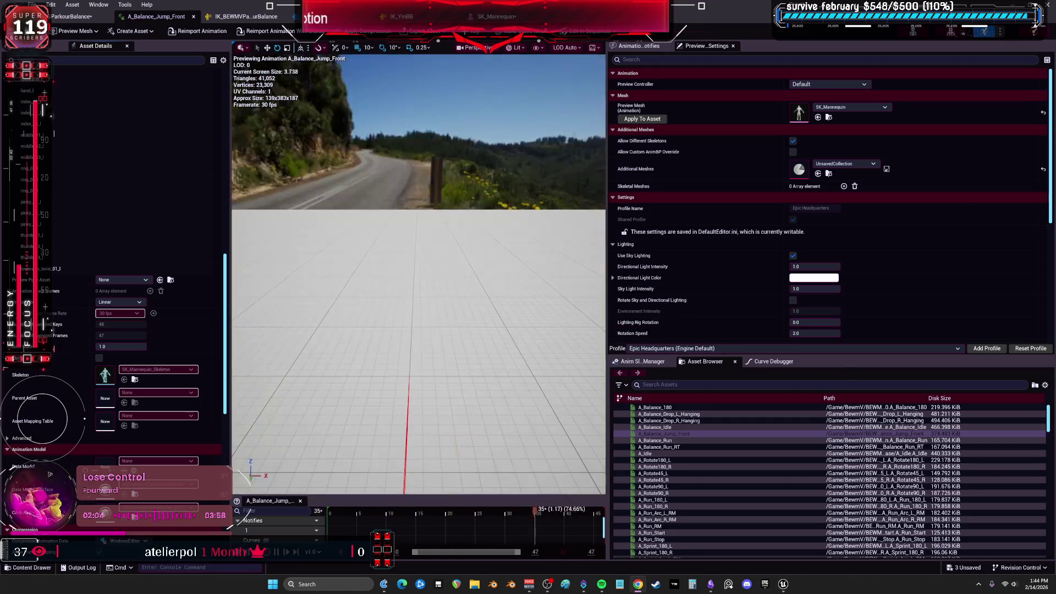
drag(608, 221, 850, 220)
mouse_move(705, 332)
mouse_down()
mouse_move(605, 330)
mouse_move(583, 308)
mouse_move(599, 341)
mouse_up()
Choose the skeleton's retarget source asset
scroll(153, 207, up, 10)
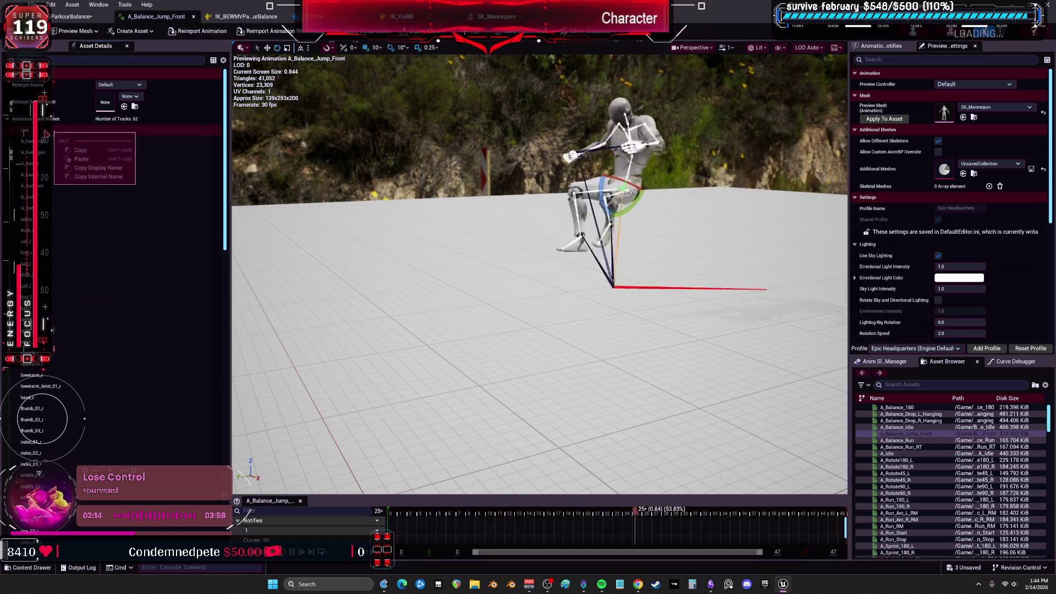
click(129, 96)
click(137, 132)
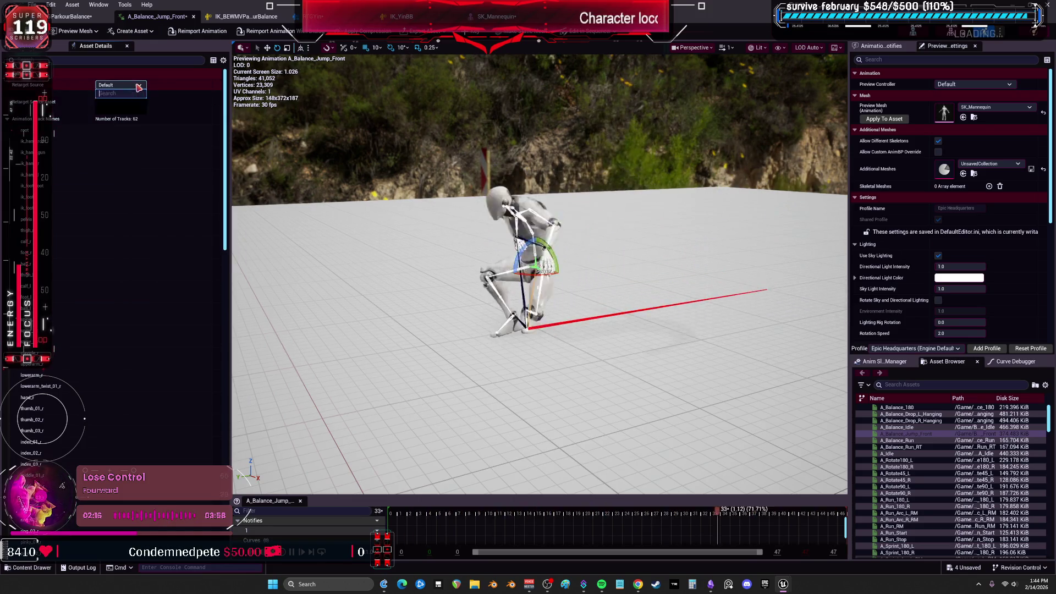
Show retargeting options and set the pelvis translation retargeting to Animation Scaled, also adjusting the top bone
click(33, 46)
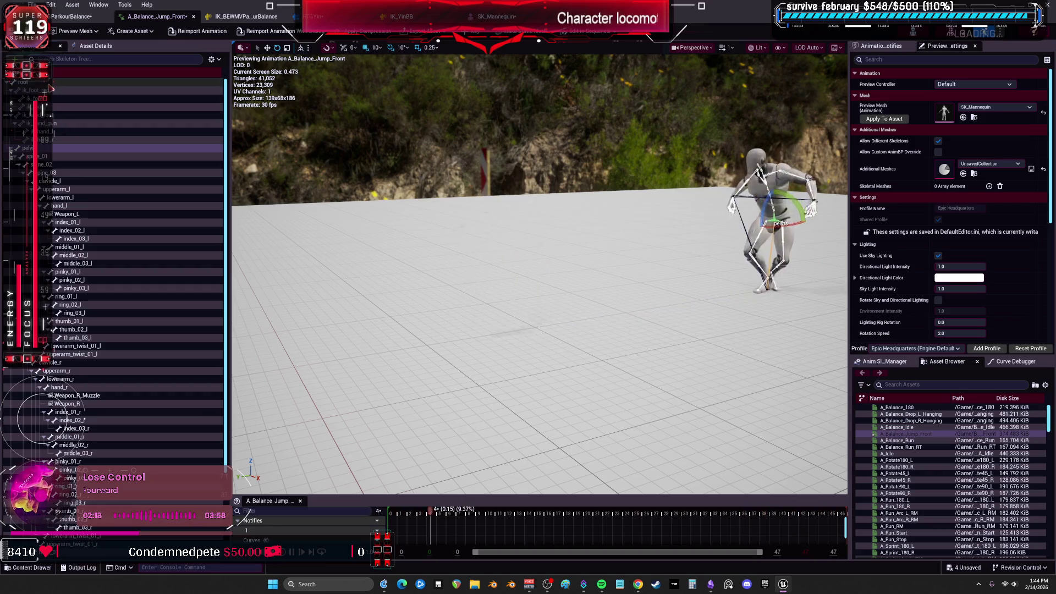
click(218, 60)
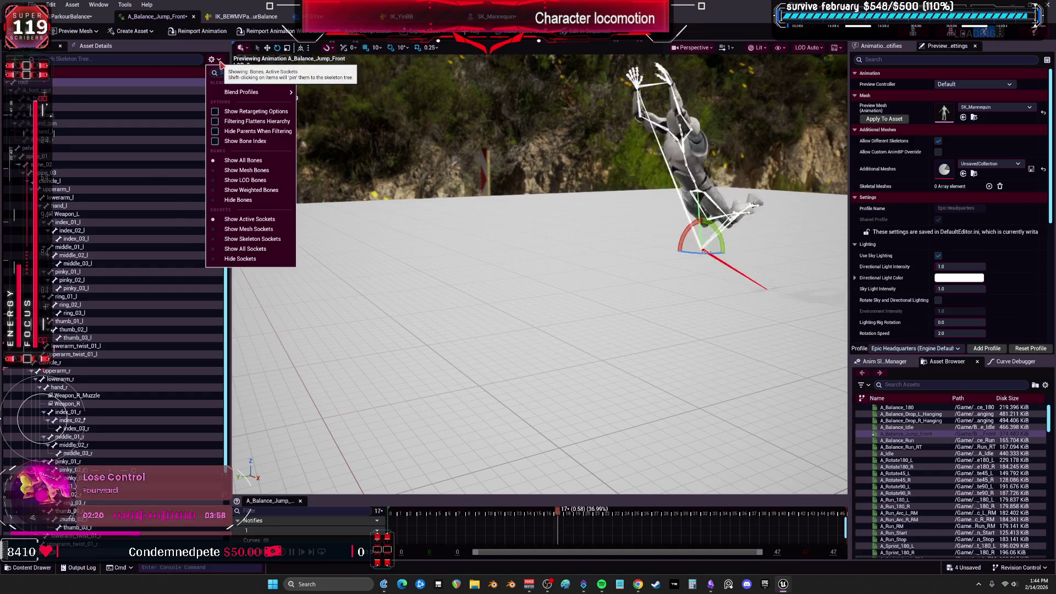
click(247, 111)
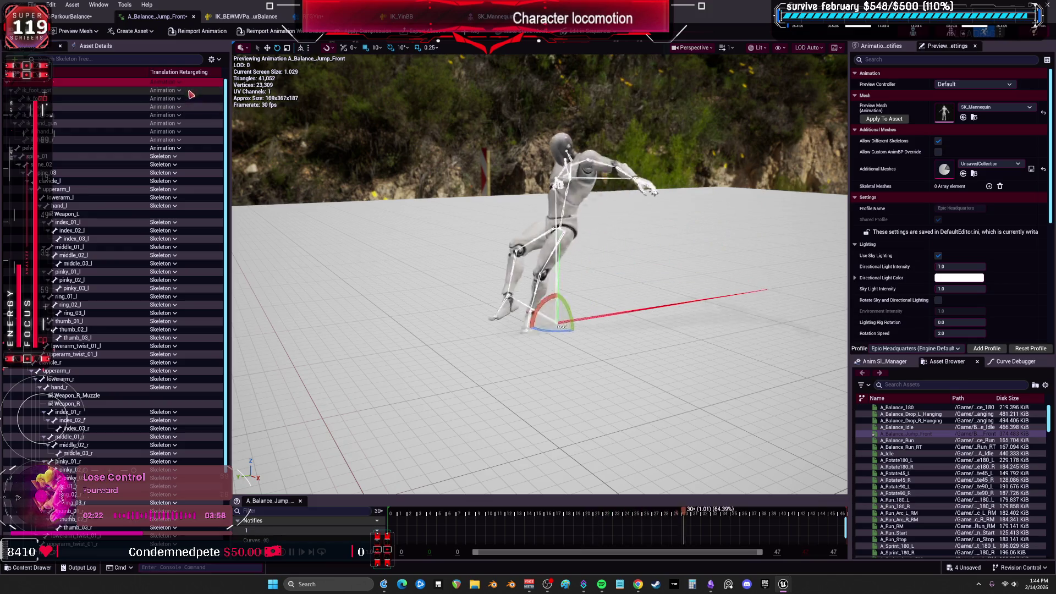
click(178, 148)
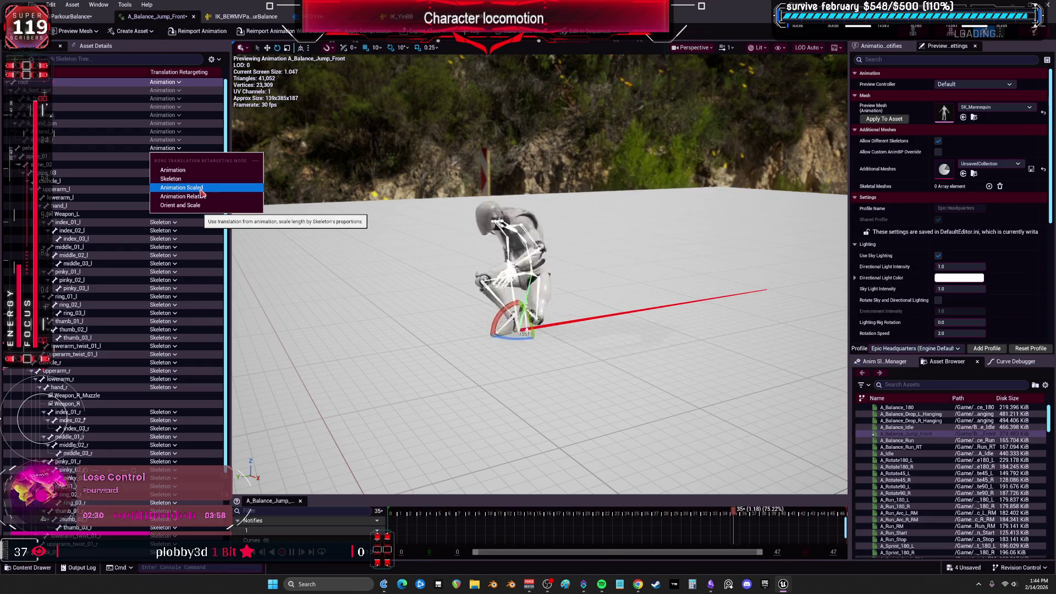
click(201, 193)
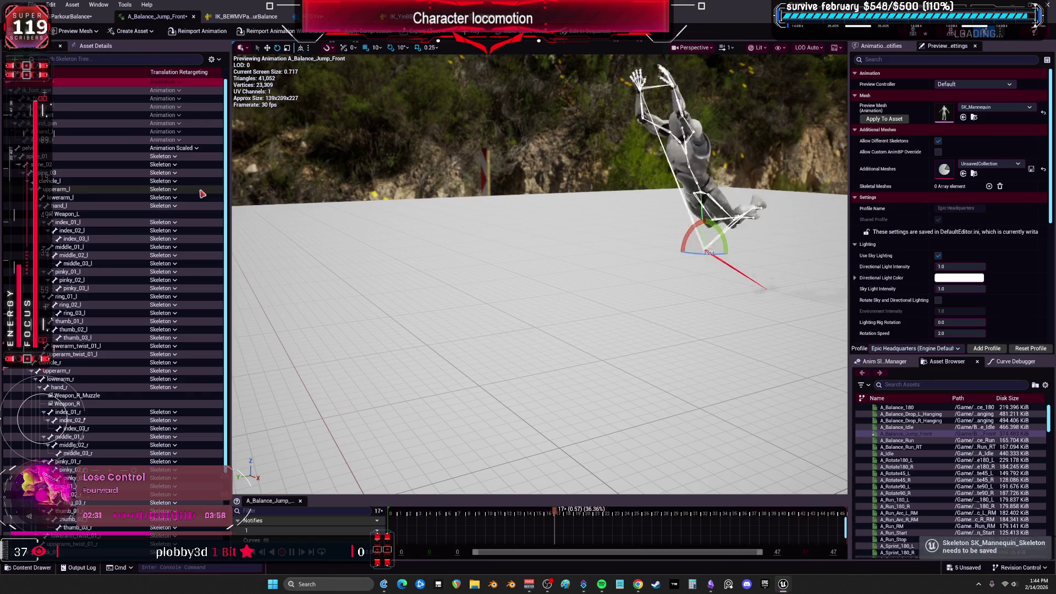
click(178, 82)
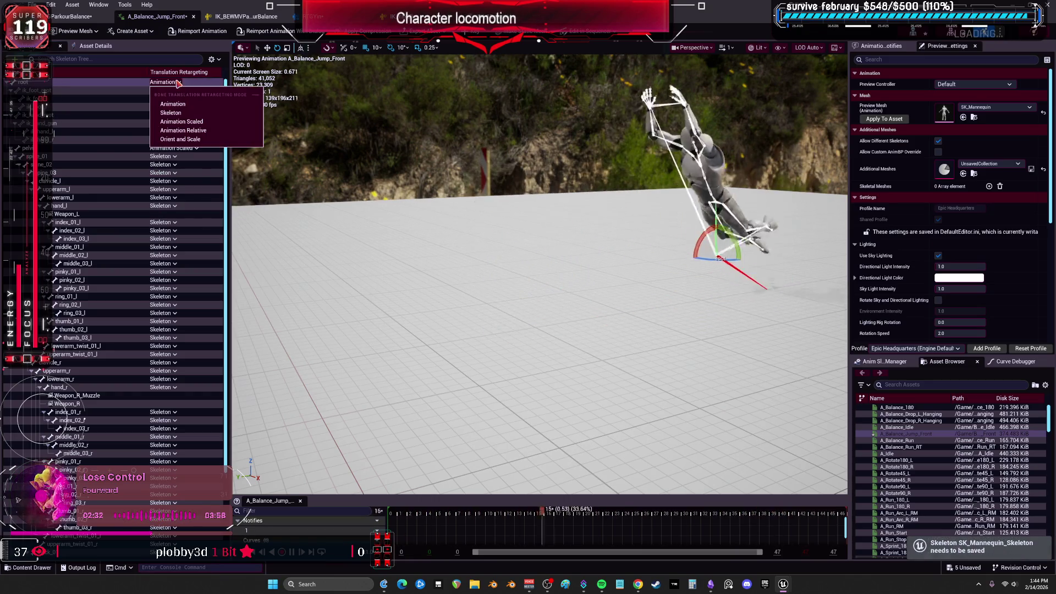
click(202, 122)
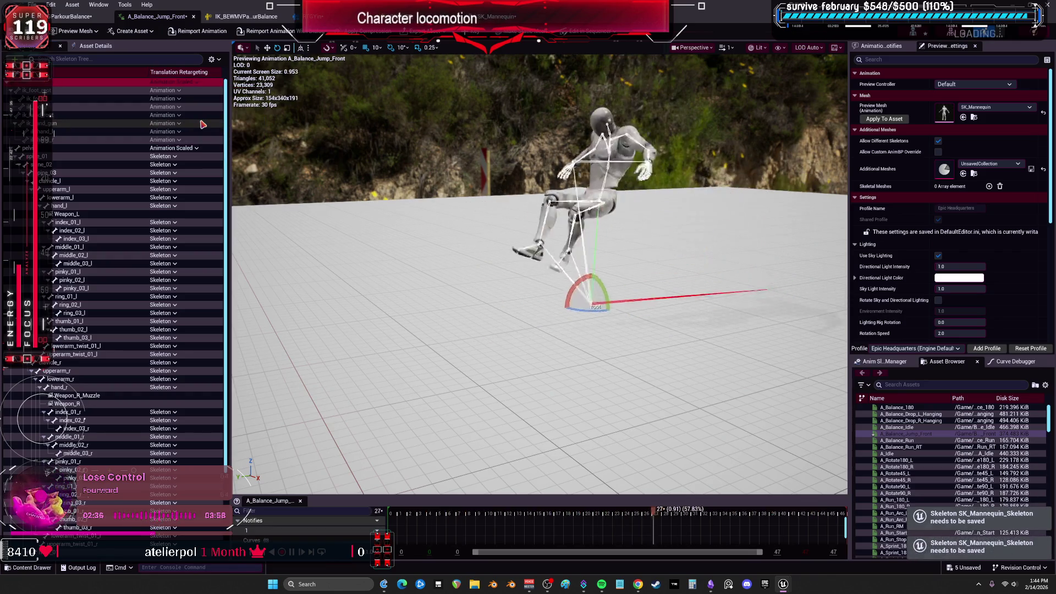
click(245, 18)
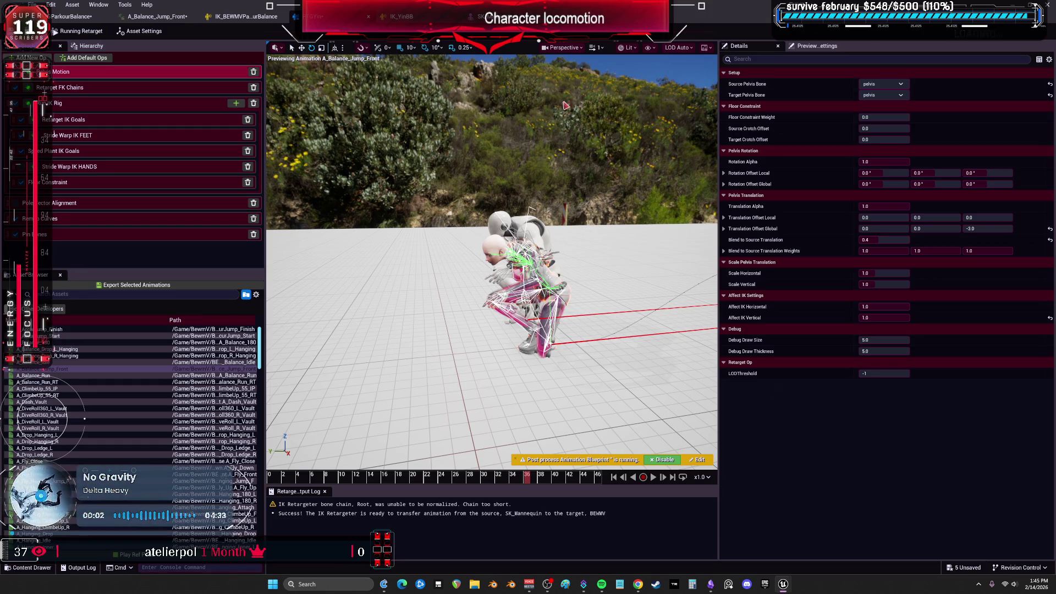
Set the Root FK chain's translation mode to Globally Scaled with rotation alpha 1.0
click(146, 90)
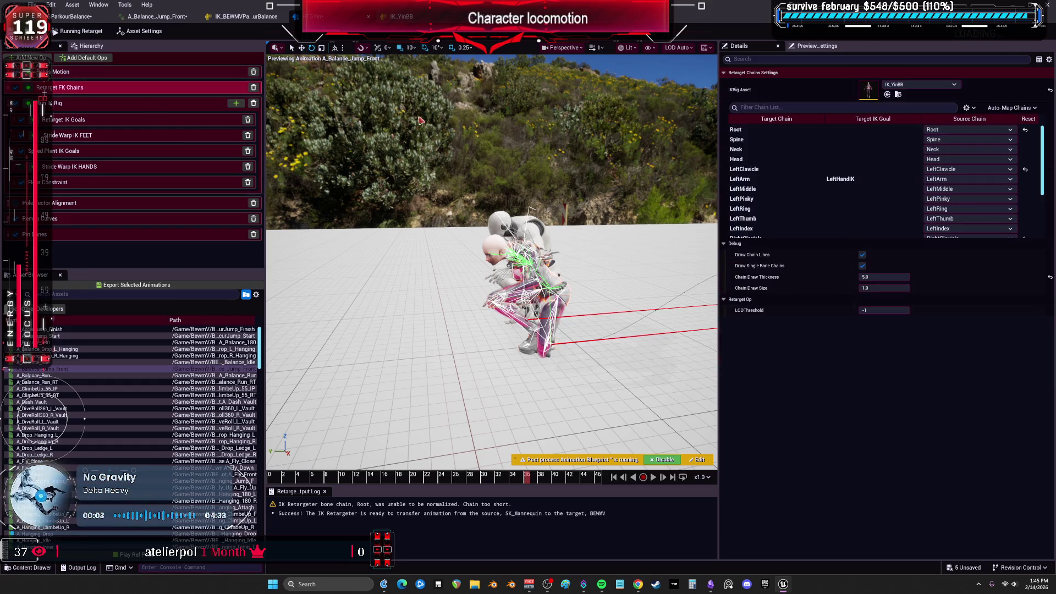
click(753, 129)
click(892, 287)
click(880, 306)
Zoom in on the retargeted character and bring up the Floor Constraint's RightLeg settings
mouse_move(533, 395)
mouse_down()
mouse_move(511, 392)
mouse_move(532, 395)
mouse_up()
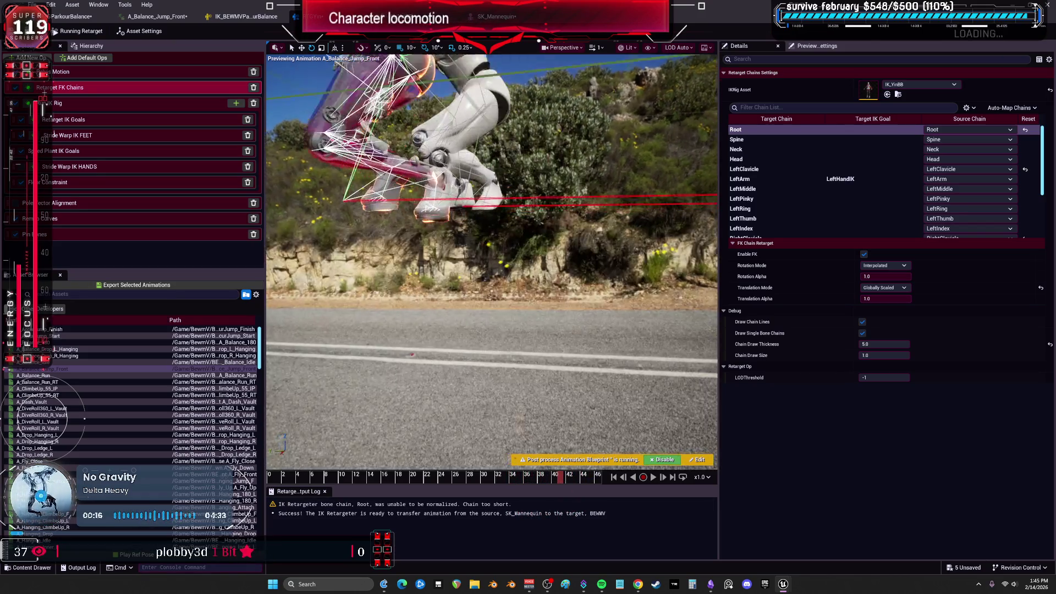
click(70, 187)
click(791, 128)
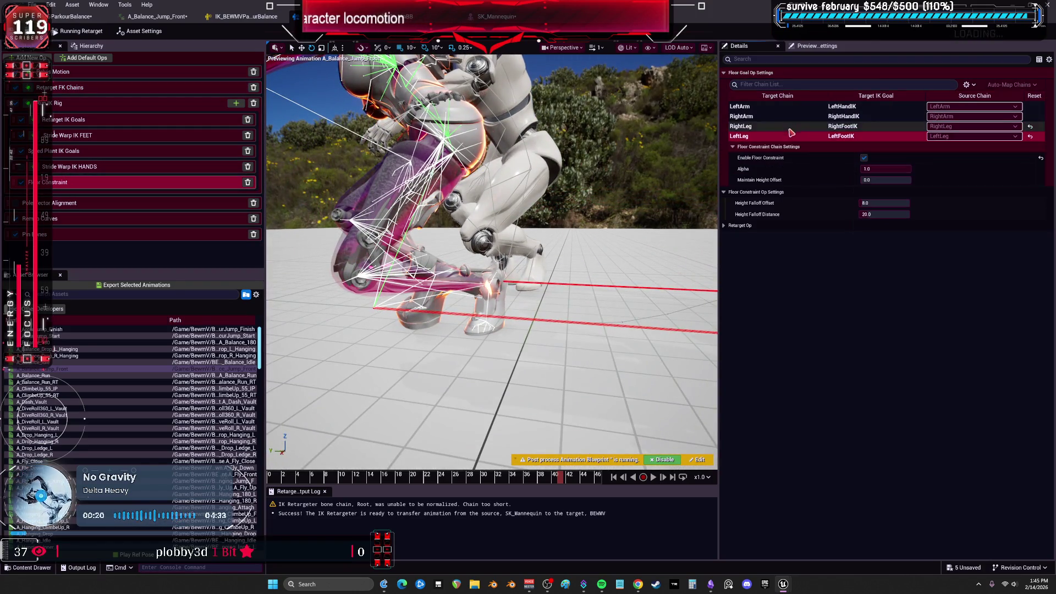
Try a 0.45 Maintain Height Offset on the RightLeg chain, then reset it to 0.0
click(791, 136)
click(790, 128)
click(790, 136)
click(790, 128)
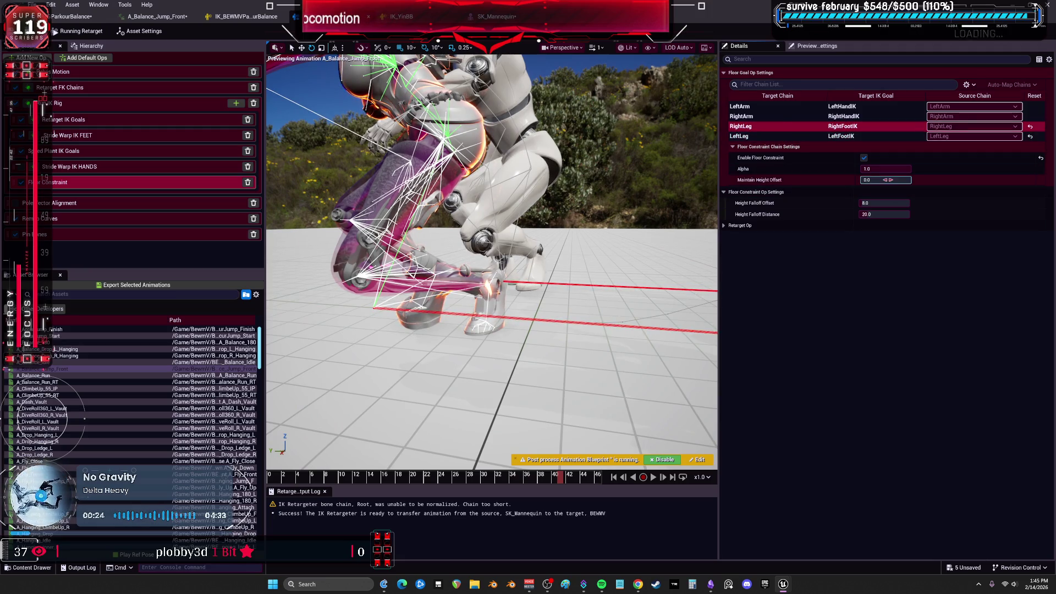
drag(887, 180, 892, 180)
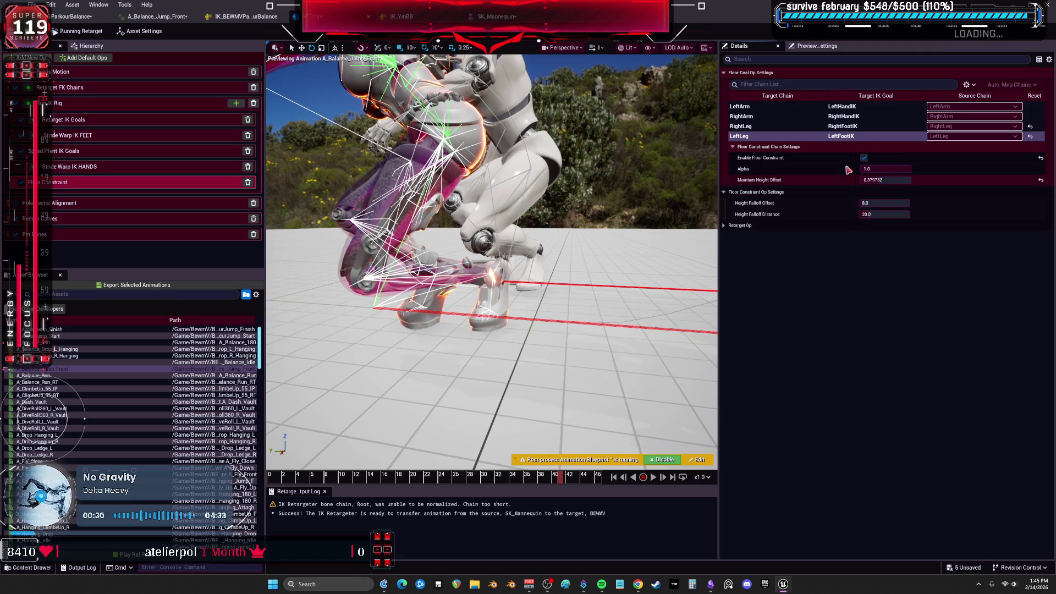
click(908, 177)
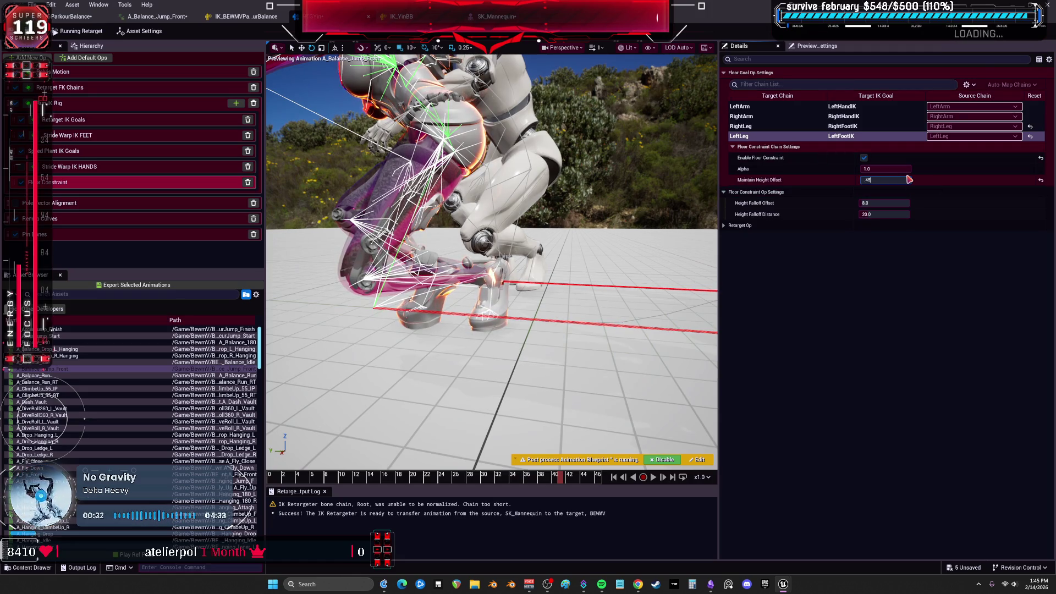
key(Return)
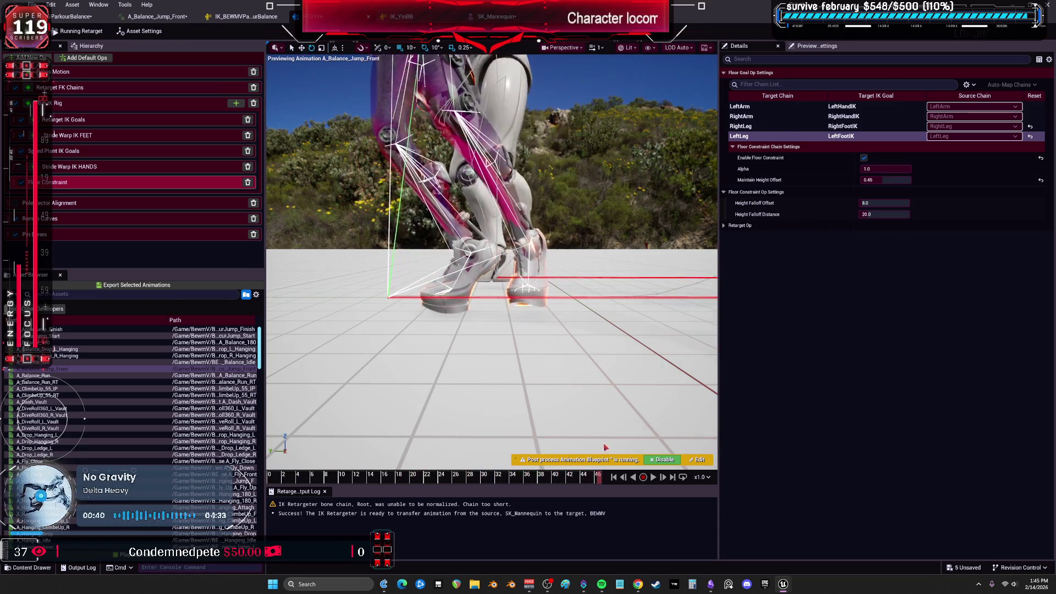
click(1041, 181)
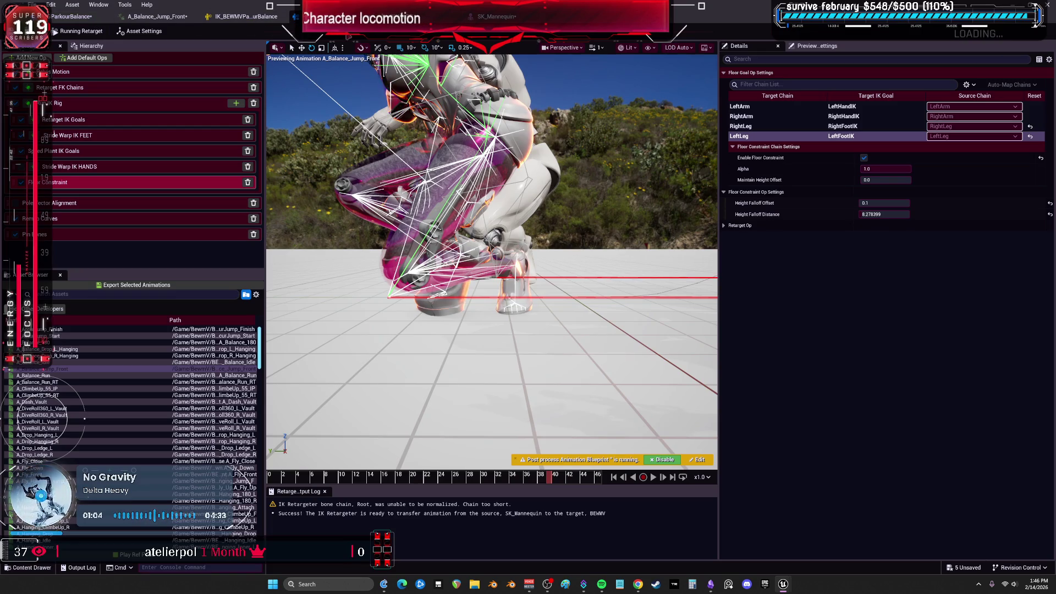
scroll(191, 231, down, 10)
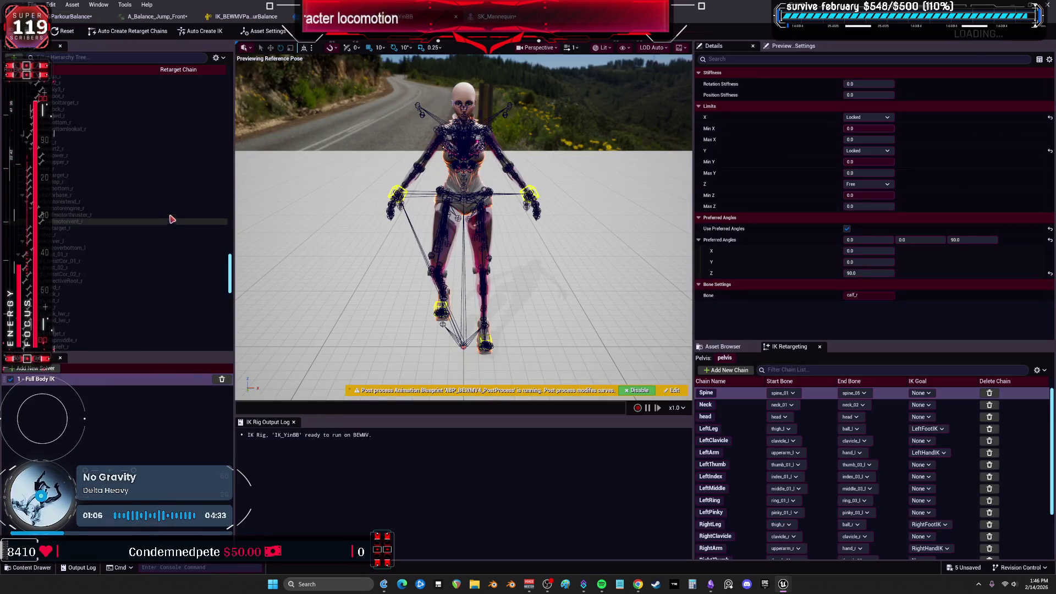
Open the left foot's Full Body IK bone settings and set its position stiffness to 0.95
scroll(183, 264, up, 5)
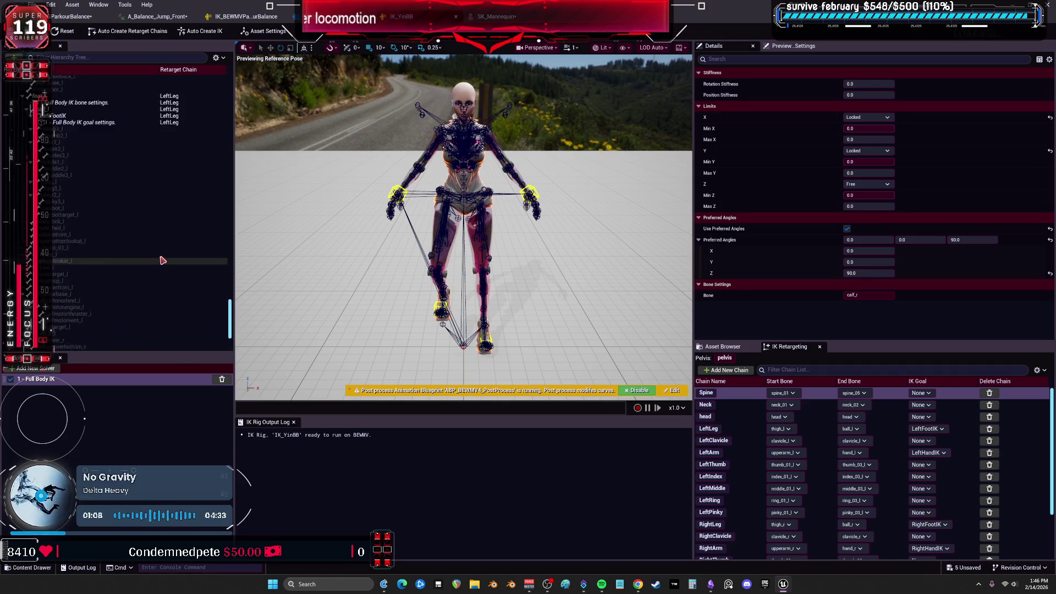
click(86, 228)
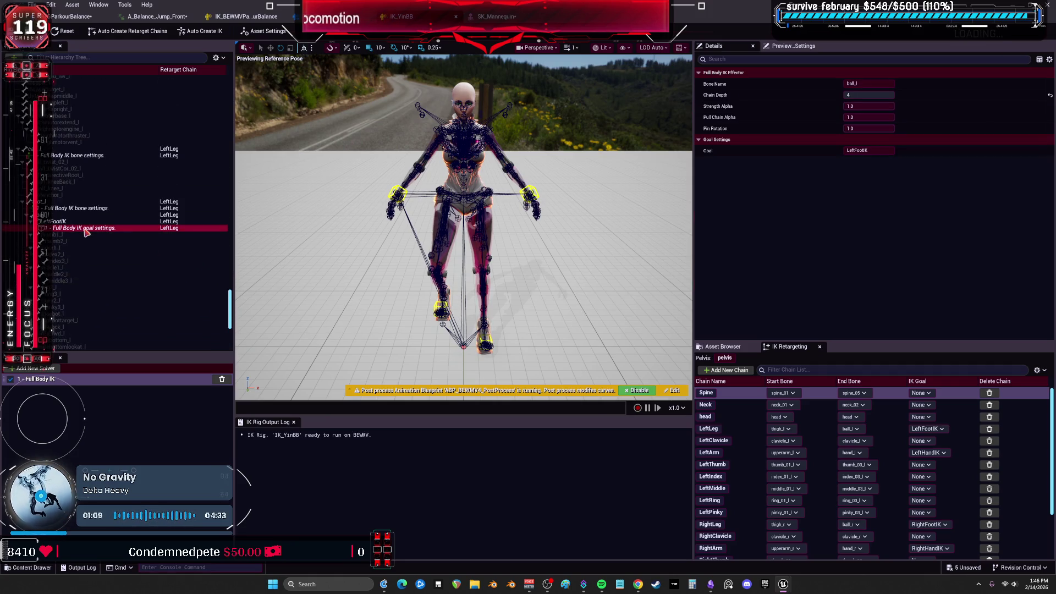
click(72, 215)
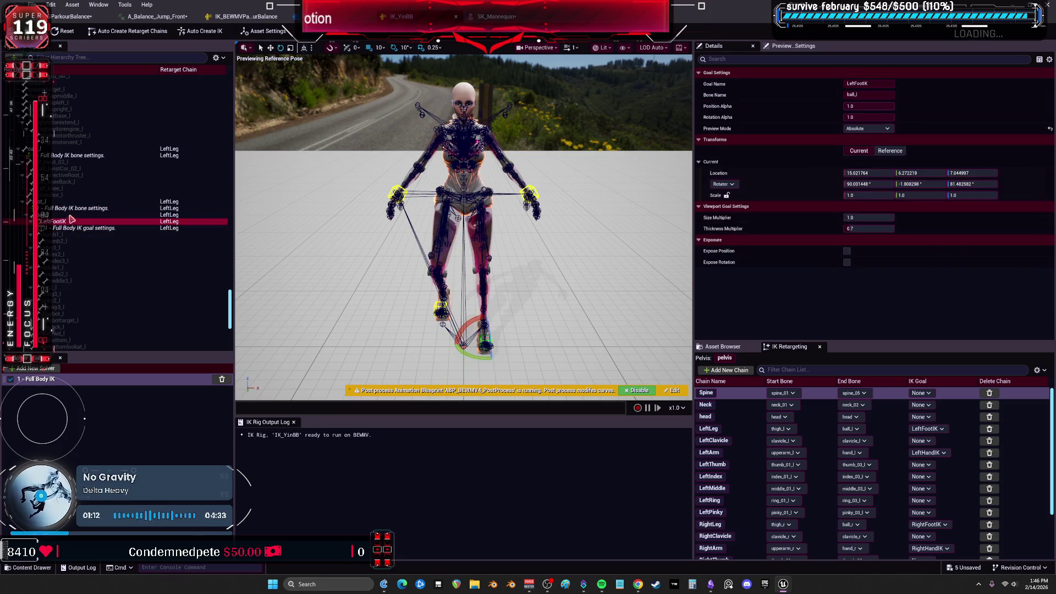
click(75, 209)
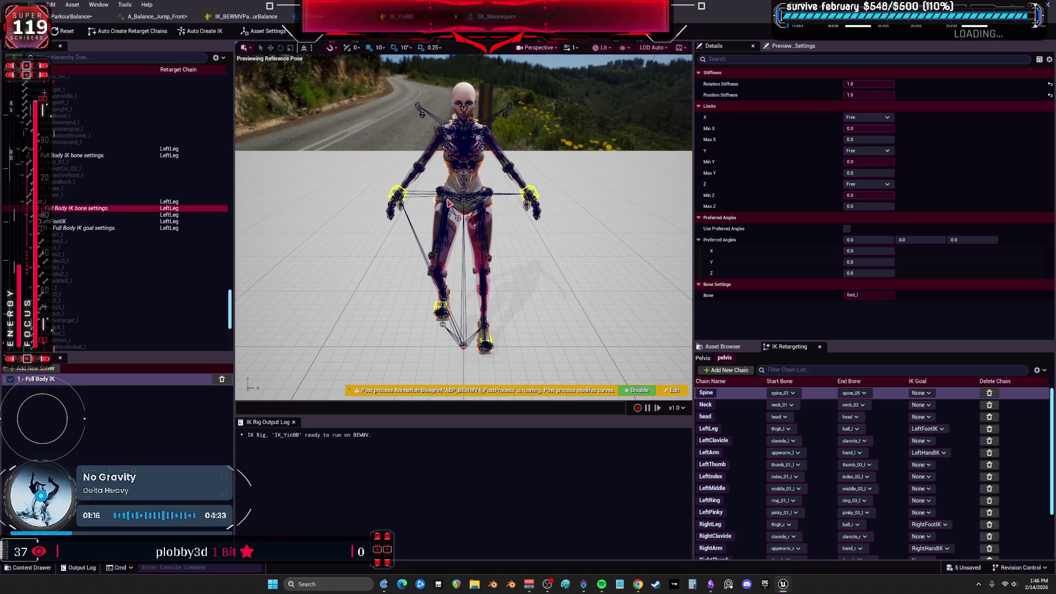
scroll(129, 175, up, 3)
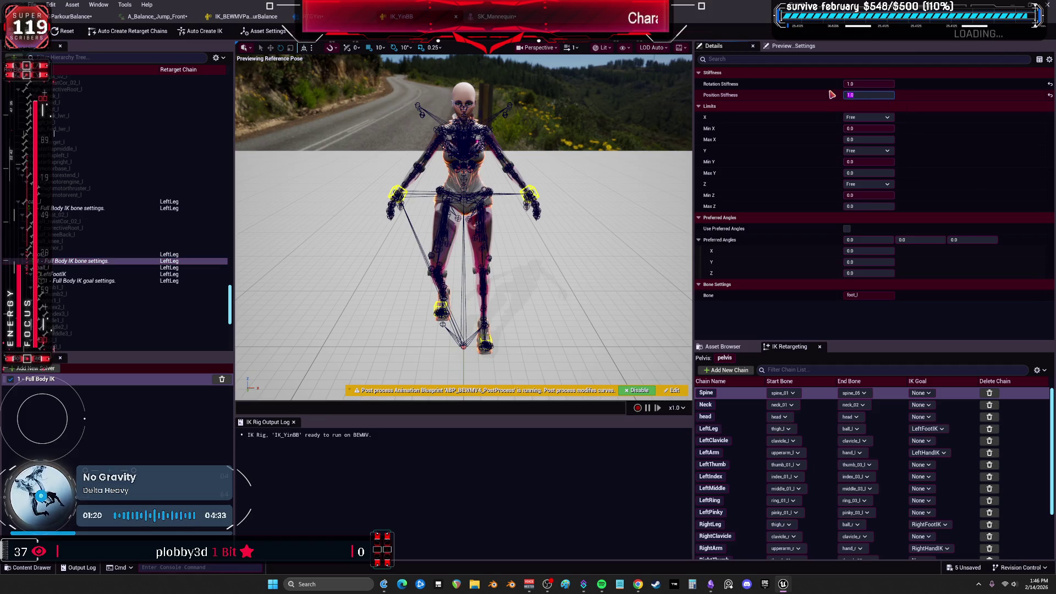
click(866, 84)
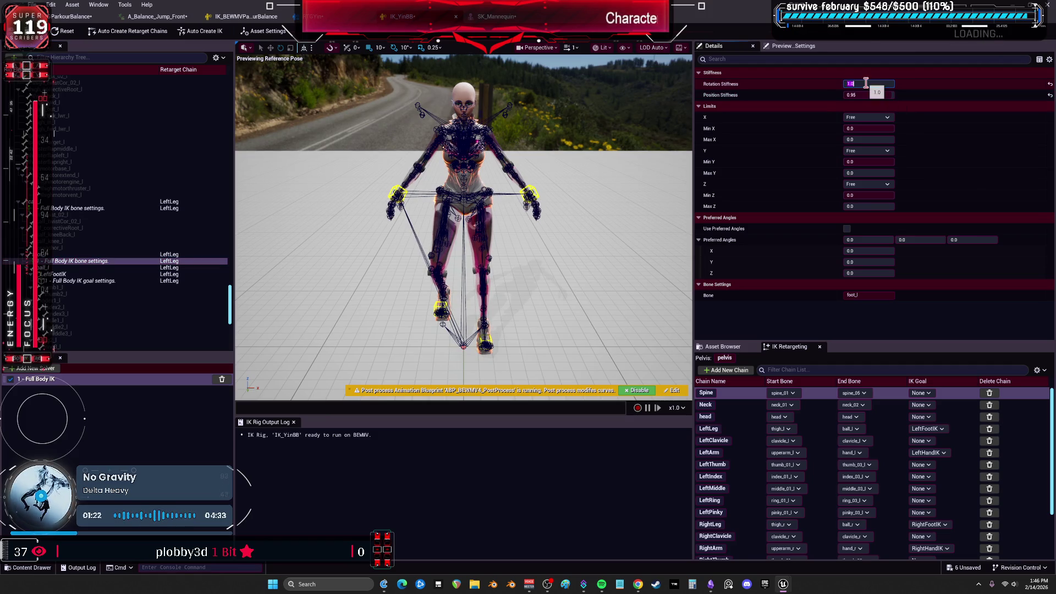
text(0.95)
Set the right foot's rotation and position stiffness to 0.95
scroll(140, 206, up, 5)
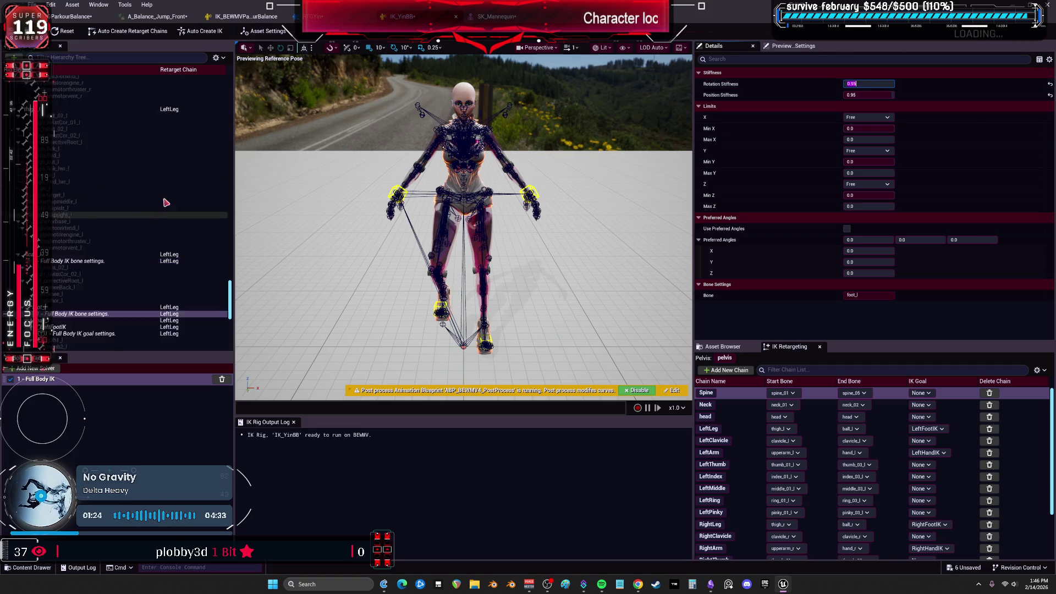
scroll(141, 206, up, 10)
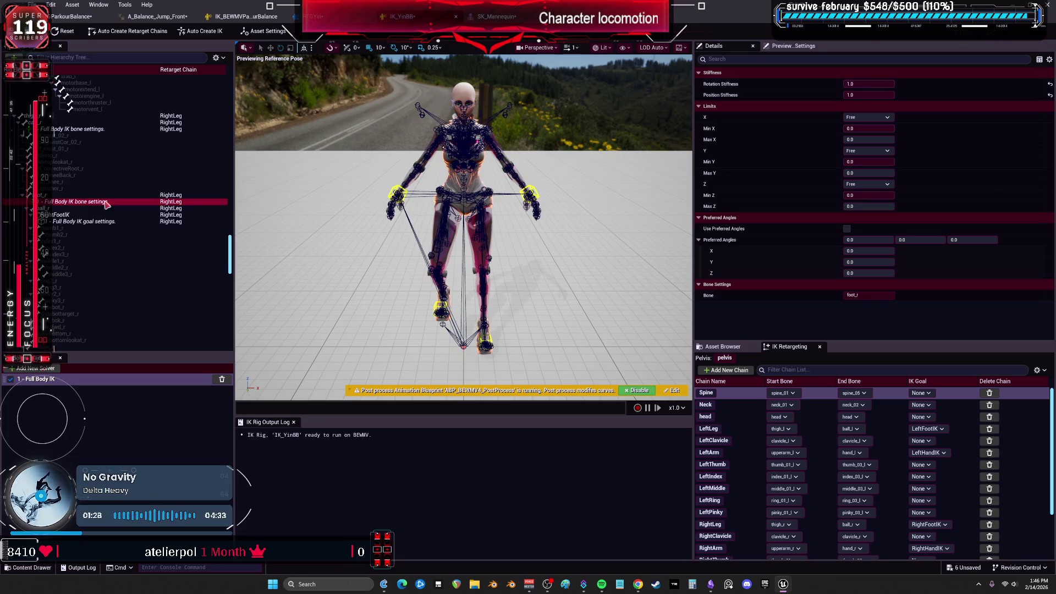
click(877, 87)
text(0.95)
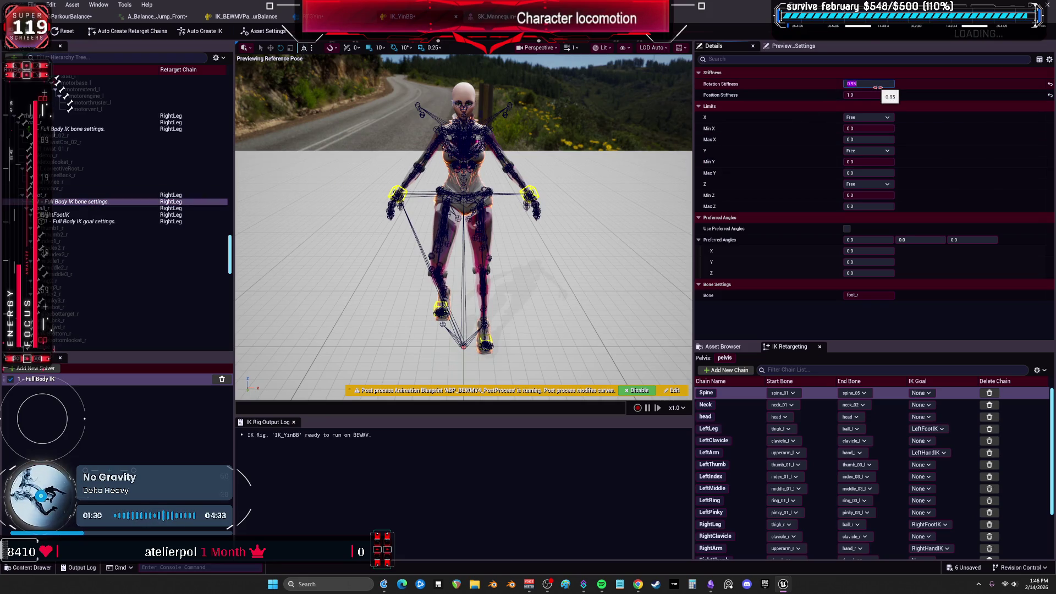
click(880, 95)
key(BackSpace)
text(0.995)
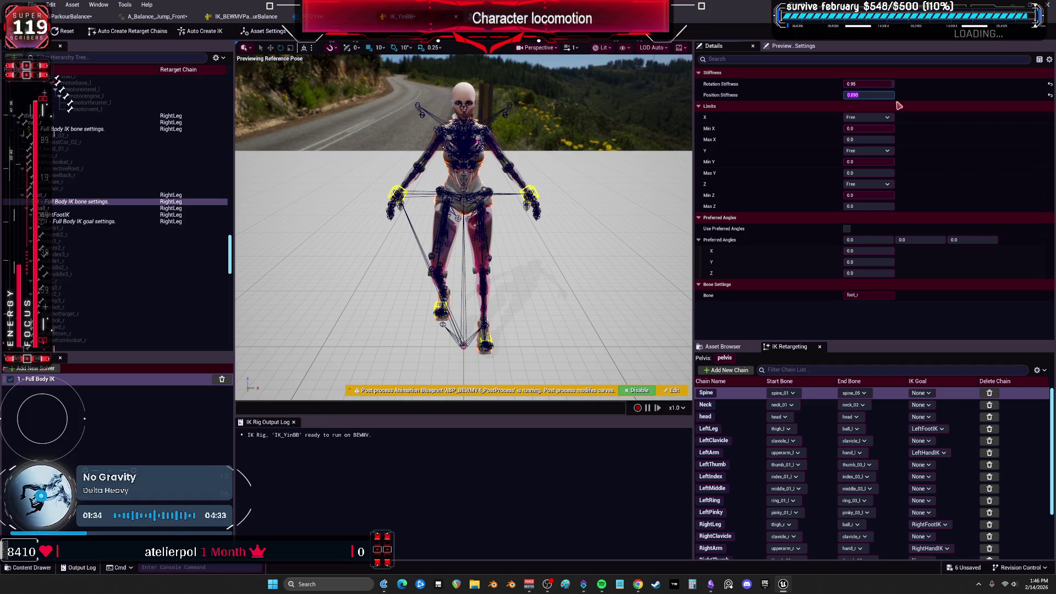
click(246, 16)
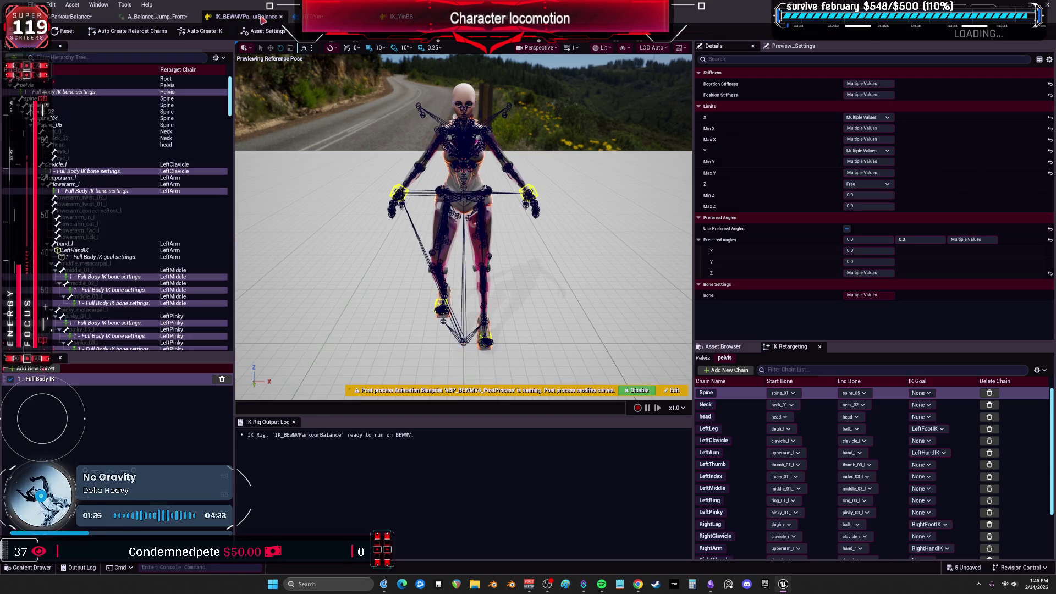
click(327, 18)
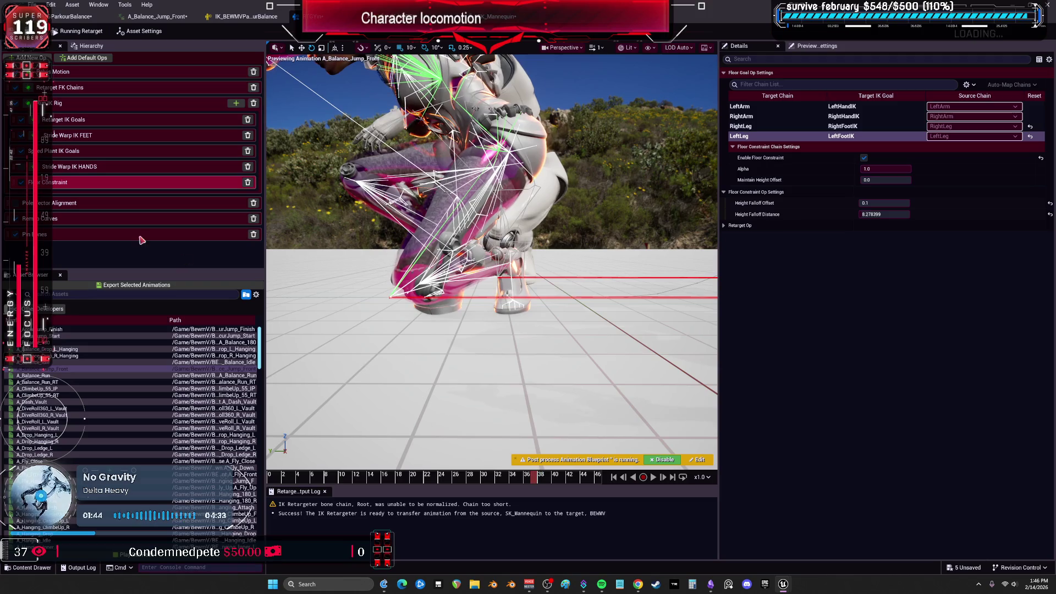
Turn off the Speed Plant IK Goals op and bring up the Stride Warp IK FEET settings
click(21, 152)
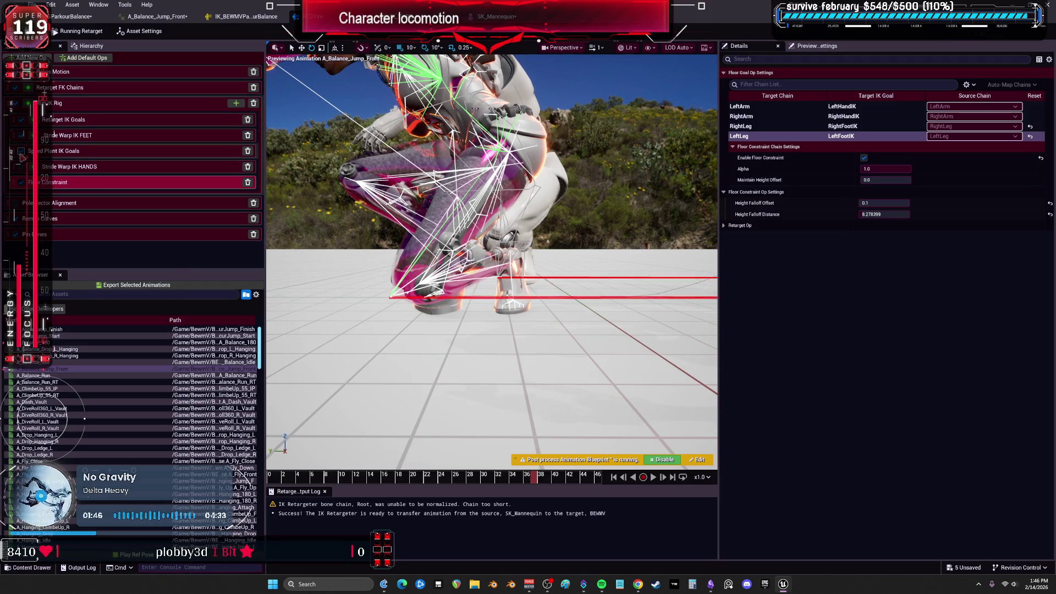
click(20, 135)
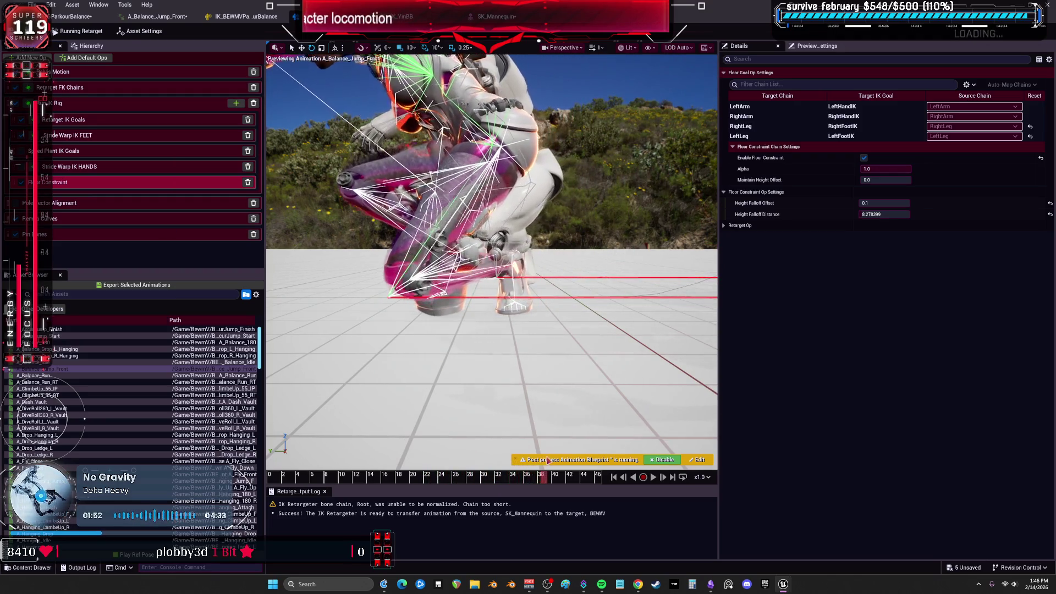
click(107, 141)
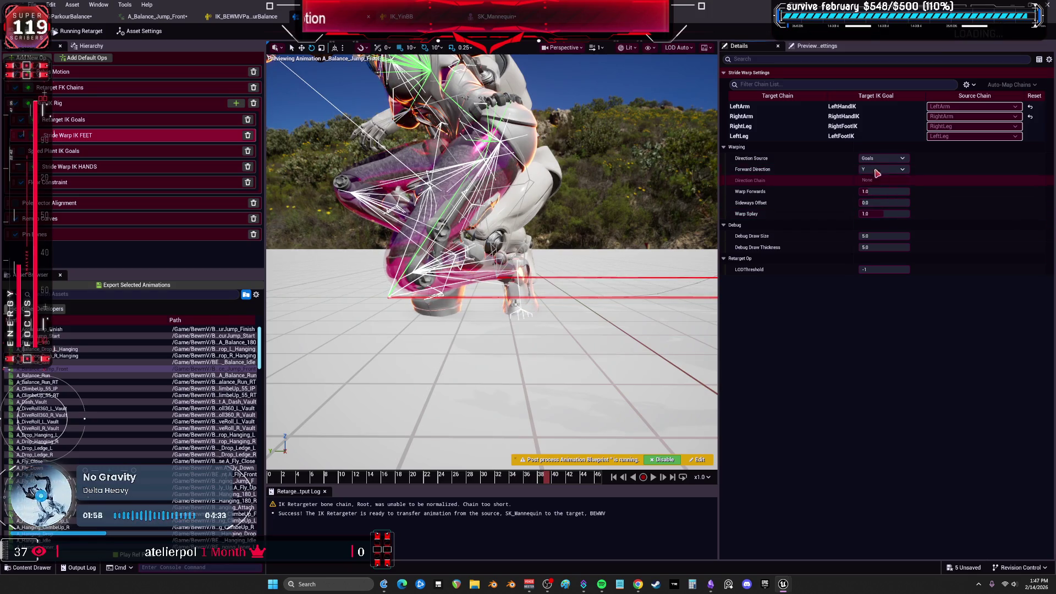
Review the LeftLeg and RightLeg stride warp chains, then delete the Stride Warp IK FEET op
click(840, 136)
click(851, 127)
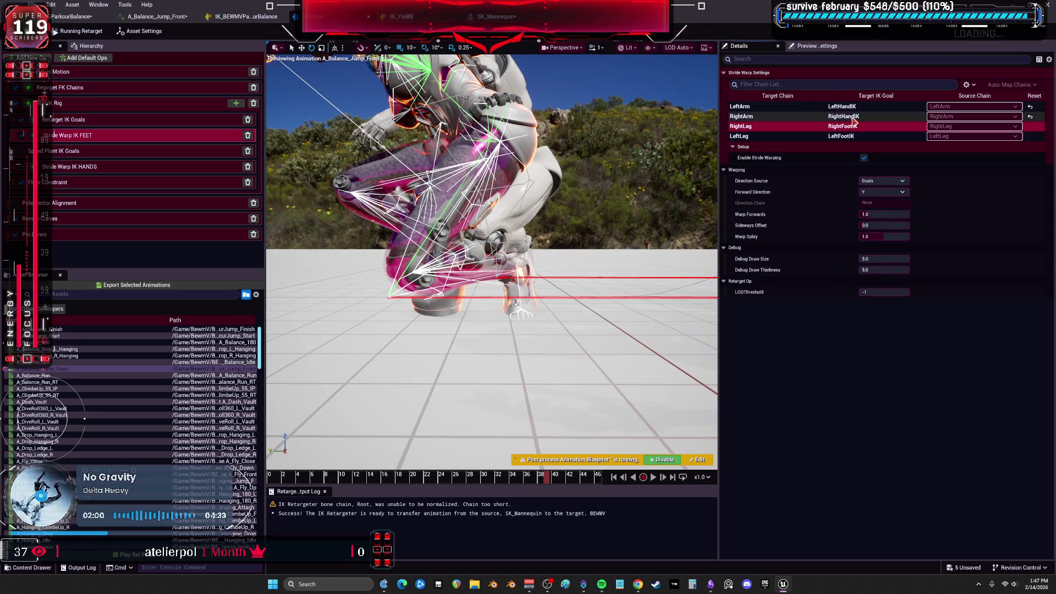
click(852, 137)
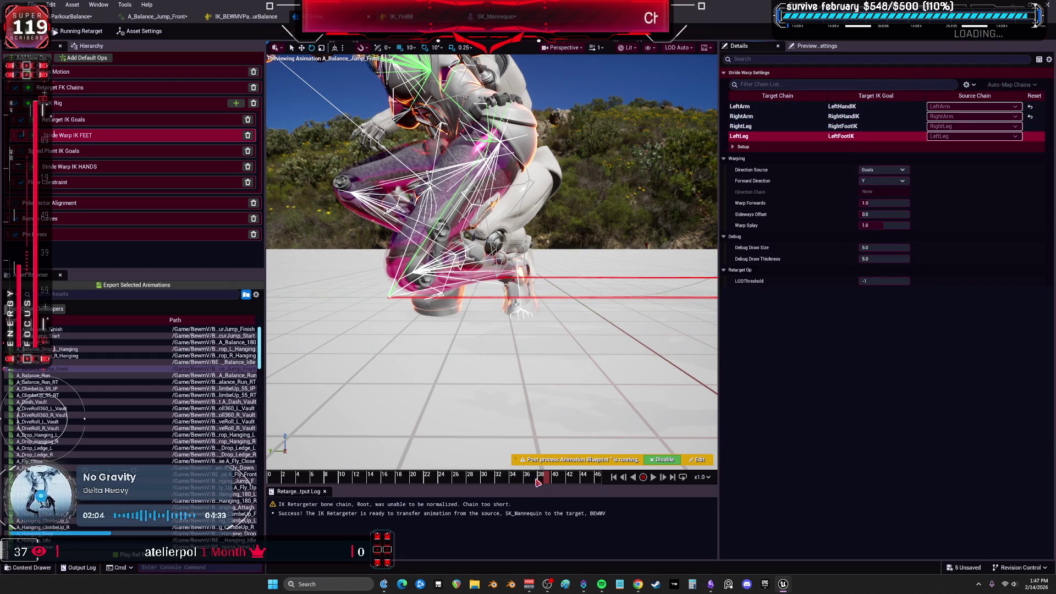
click(342, 478)
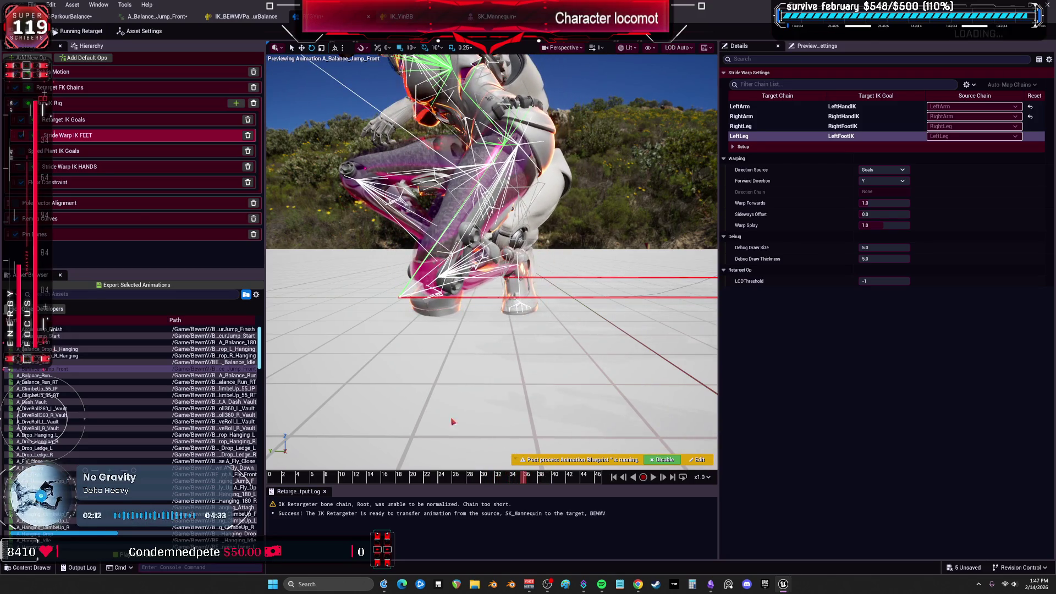
click(248, 135)
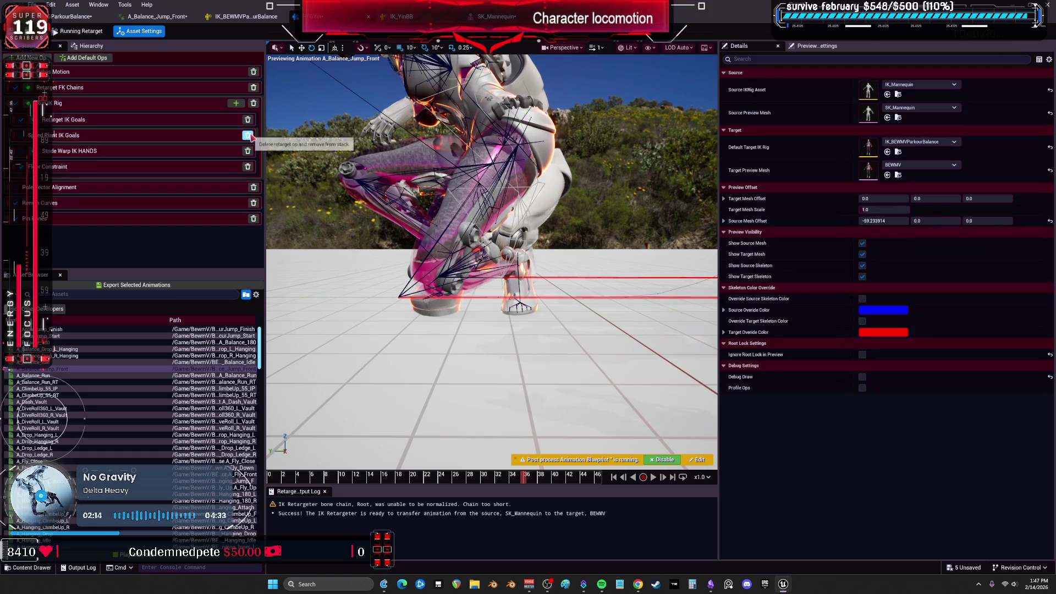
Delete the Stride Warp IK HANDS op from the op stack
click(251, 156)
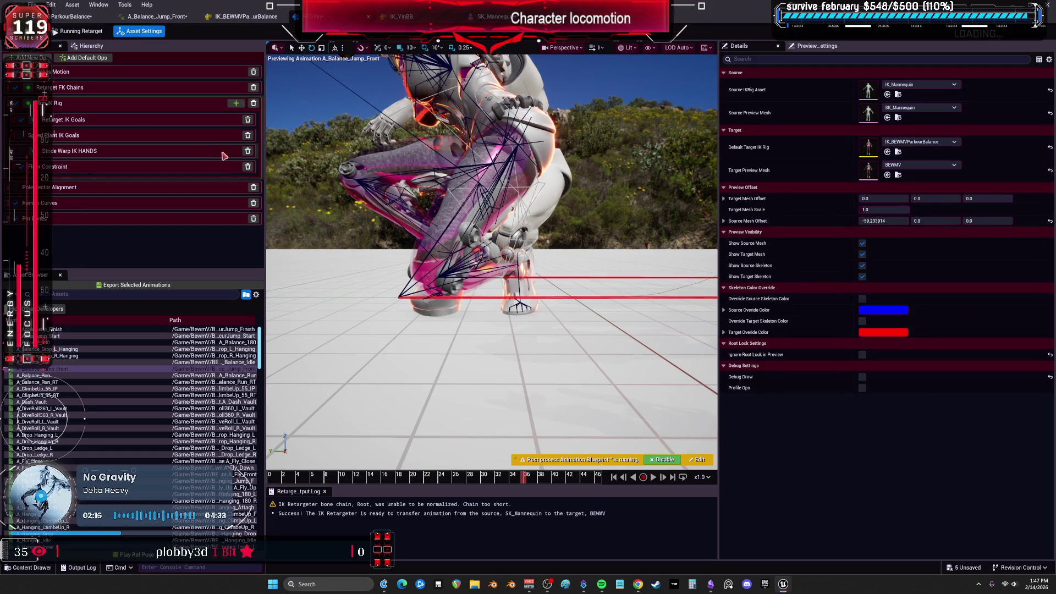
click(249, 155)
click(184, 157)
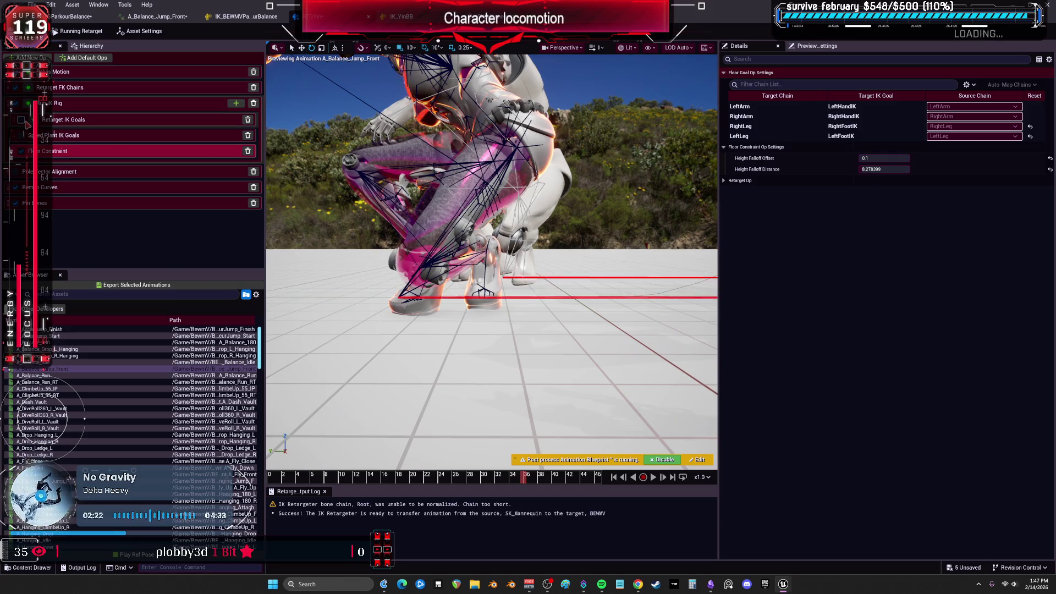
In Retarget IK Goals, disable IK for the LeftArm and RightArm goals
click(26, 125)
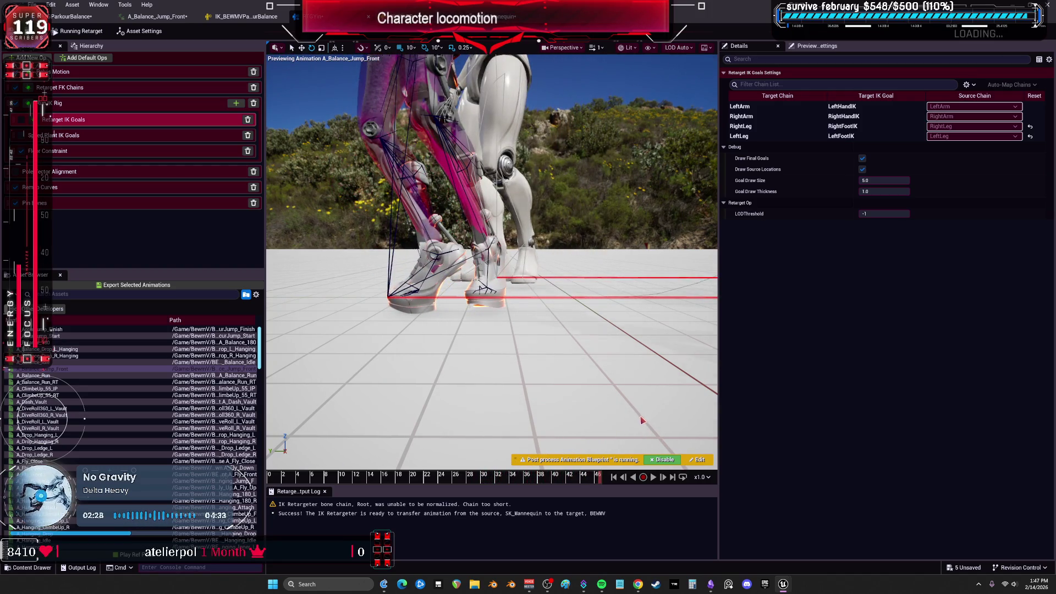
key(f)
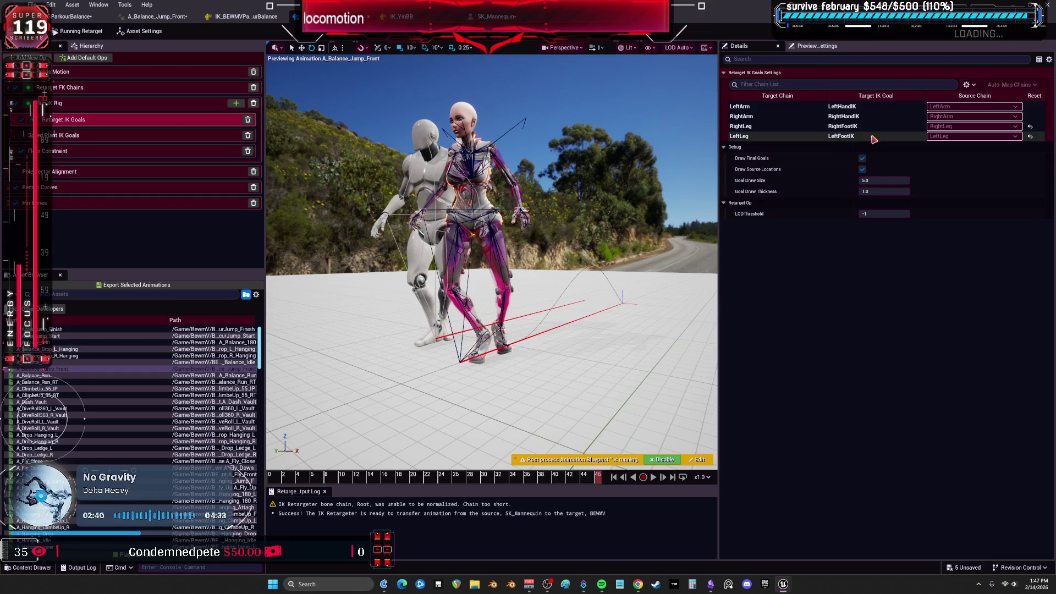
click(846, 108)
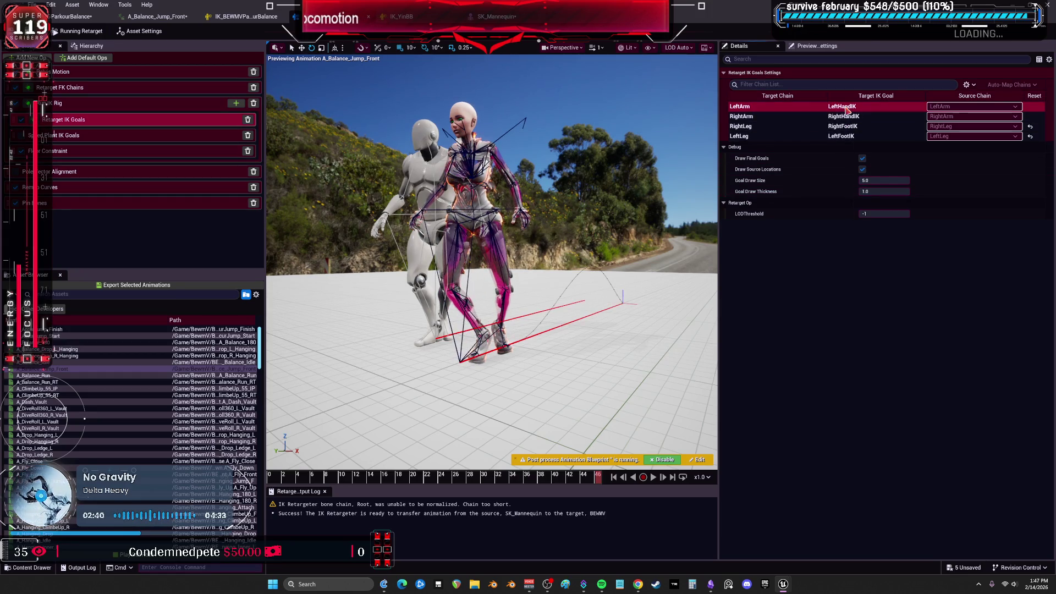
click(863, 158)
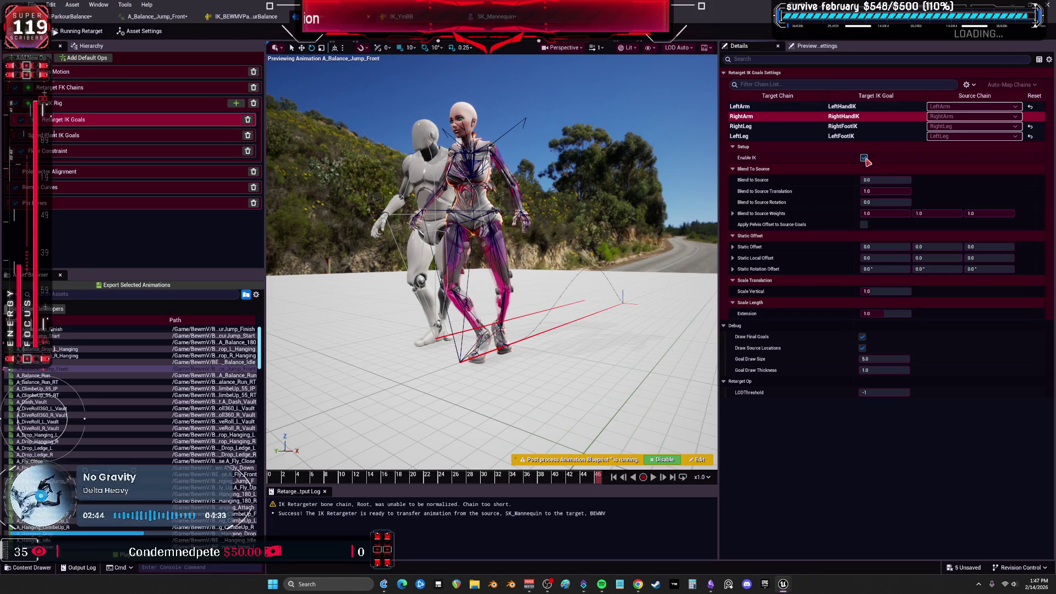
click(865, 158)
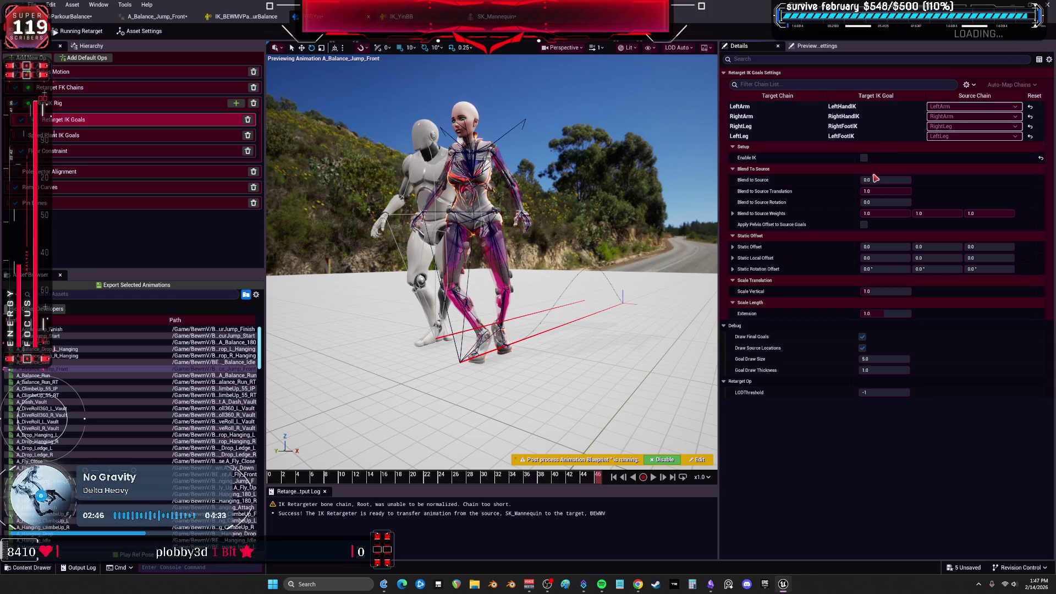
Set Blend to Source Translation to 0.0 for both the RightLeg and LeftLeg goals
click(840, 130)
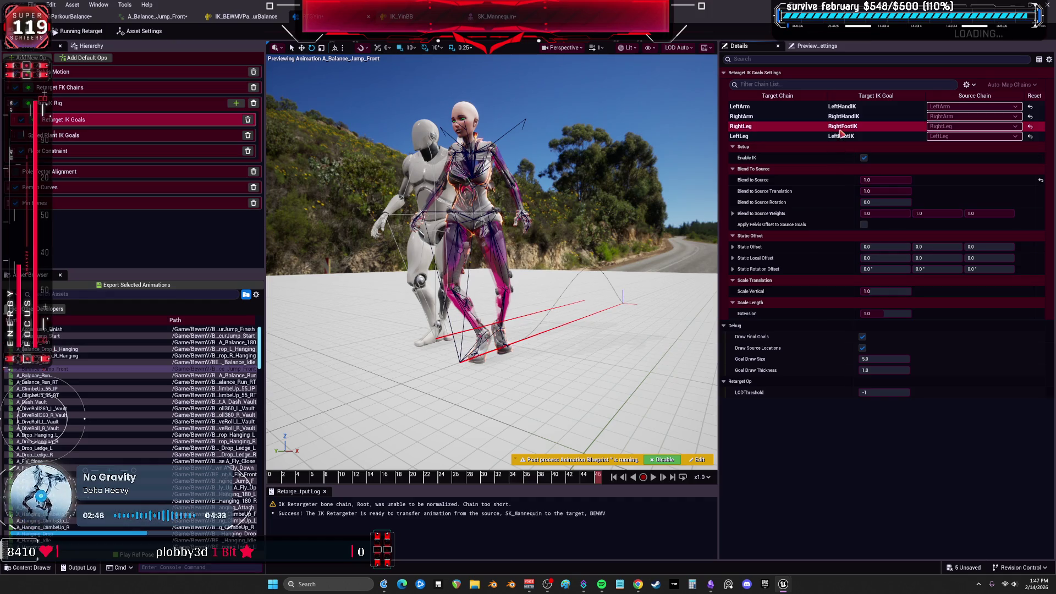
drag(879, 191, 867, 191)
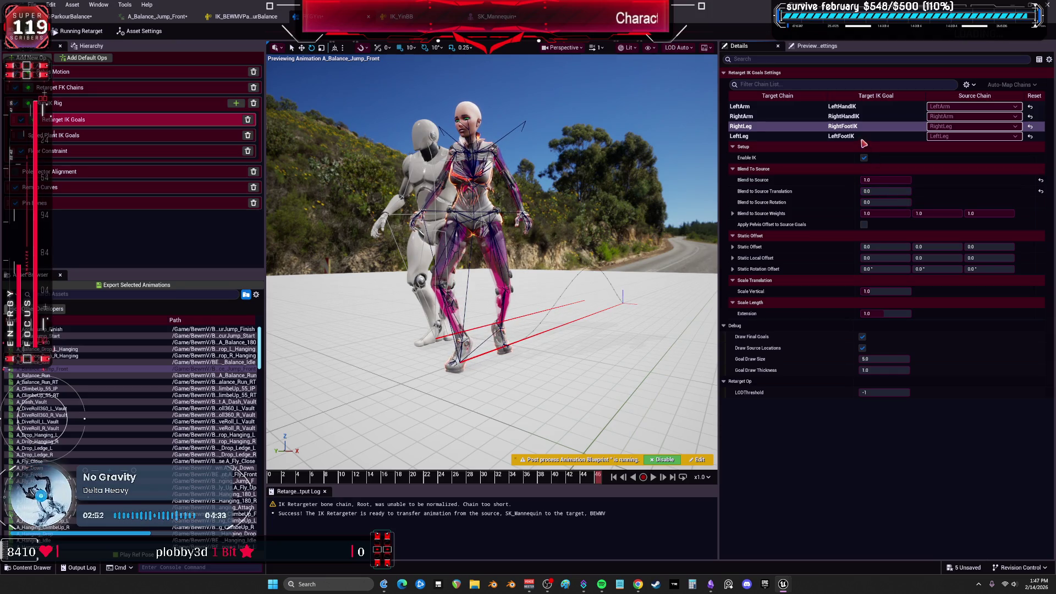
click(841, 136)
click(883, 191)
text(0)
key(Return)
key(f)
Scrub back to around frame 32 and view the Speed Plant IK Goals settings
scroll(622, 266, down, 3)
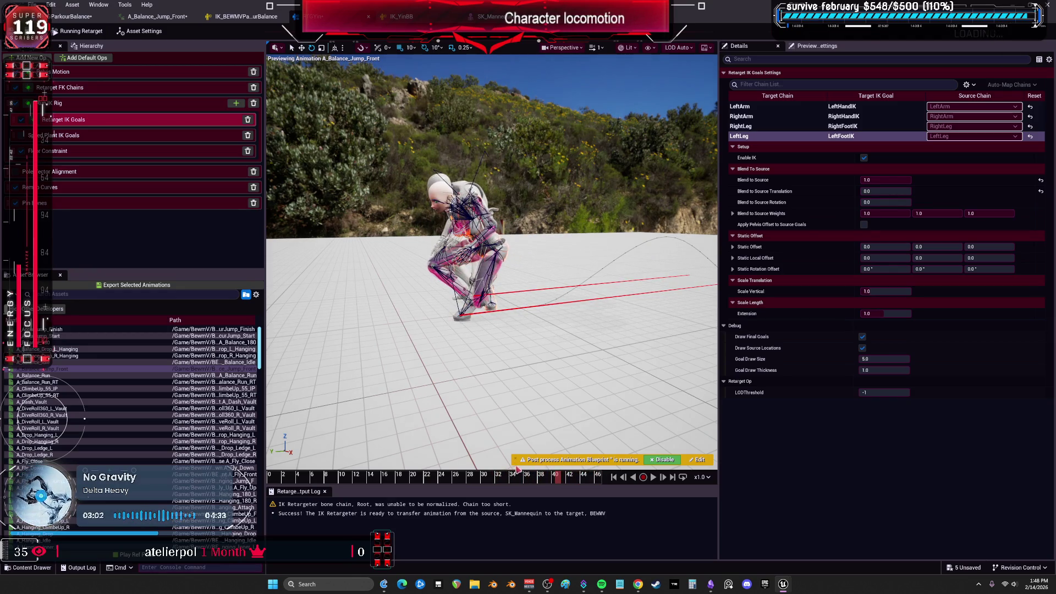
drag(545, 483, 500, 477)
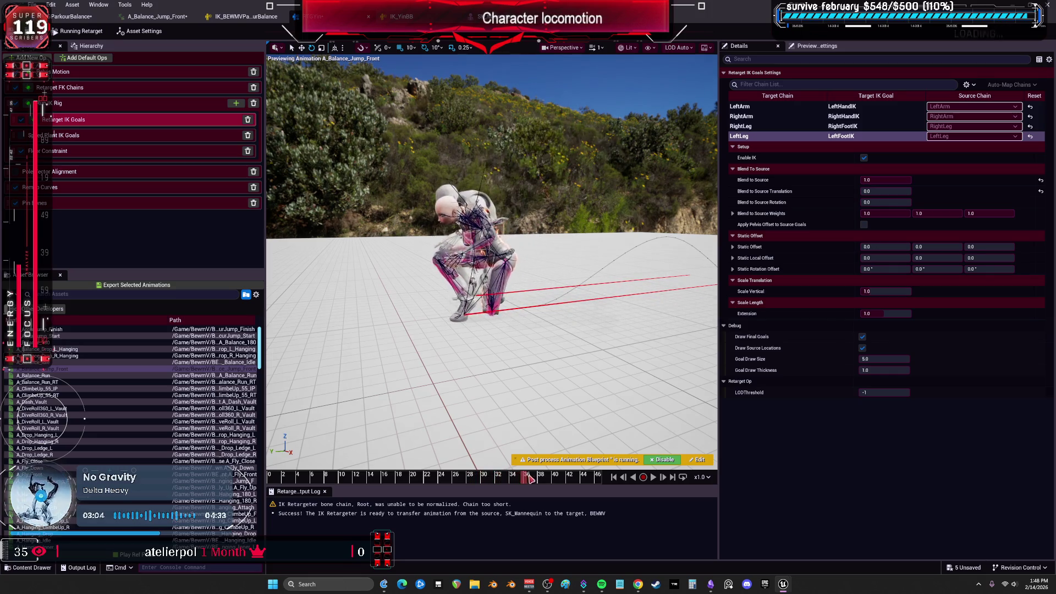
scroll(492, 262, up, 10)
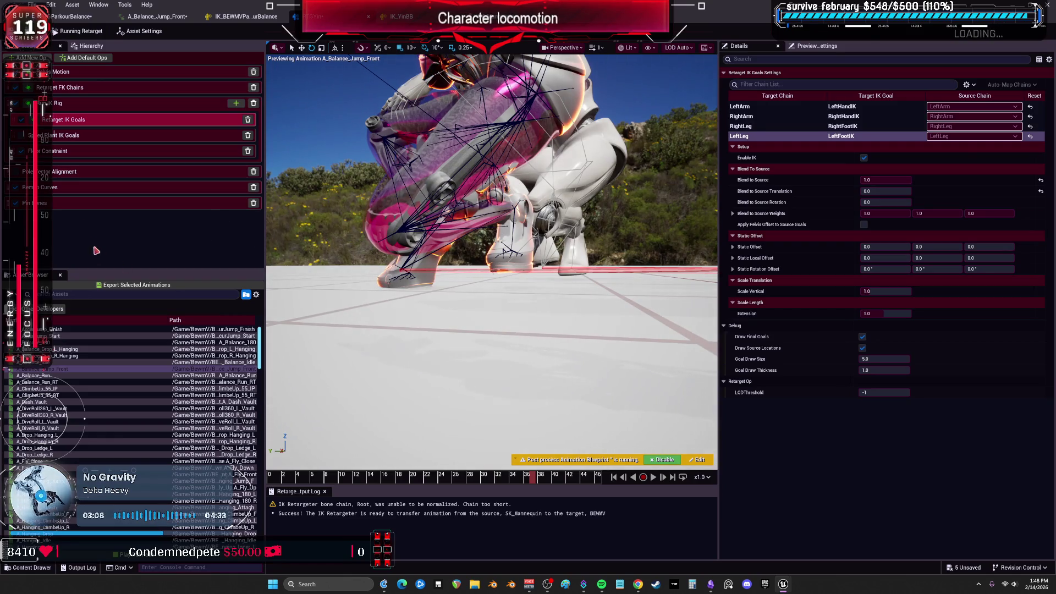
click(53, 136)
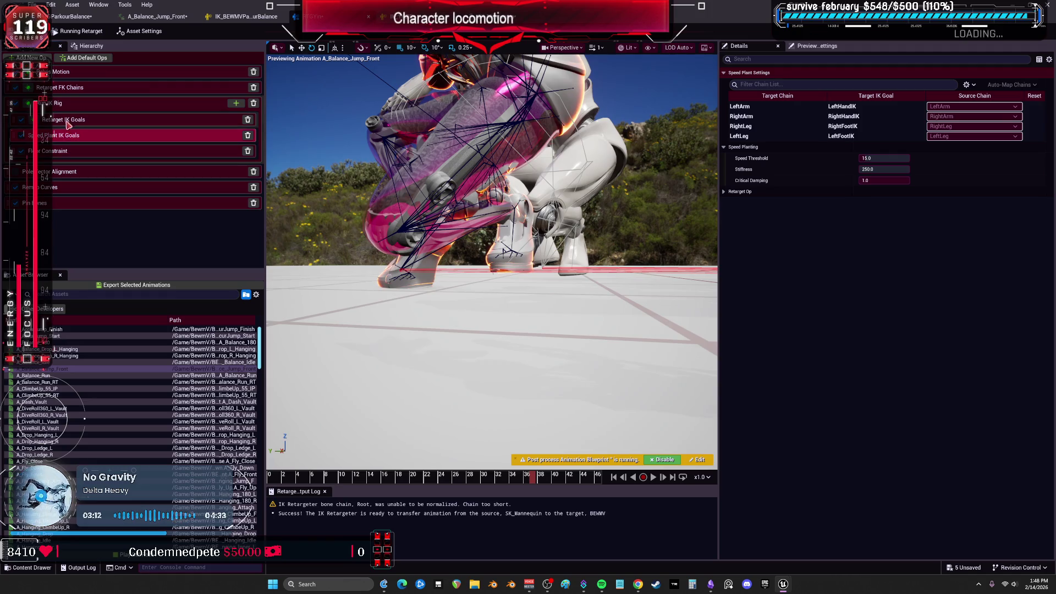
For the RightLeg goal, enable Apply Pelvis Offset and raise Blend to Source Rotation
click(69, 121)
click(831, 127)
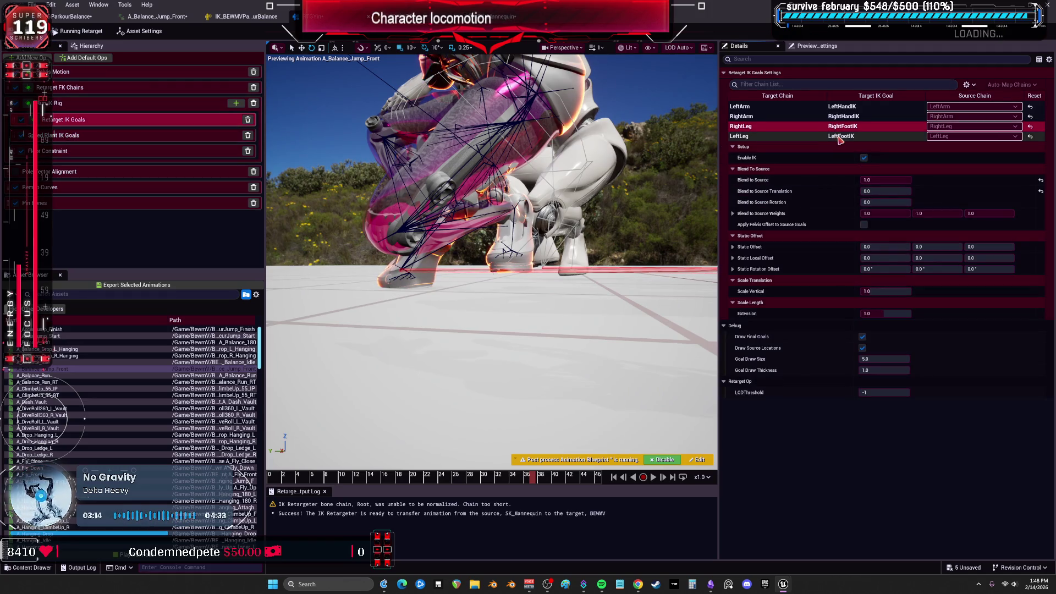
click(839, 139)
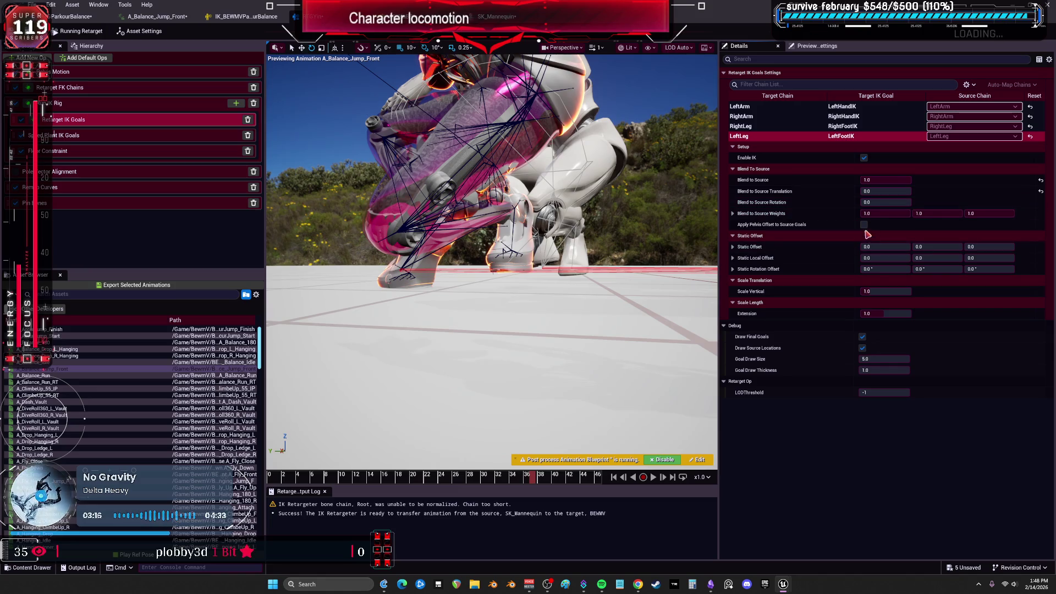
click(831, 127)
click(864, 225)
drag(881, 202, 908, 202)
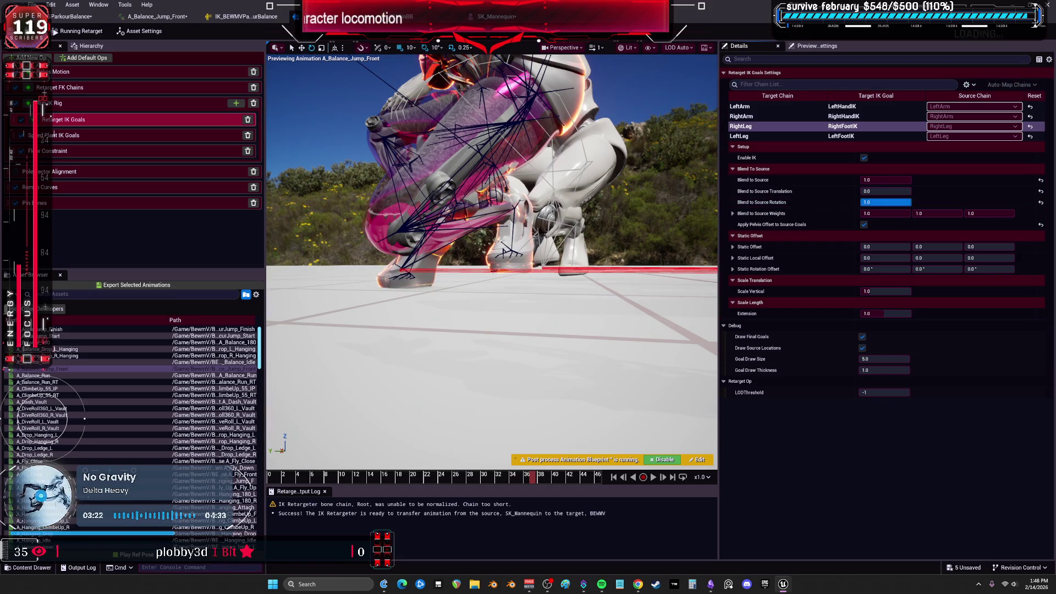
Set Blend to Source Translation to 1.0 on the leg goals
click(740, 136)
drag(908, 202, 868, 192)
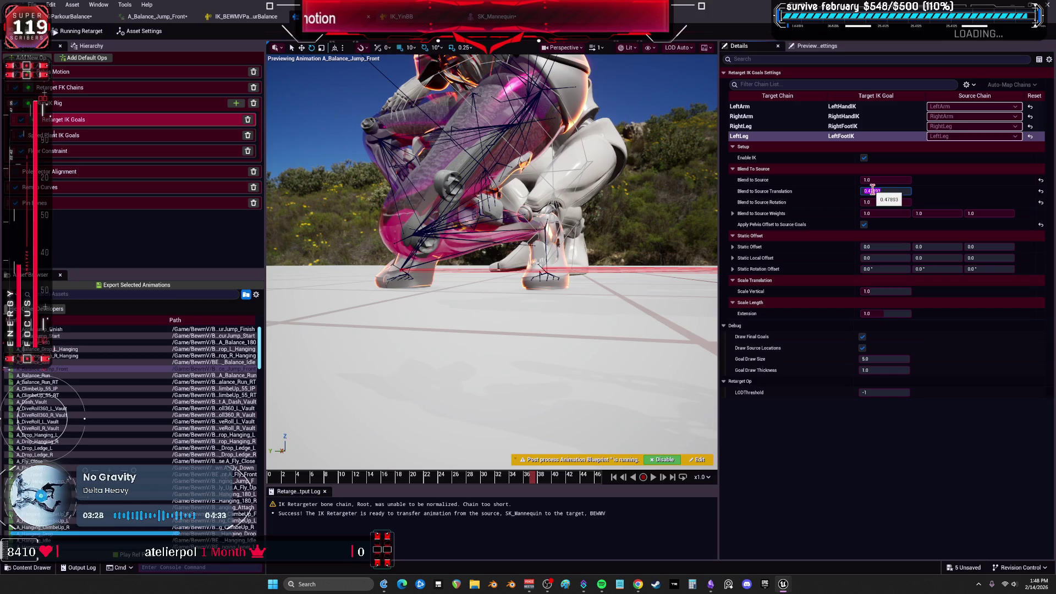
key(Return)
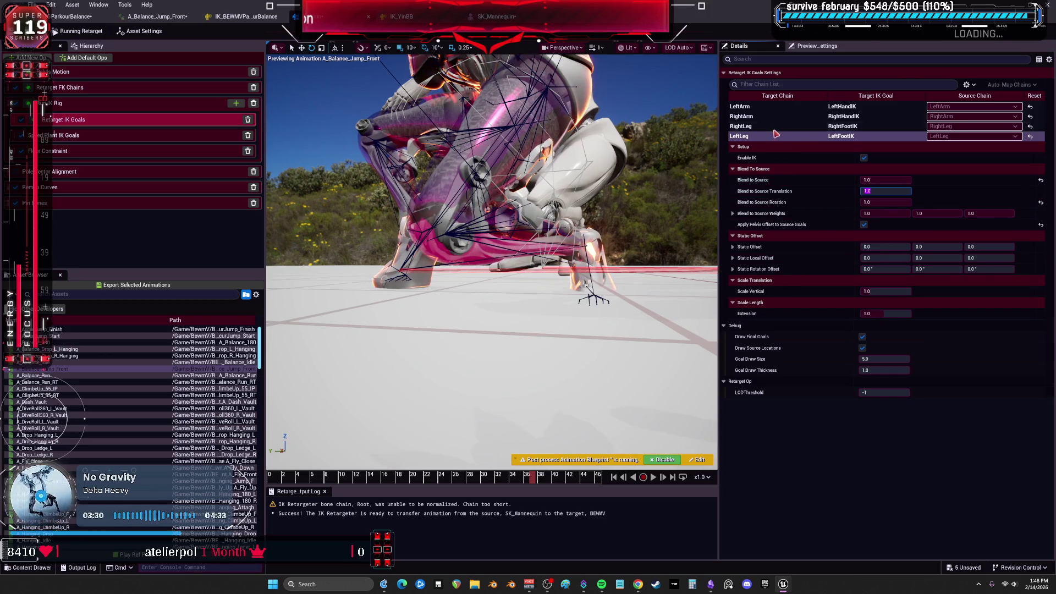
click(906, 181)
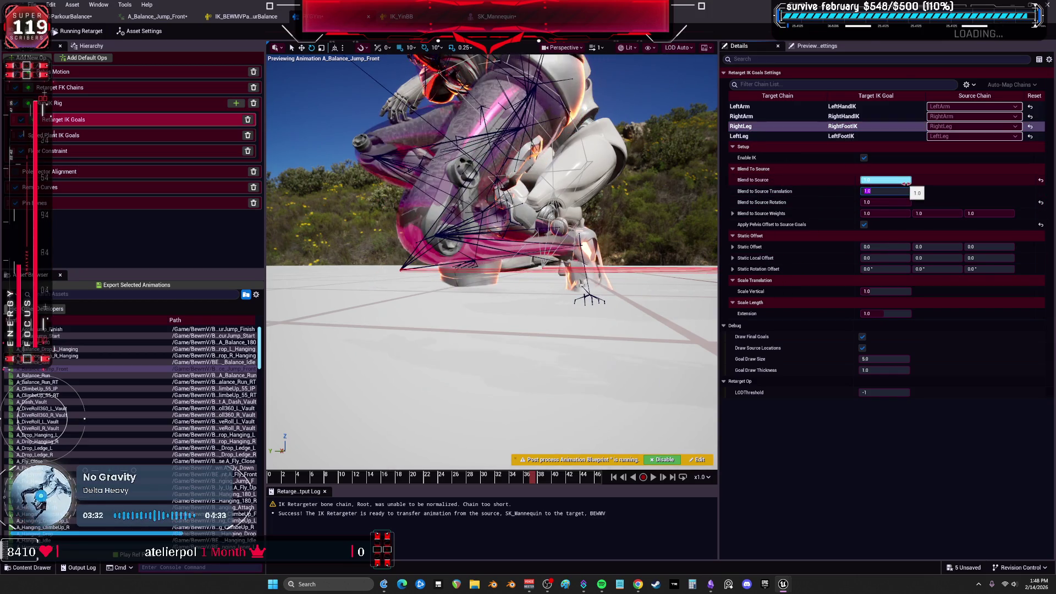
Set Extension to 1.5 on both the RightLeg and LeftLeg goals
click(888, 315)
drag(888, 315, 903, 314)
click(887, 315)
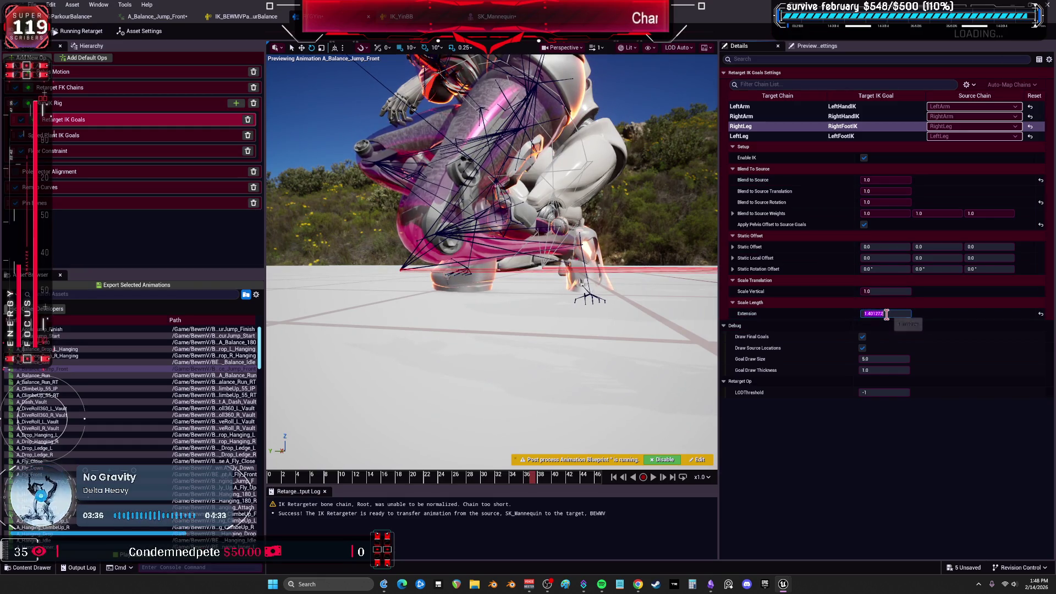
key(Return)
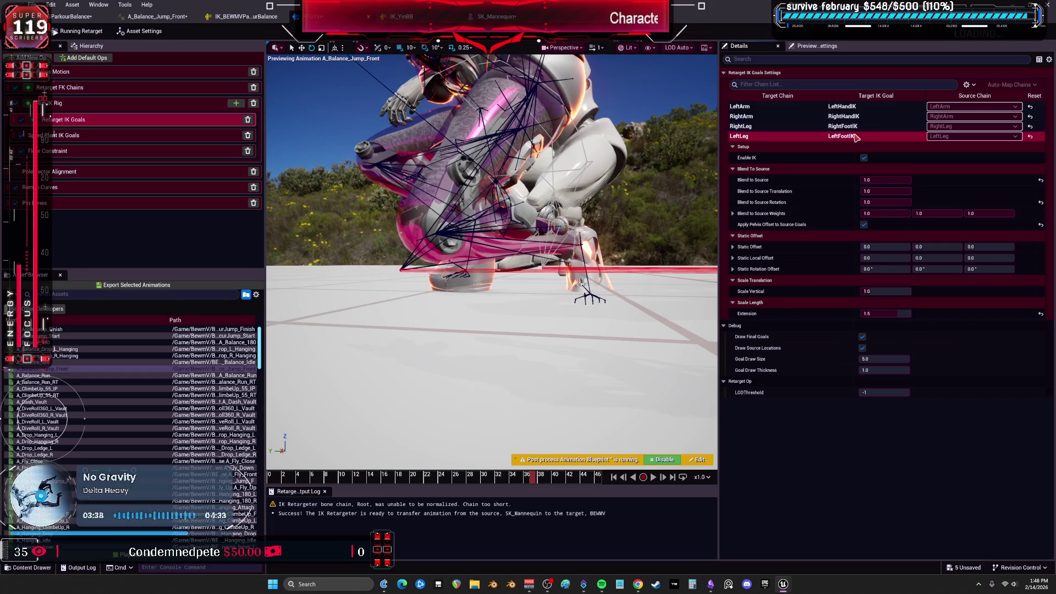
text(.5)
key(Return)
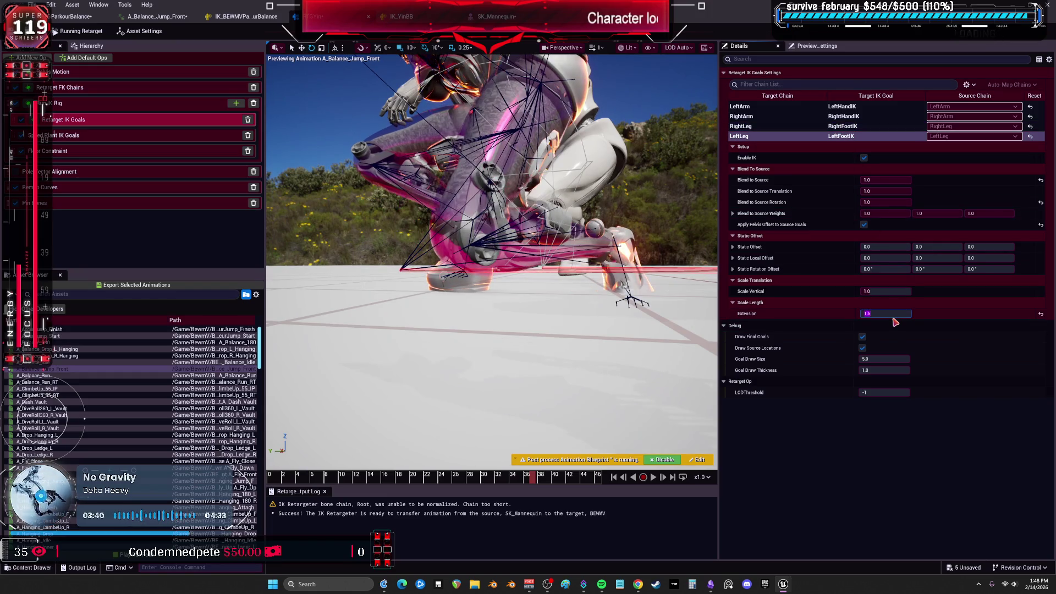
drag(627, 300, 567, 280)
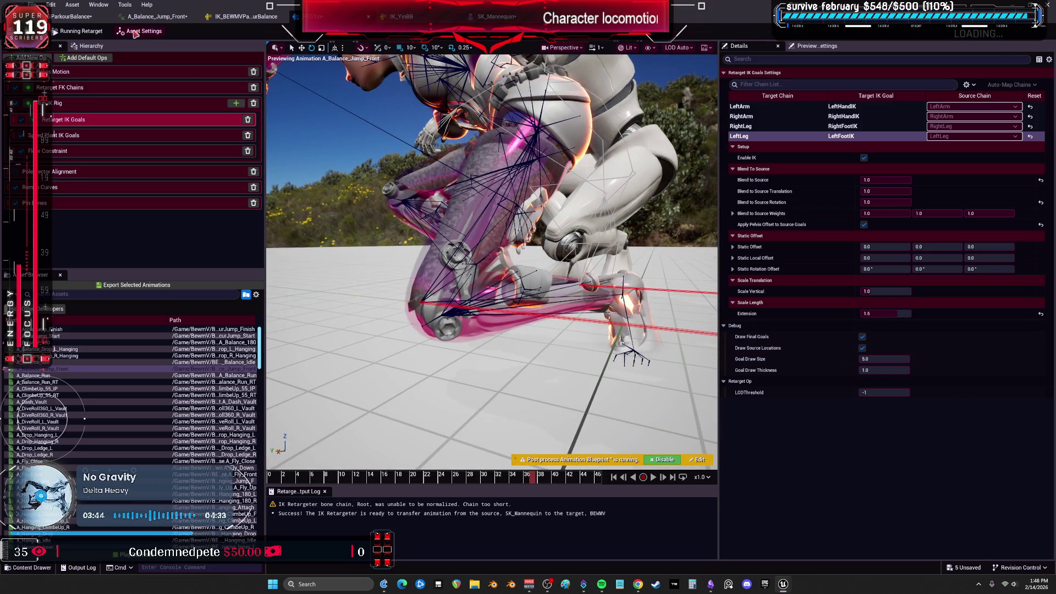
In the IK_YinBB rig, raise calf_r's Full Body IK Position Stiffness to 1.0
click(157, 17)
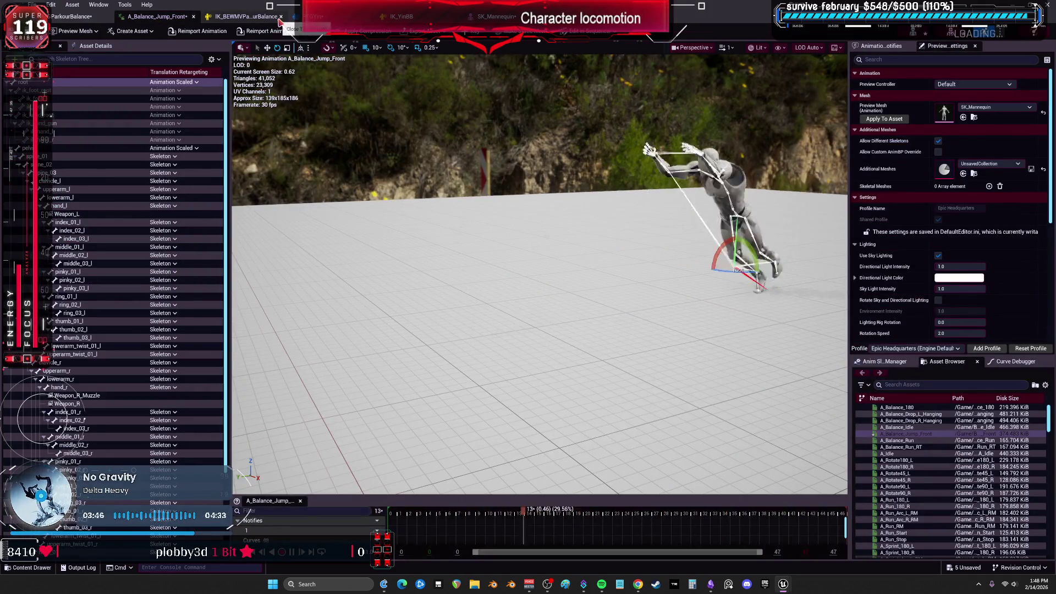
click(259, 18)
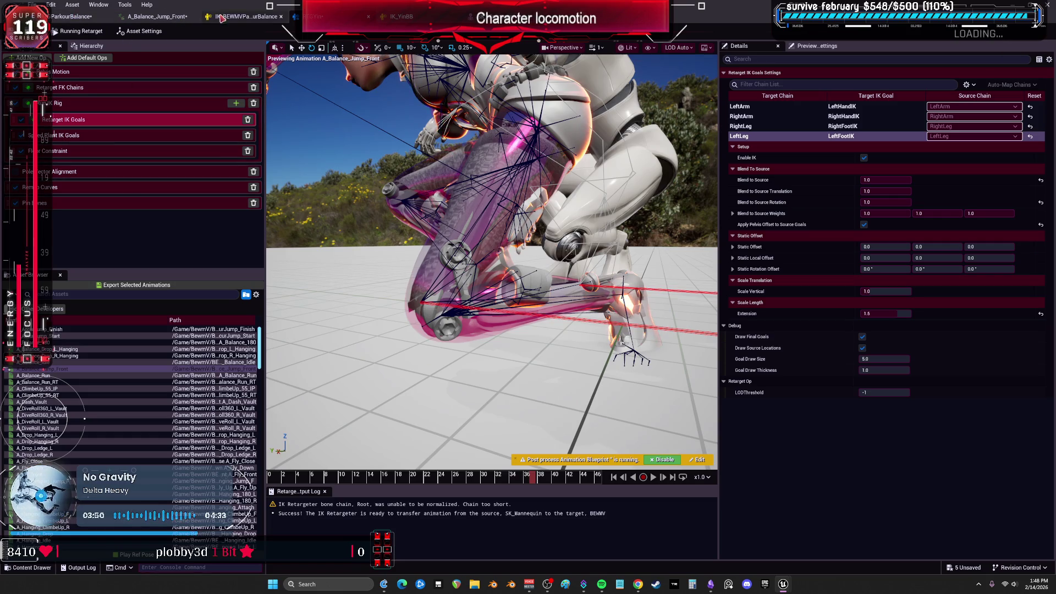
click(402, 17)
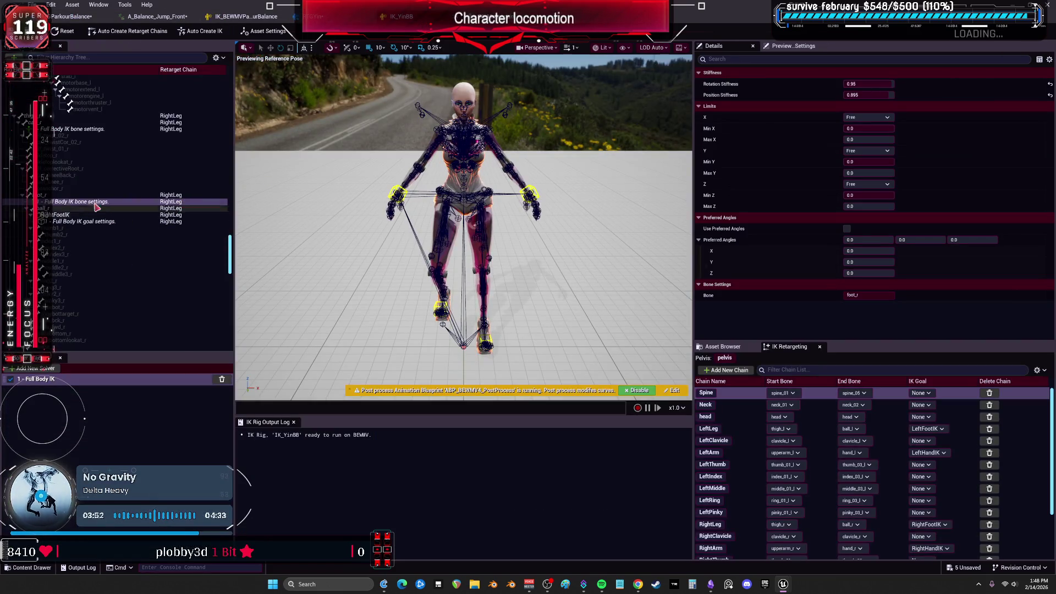
click(63, 129)
scroll(132, 221, up, 6)
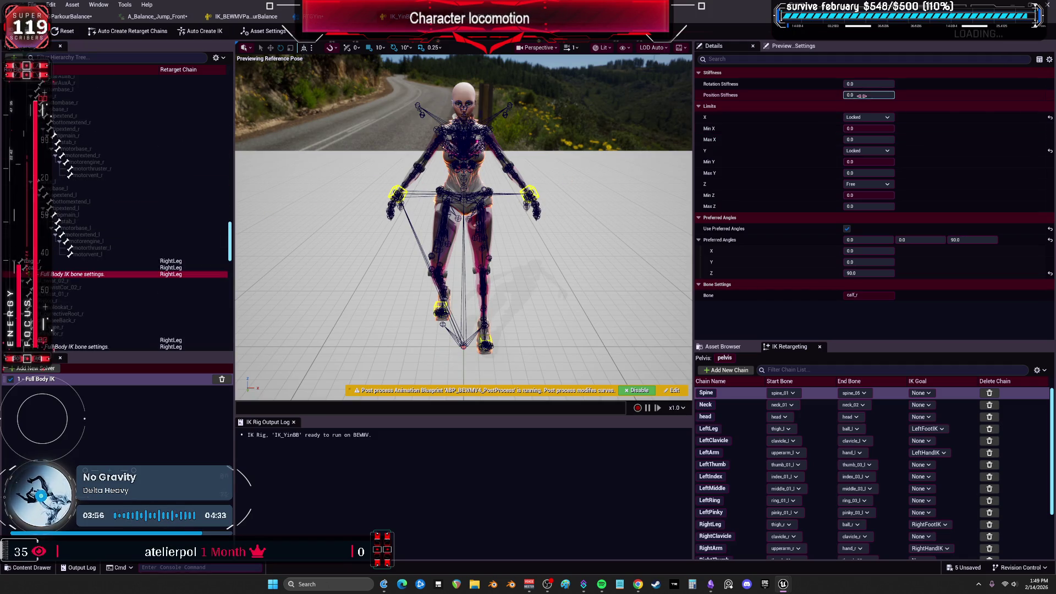
drag(861, 96, 902, 96)
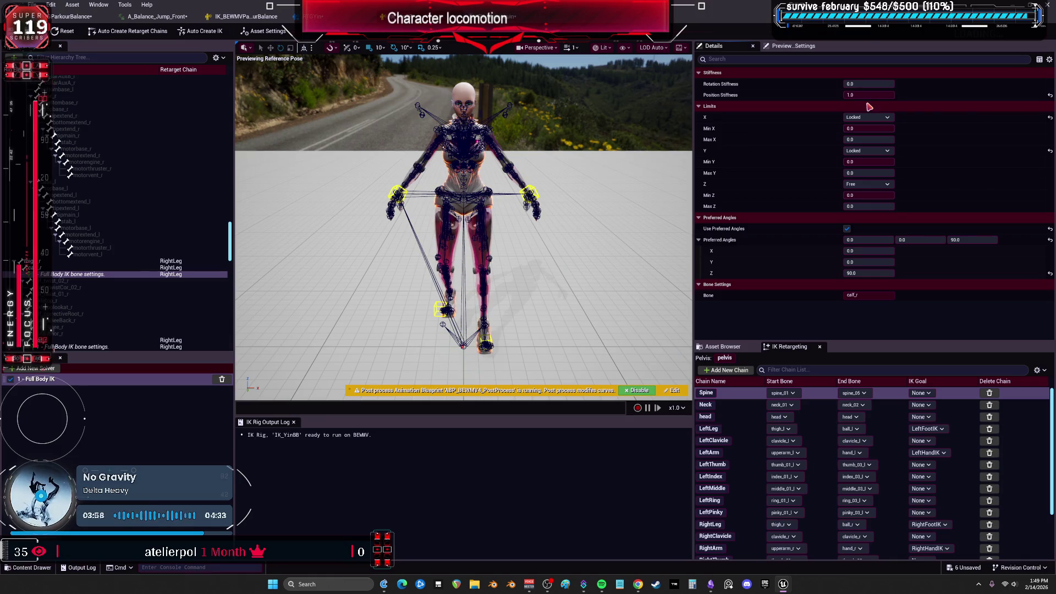
Raise calf_l's Position Stiffness to about 1.0, then go back to the ParkourBalance retargeter preview
scroll(182, 205, up, 5)
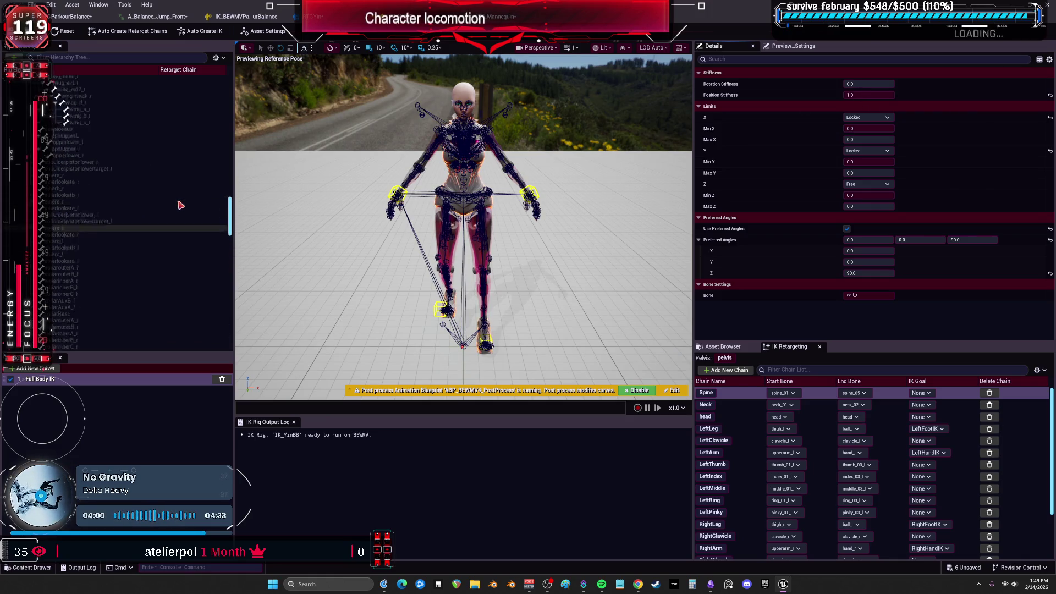
scroll(181, 204, up, 10)
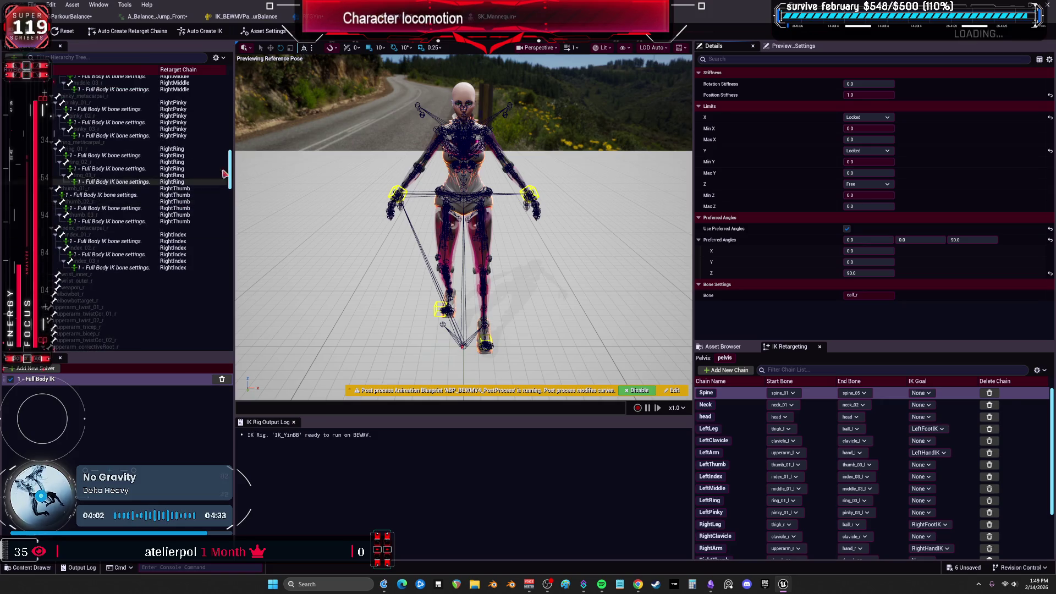
drag(232, 160, 234, 93)
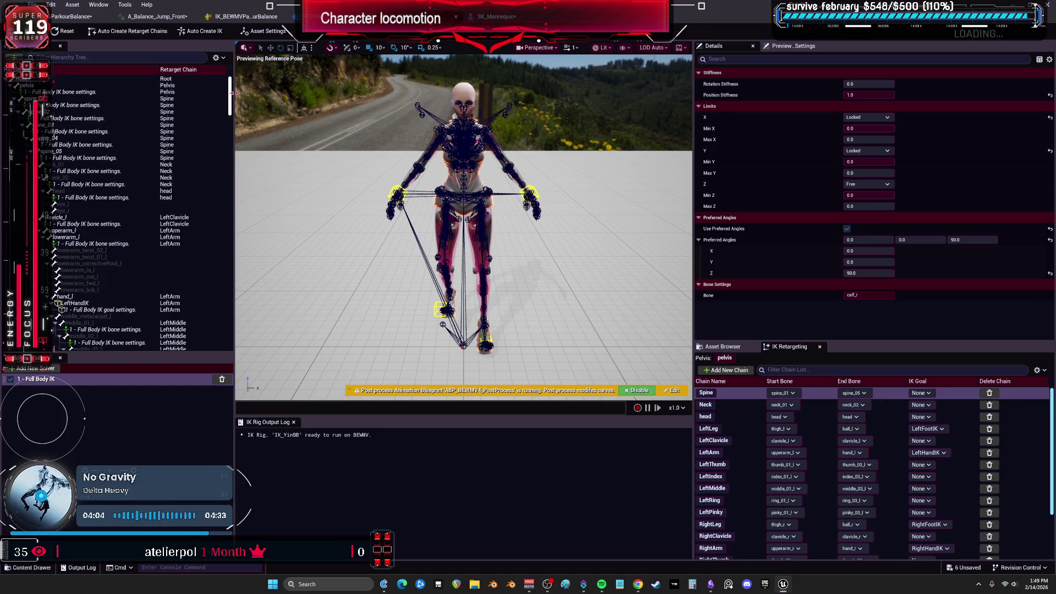
scroll(105, 257, down, 15)
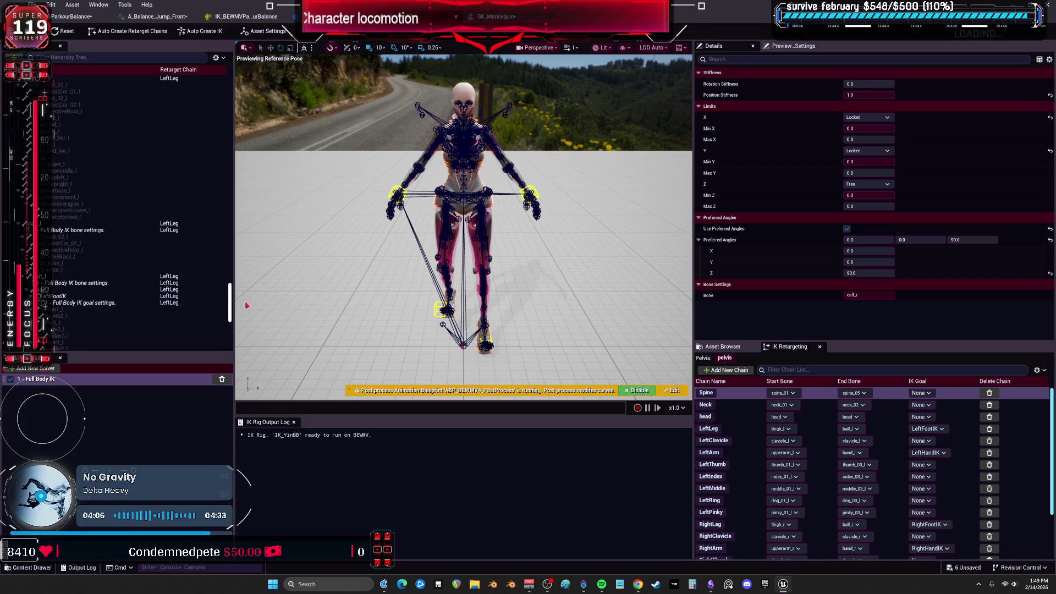
click(94, 209)
mouse_move(870, 84)
mouse_down()
mouse_move(844, 84)
mouse_move(879, 94)
mouse_up()
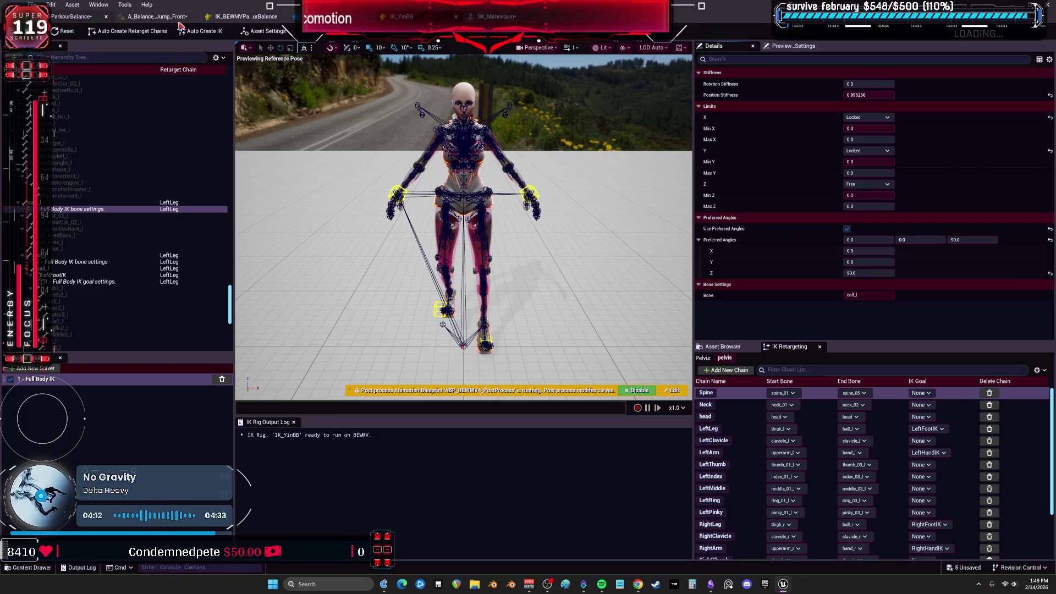
click(240, 18)
click(296, 18)
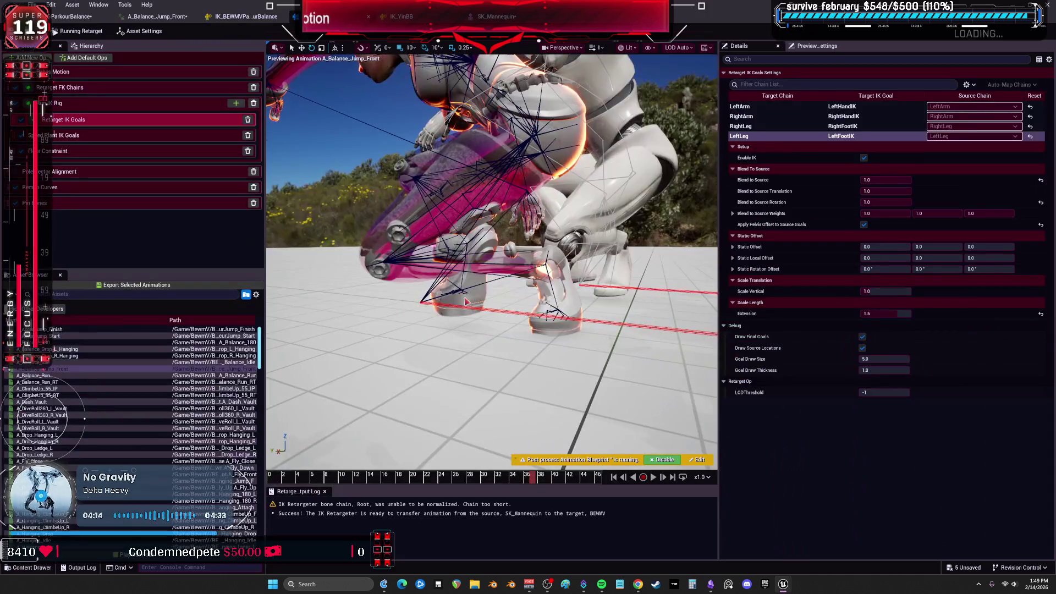
Scrub the jump later and reset the LeftLeg Extension to its default 1.0
drag(455, 469, 618, 464)
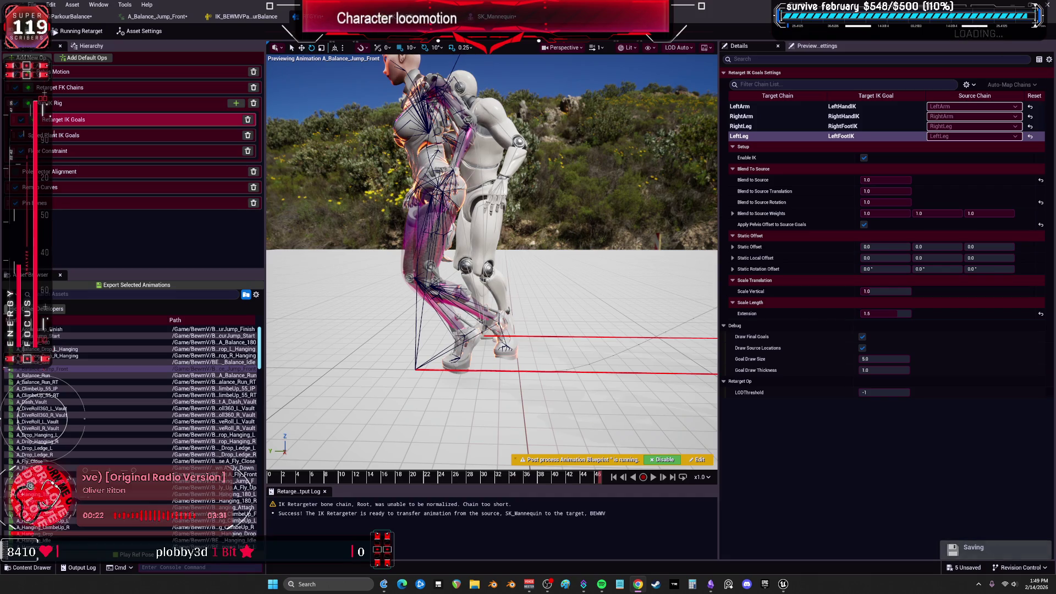
click(1041, 314)
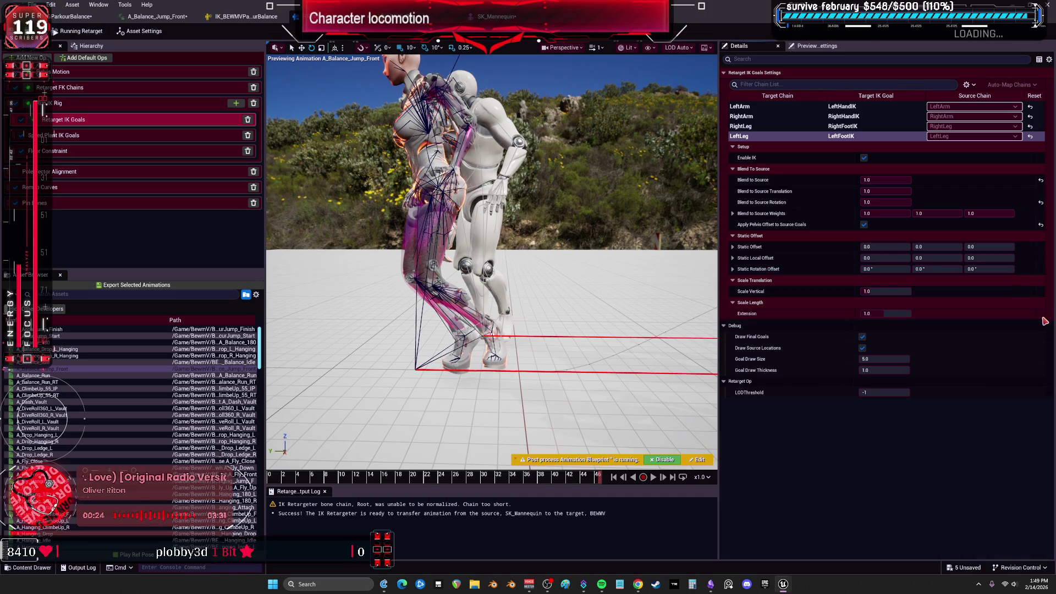
click(792, 126)
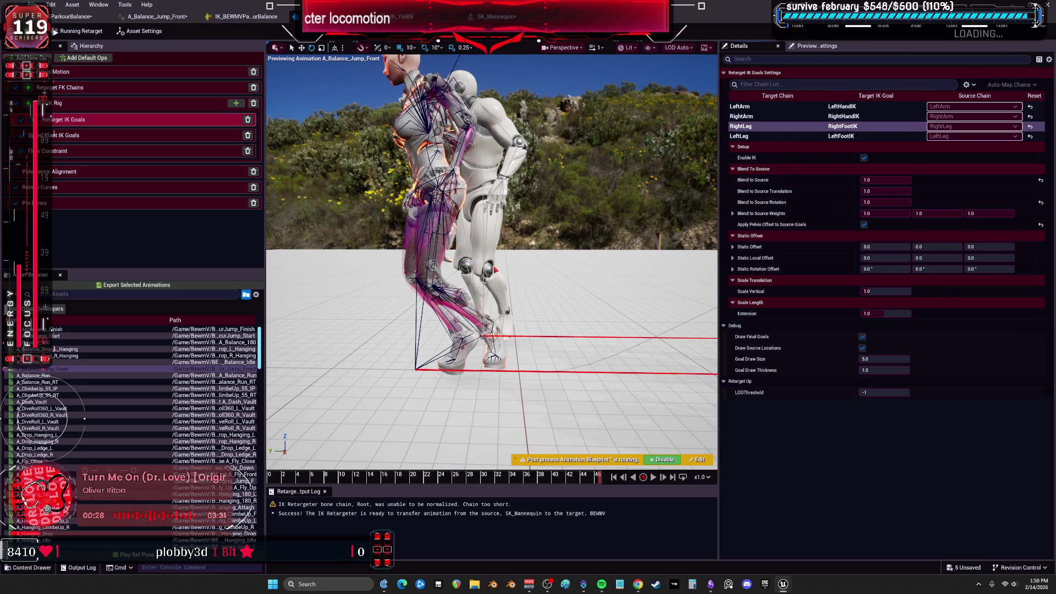
Review the Run IK Rig goal mapping and the Retarget FK Chains settings
click(128, 109)
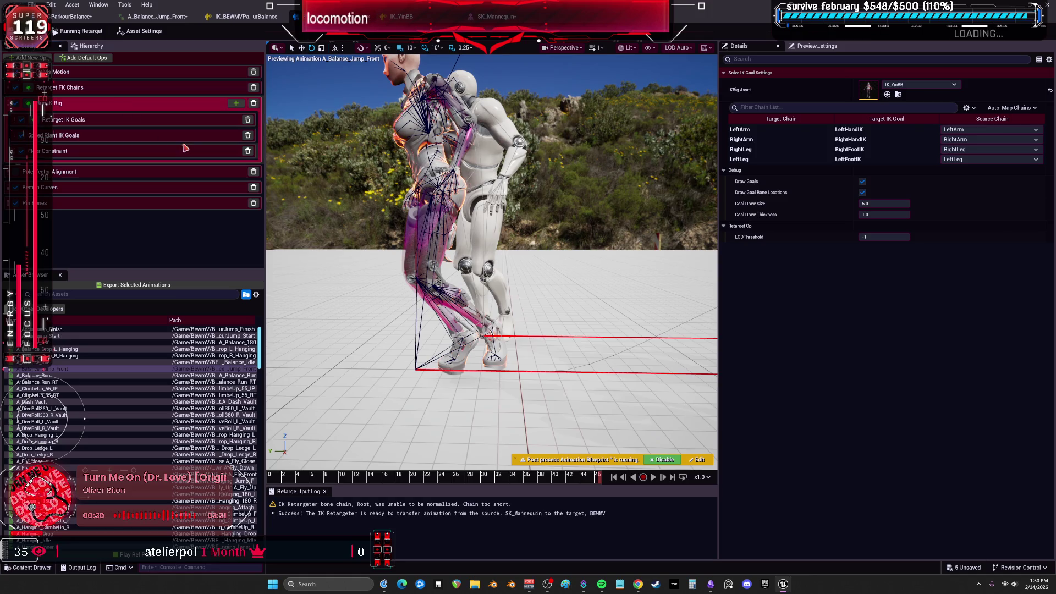
click(740, 149)
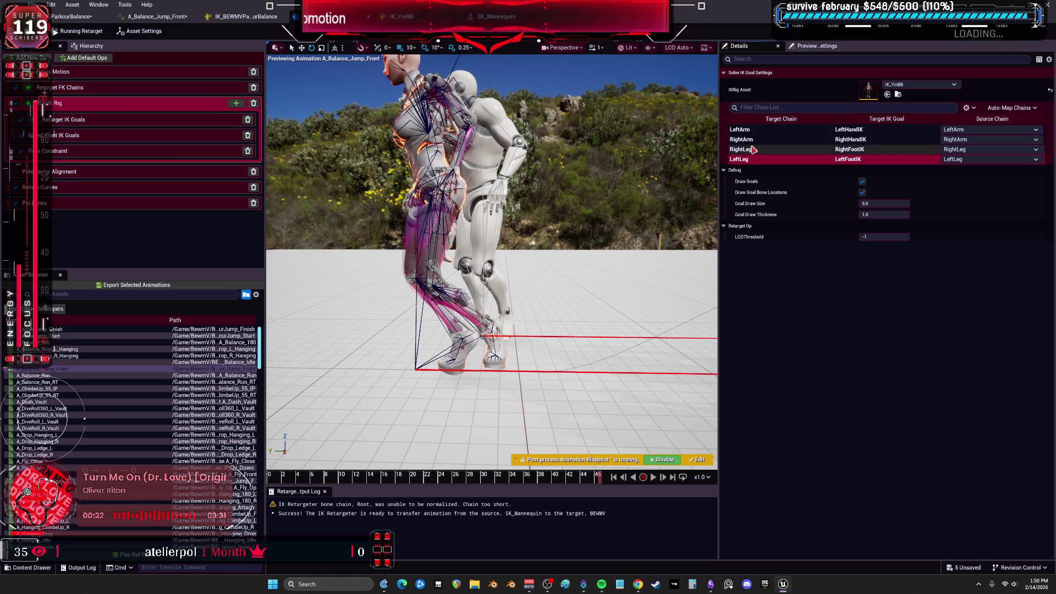
click(84, 89)
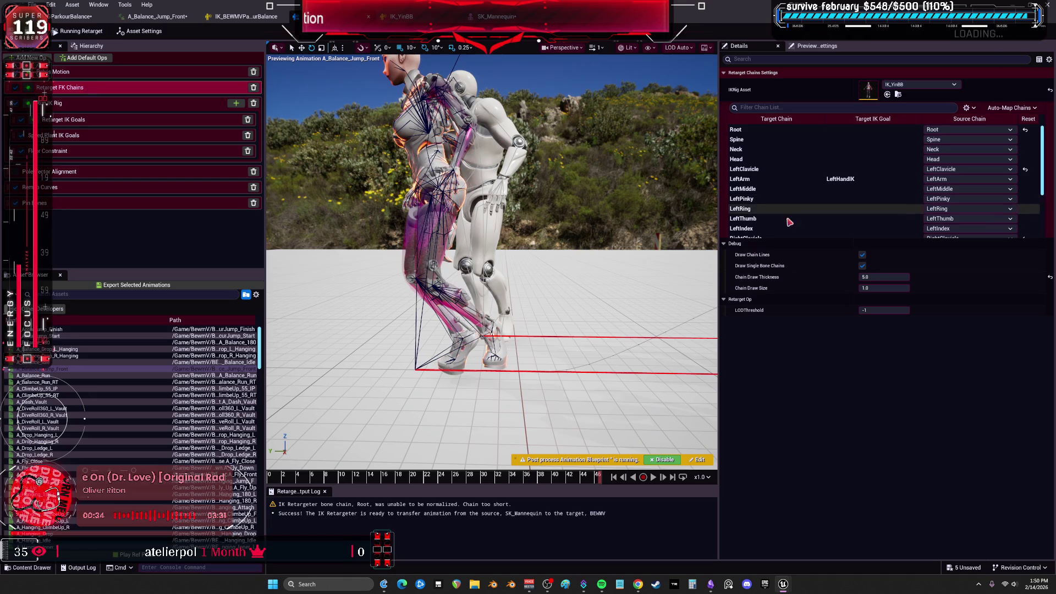